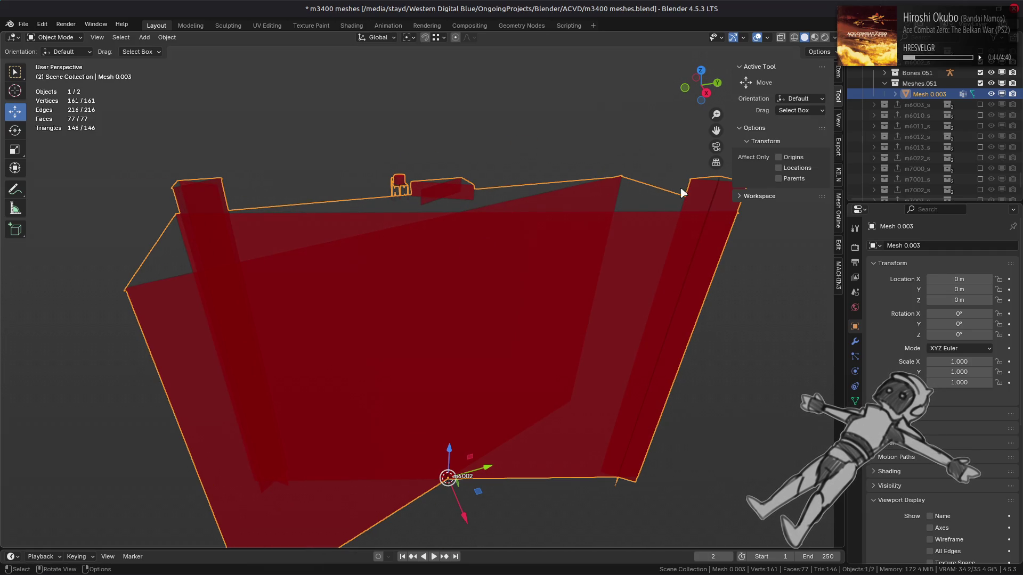
# - Export the m6002_s shadow collection to SMD, exclude it, and include the m6002 building collection
pyautogui.click(931, 63)
pyautogui.click(1000, 463)
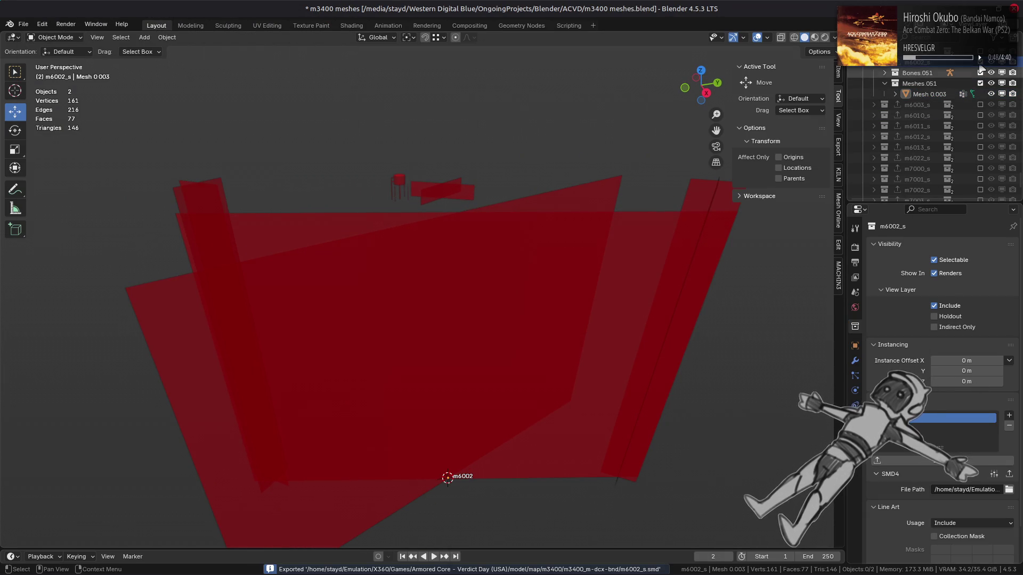
pyautogui.click(981, 69)
pyautogui.scroll(5, 905, 133)
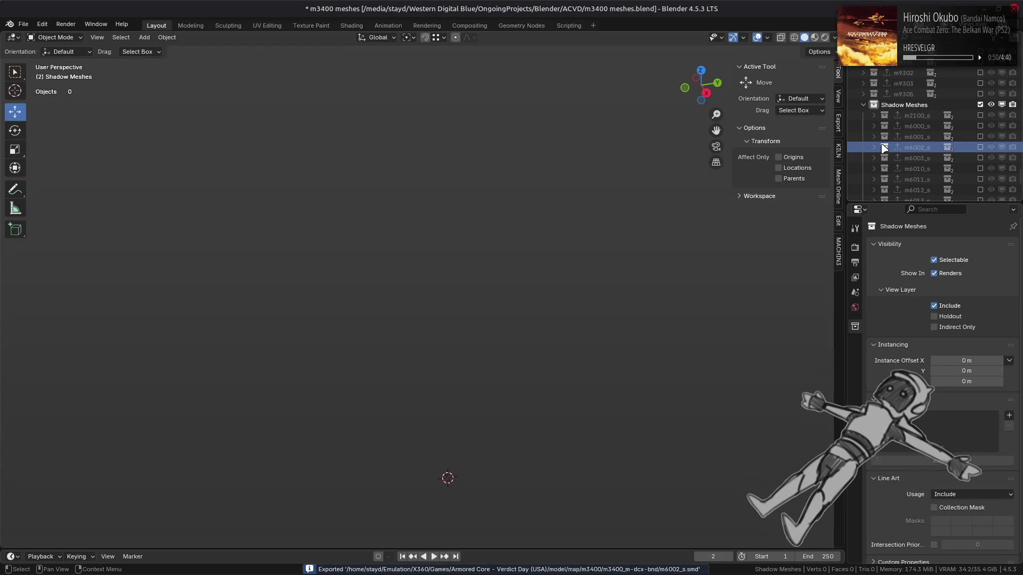
pyautogui.click(874, 148)
pyautogui.scroll(10, 940, 148)
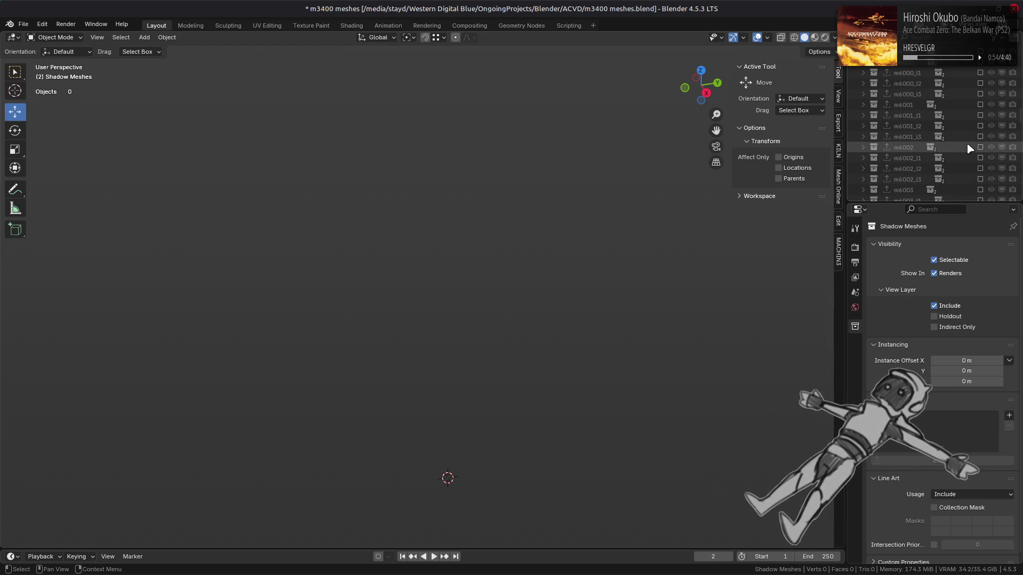
pyautogui.click(980, 147)
# - View the building in Material Preview and save the blend file
pyautogui.click(815, 37)
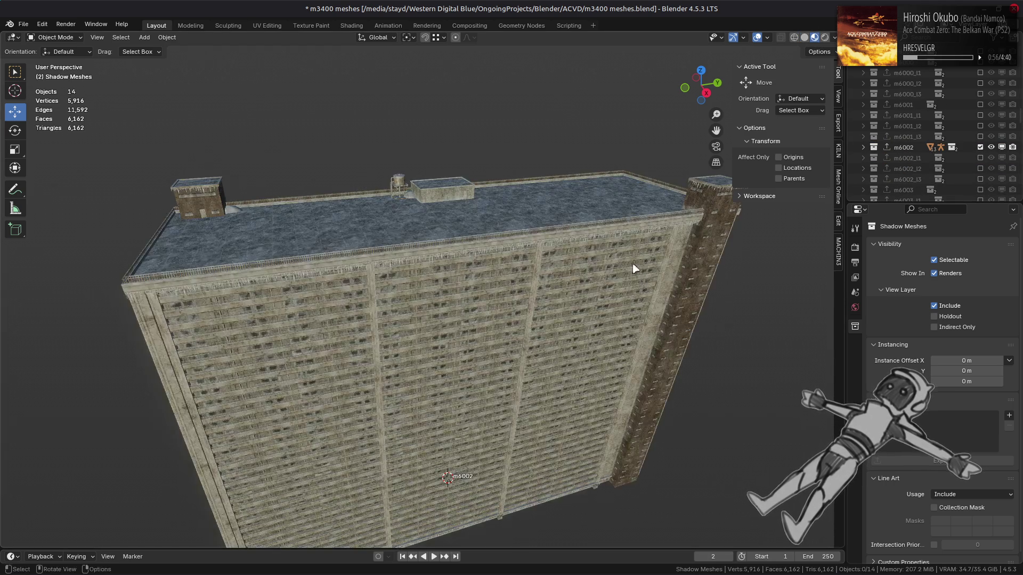
pyautogui.click(623, 258)
pyautogui.moveTo(624, 259)
pyautogui.mouseDown()
pyautogui.moveTo(541, 212)
pyautogui.moveTo(554, 217)
pyautogui.mouseUp()
pyautogui.hotkey('ctrl', 's')
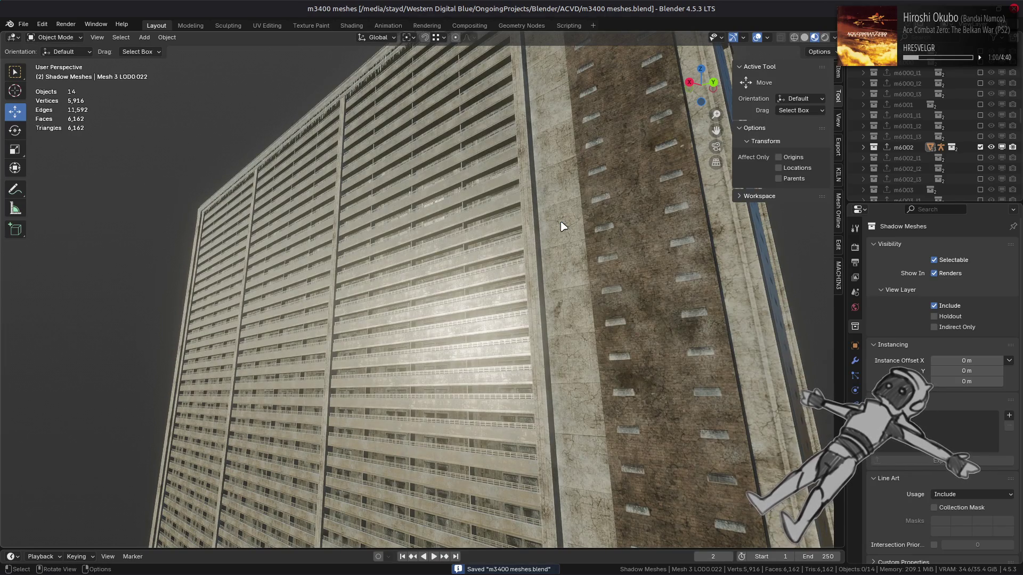
# - Select and frame the Mesh 2 LOD0.006 concrete mesh from the m6002 collection
pyautogui.click(862, 147)
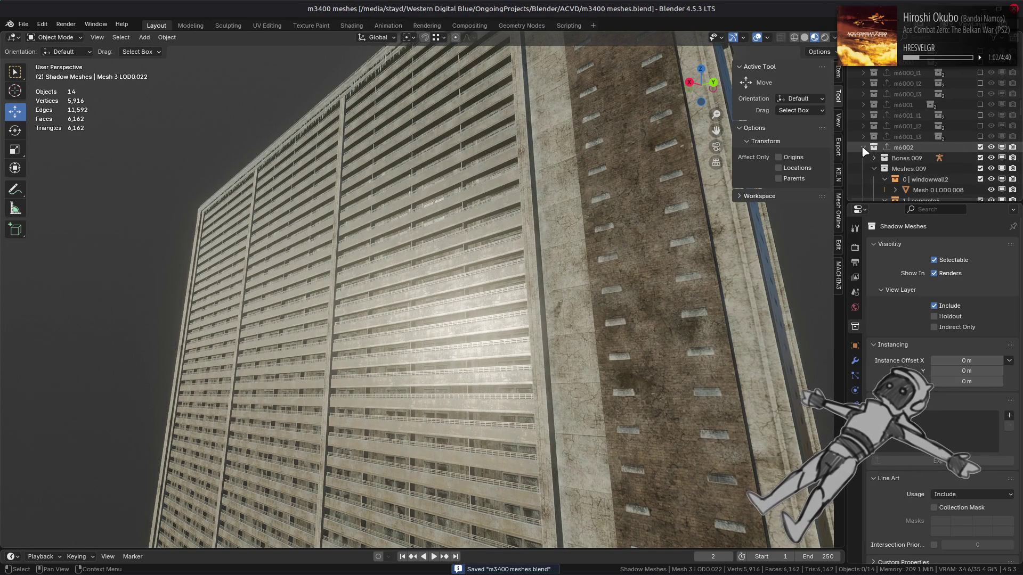
pyautogui.scroll(-3, 866, 151)
pyautogui.click(928, 126)
pyautogui.click(932, 147)
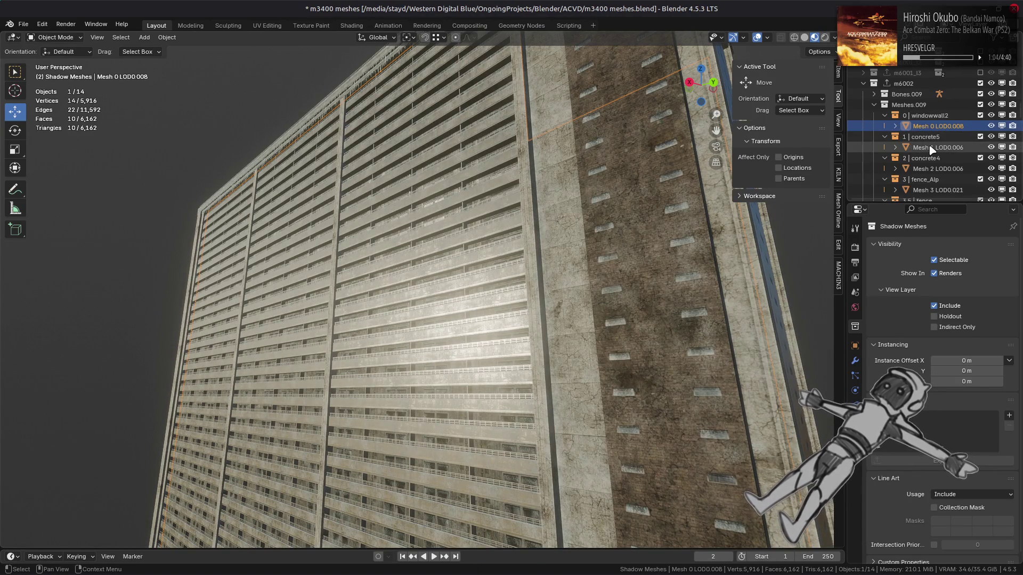
pyautogui.click(935, 168)
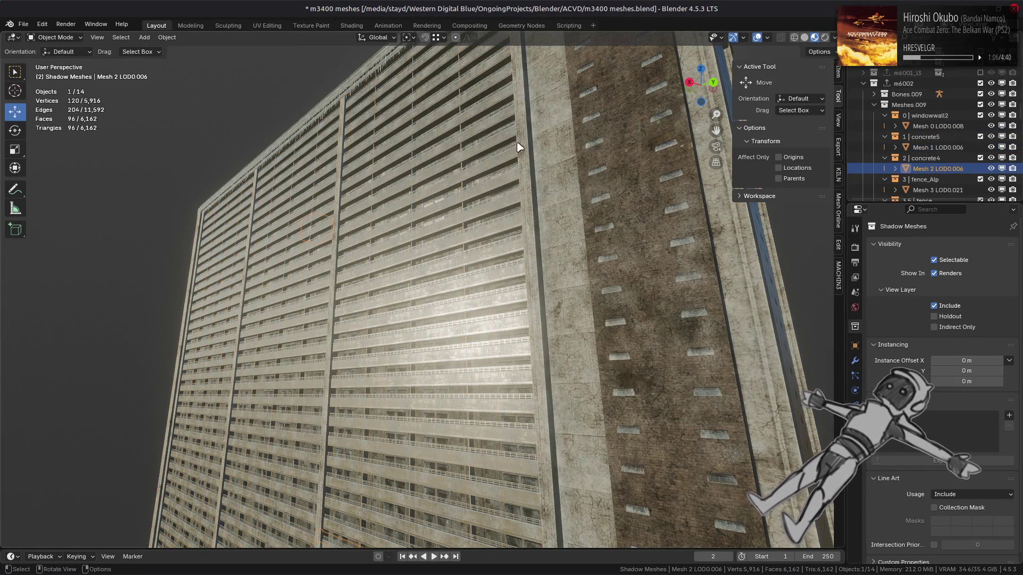
pyautogui.press('KP_Decimal')
pyautogui.scroll(5, 516, 147)
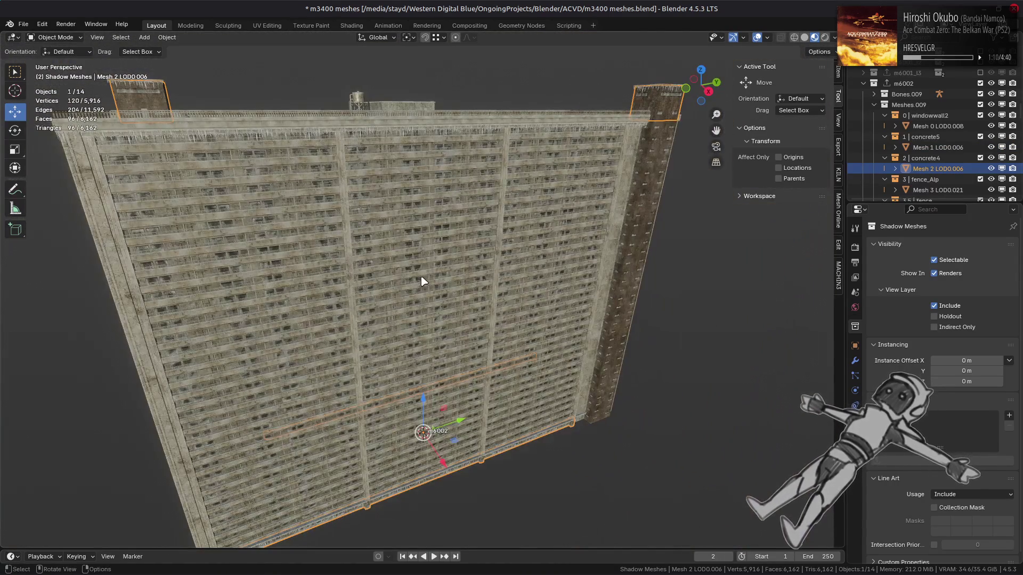
pyautogui.moveTo(421, 281)
pyautogui.mouseDown()
pyautogui.moveTo(310, 281)
pyautogui.moveTo(312, 269)
pyautogui.mouseUp()
# - Show its concrete4 material nodes in the Shading workspace, save, and return to GIMP
pyautogui.click(351, 26)
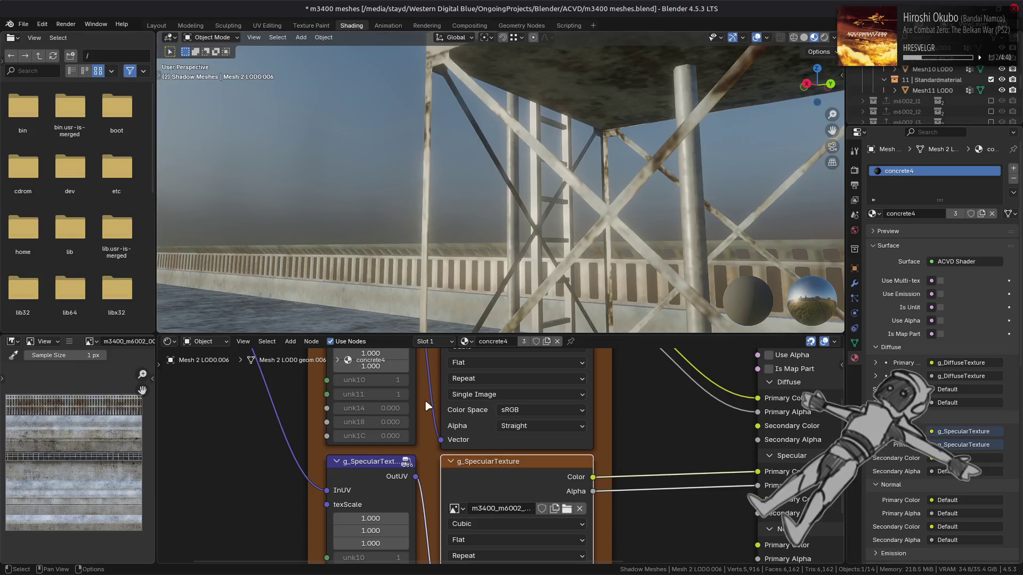
pyautogui.hotkey('ctrl', 's')
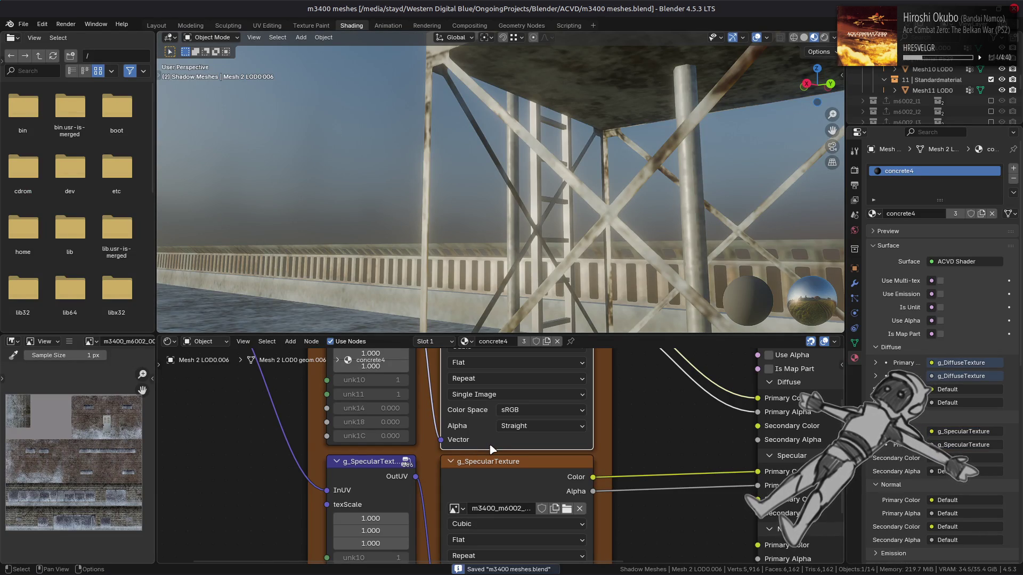
pyautogui.moveTo(179, 572)
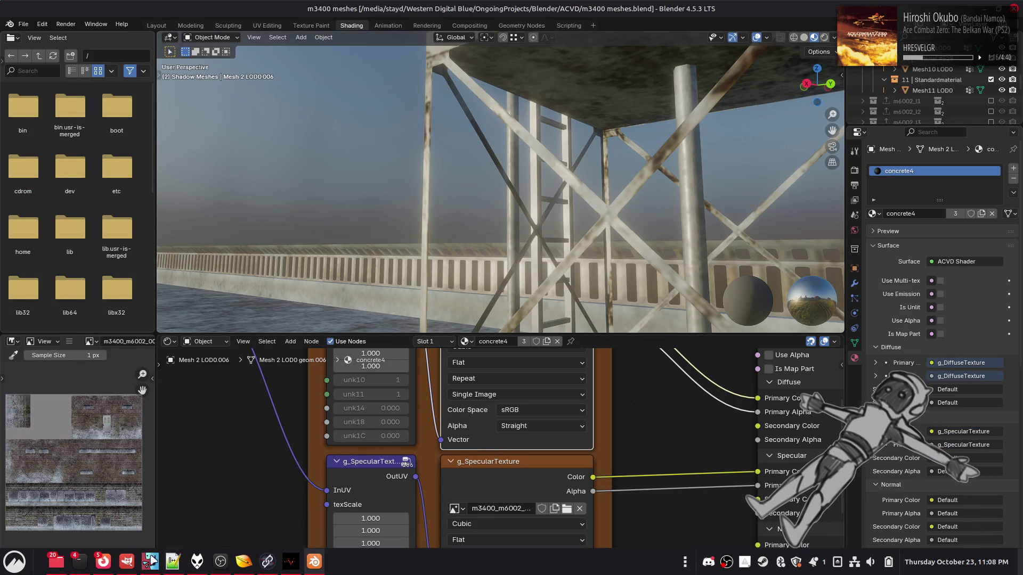
pyautogui.click(126, 561)
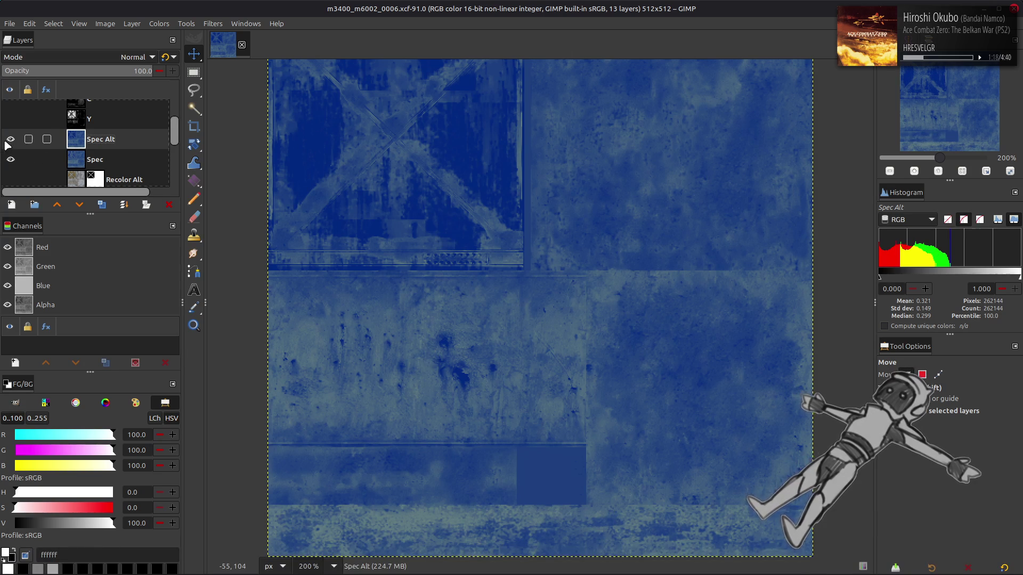
# - Hide the Spec Alt and Spec layers and make the Clean layer active
pyautogui.scroll(-1, 10, 136)
pyautogui.click(11, 123)
pyautogui.click(12, 142)
pyautogui.scroll(-4, 15, 140)
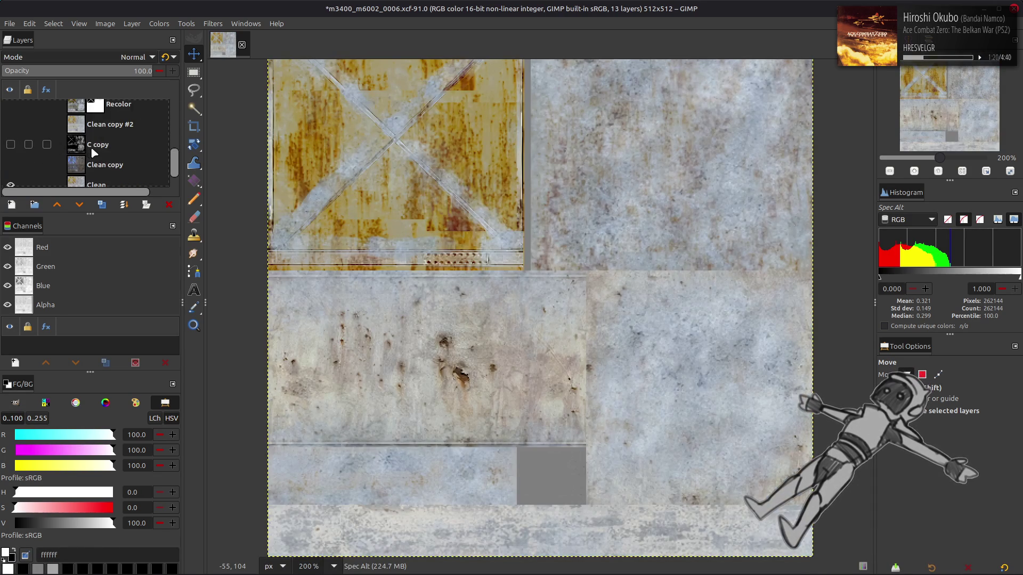
pyautogui.click(96, 156)
# - Save m3400_m6002_0006.xcf, close it, and switch to the file manager
pyautogui.hotkey('ctrl', 's')
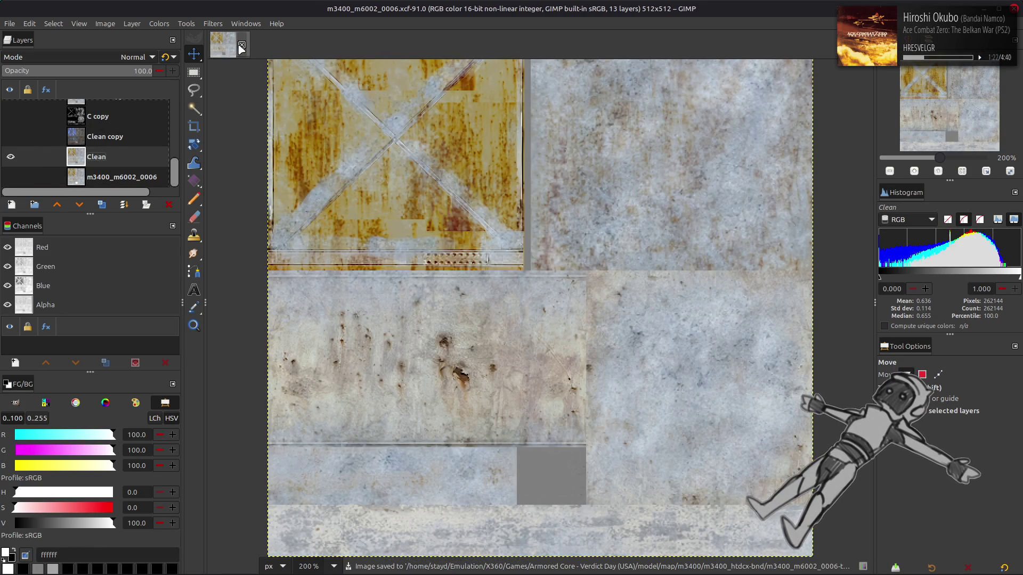
pyautogui.hotkey('ctrl', 'w')
pyautogui.hotkey('alt', 'Tab')
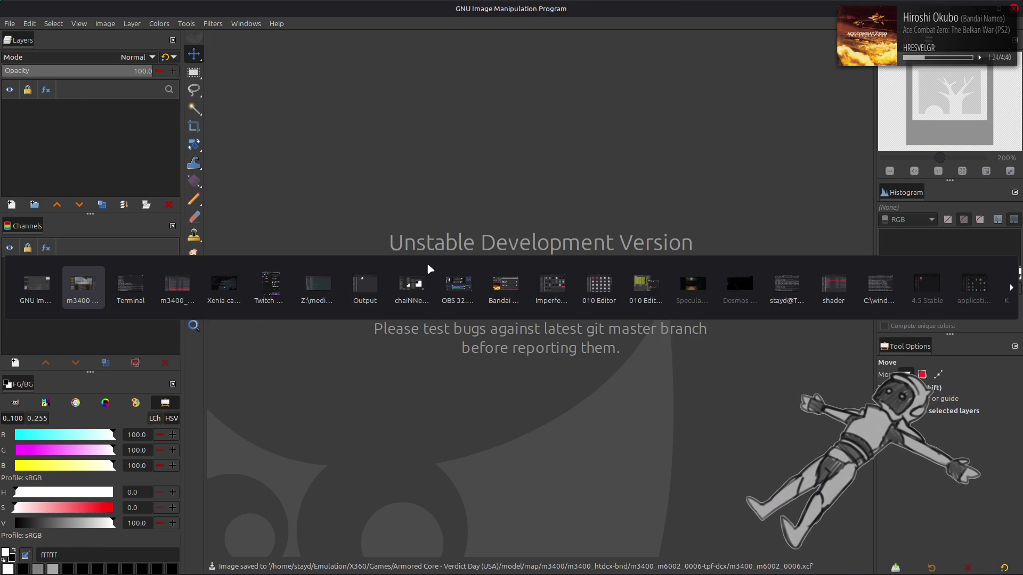
pyautogui.press('Tab')
pyautogui.press('Tab')
# - Browse into the m3400_htdcx-bnd folder and its texture subfolders
pyautogui.press('BackSpace')
pyautogui.press('Return')
pyautogui.hotkey('alt', 'Tab')
pyautogui.press('Tab')
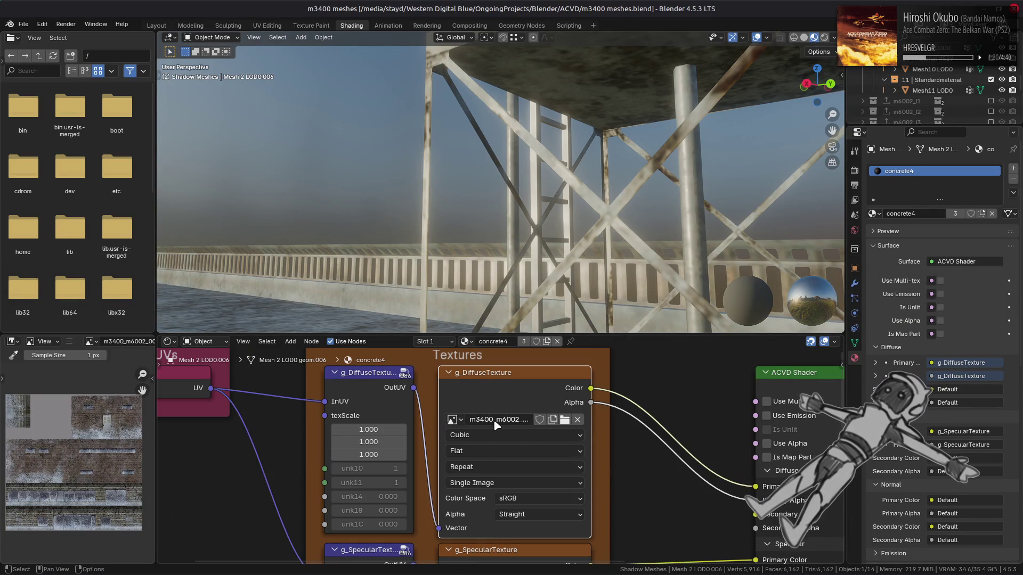
pyautogui.hotkey('alt', 'Tab')
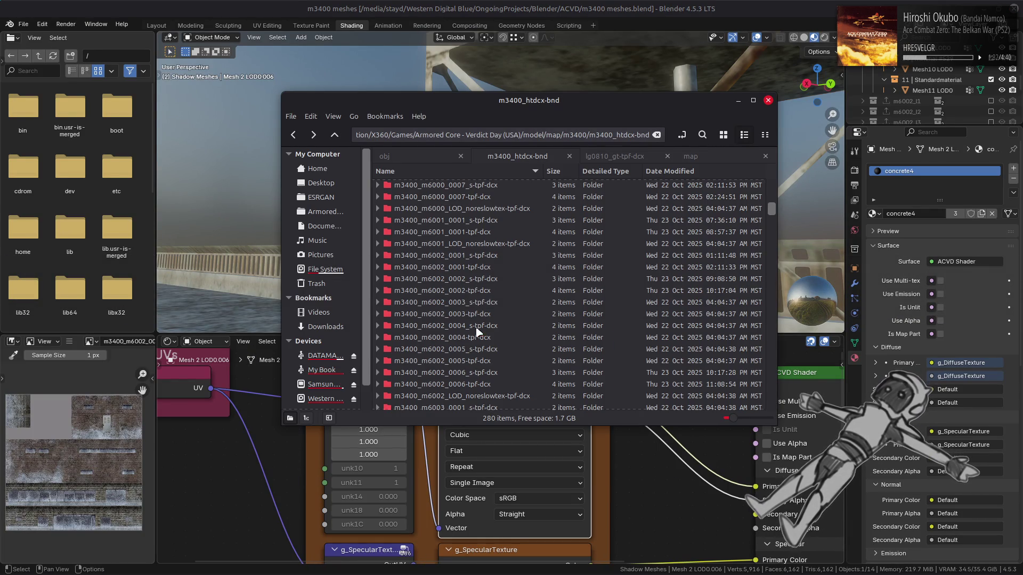
pyautogui.doubleClick(473, 325)
pyautogui.click(408, 187)
pyautogui.press('BackSpace')
# - Duplicate m3400_m6002_0004.dds inside m3400_m6002_0004-tpf-dcx as a backup copy
pyautogui.doubleClick(485, 337)
pyautogui.click(408, 188)
pyautogui.hotkey('ctrl', 'c')
pyautogui.hotkey('ctrl', 'v')
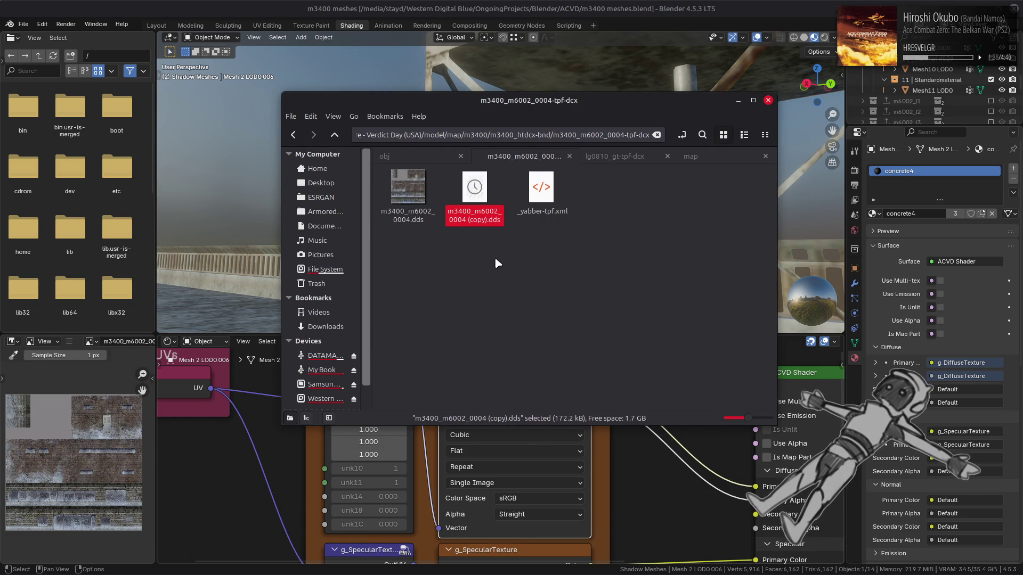
pyautogui.hotkey('alt', 'Tab')
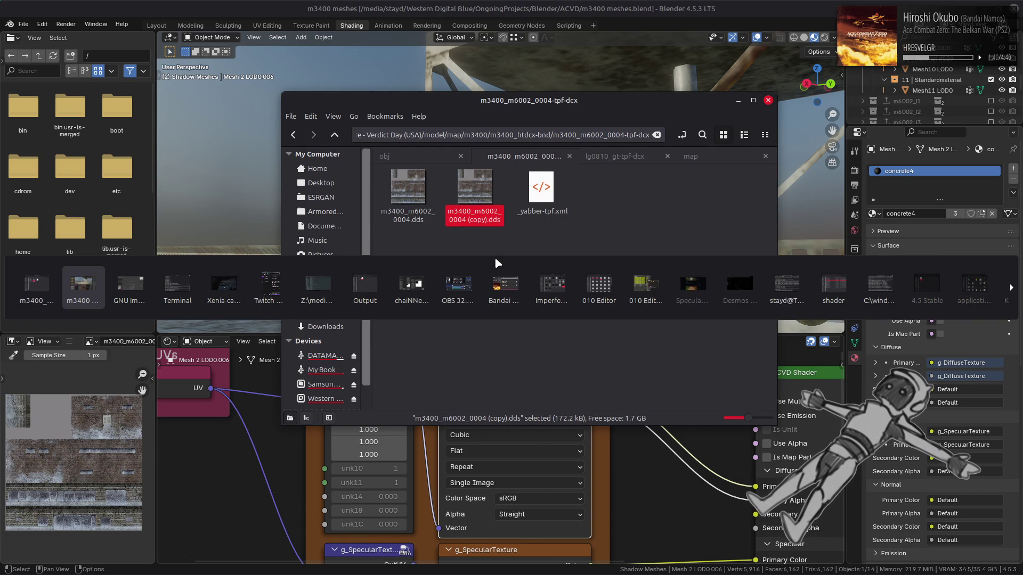
pyautogui.hotkey('alt', 'Tab')
pyautogui.hotkey('alt', 'Tab')
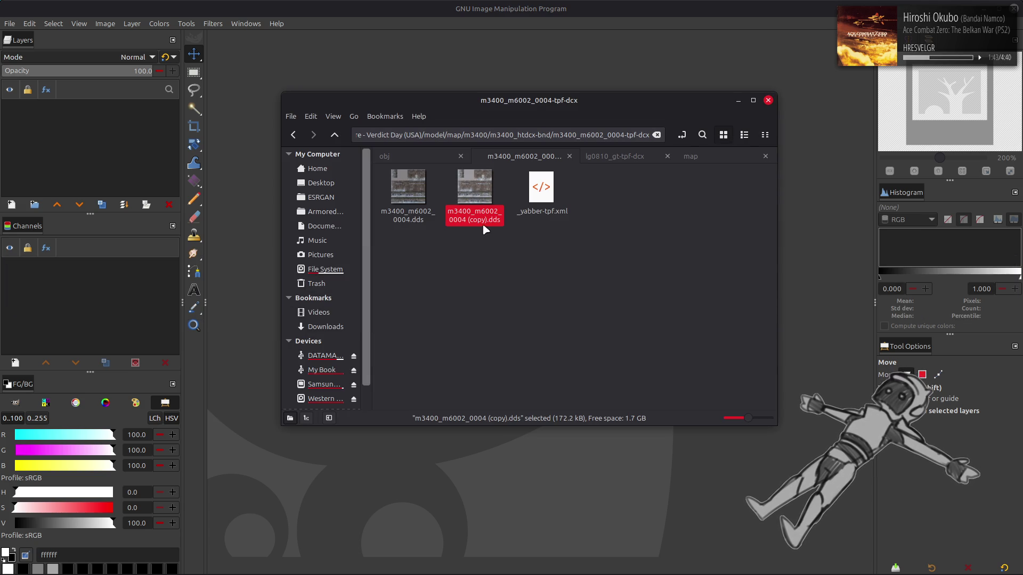
# - Open m3400_m6002_0004.dds in GIMP through the DDS import dialog
pyautogui.click(408, 187)
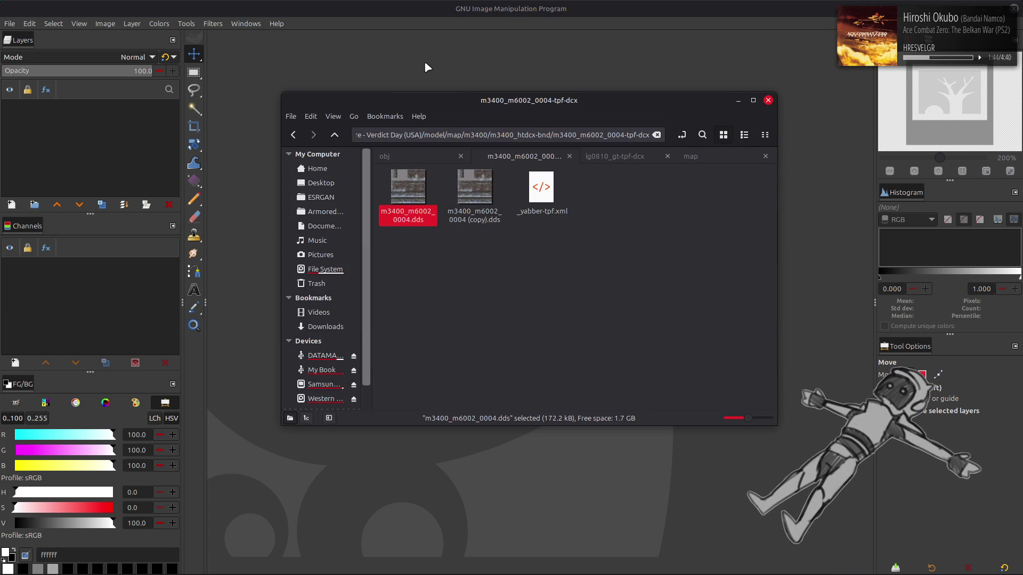
pyautogui.press('Return')
pyautogui.click(573, 334)
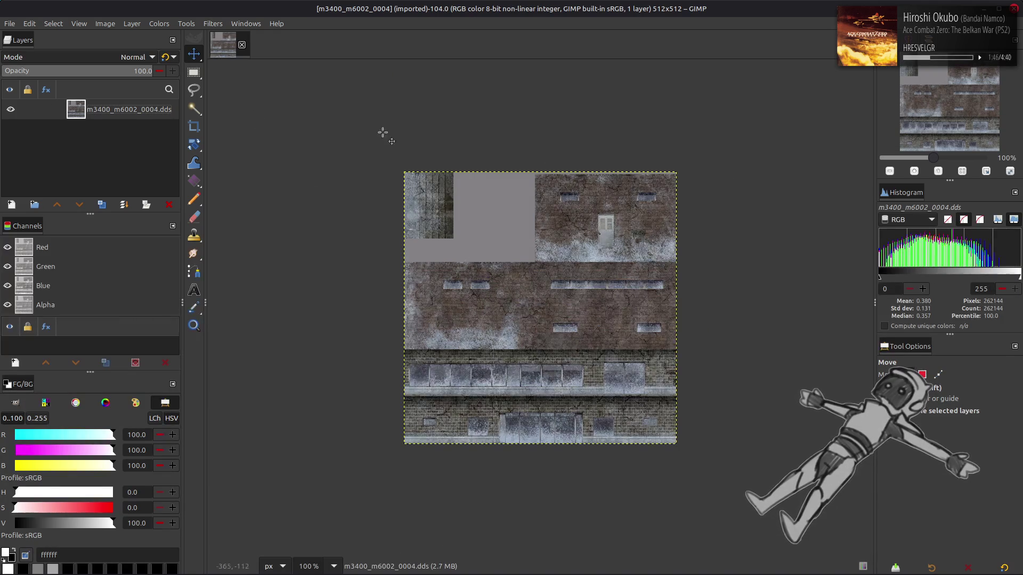
# - Rename the layer to m3400_m6002_0004 and view it at 200% zoom
pyautogui.doubleClick(136, 111)
pyautogui.click(173, 109)
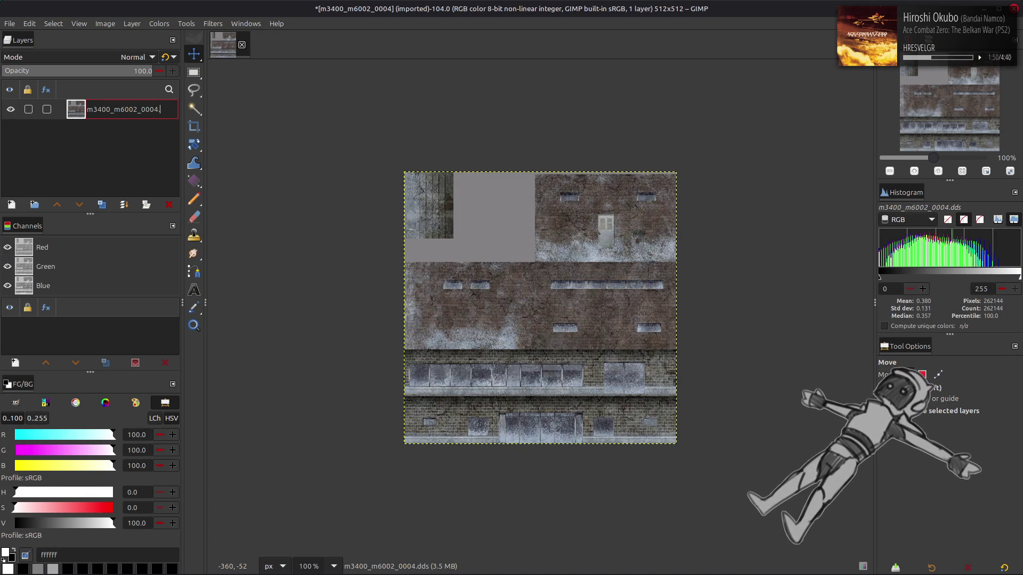
pyautogui.press('Return')
pyautogui.press('2')
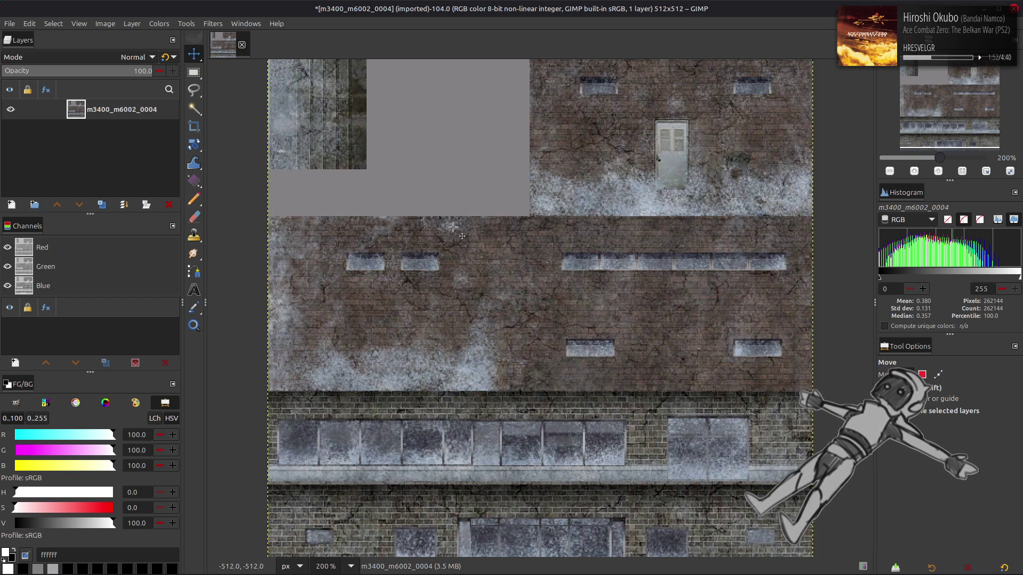
pyautogui.scroll(-1, 453, 227)
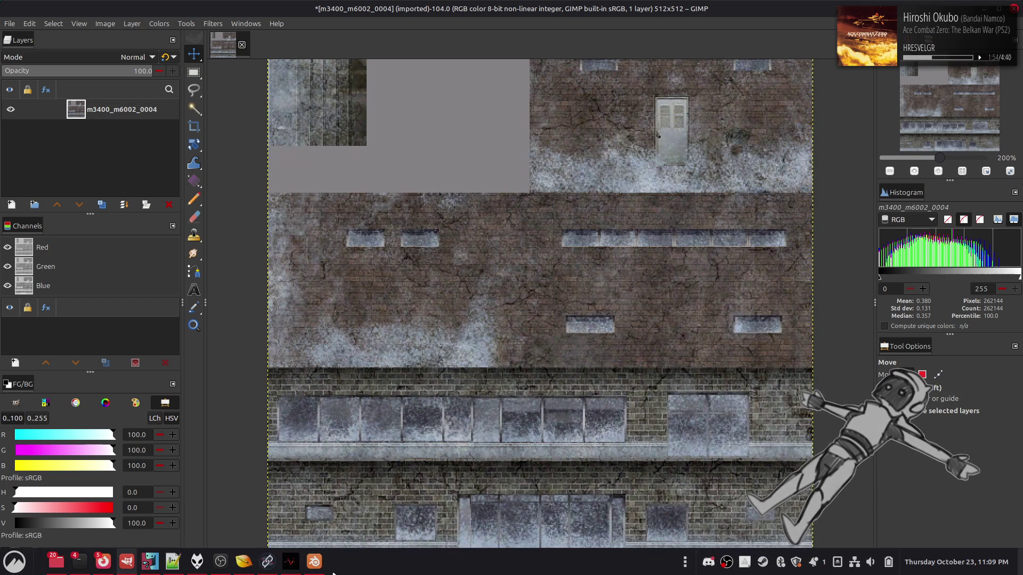
pyautogui.click(267, 562)
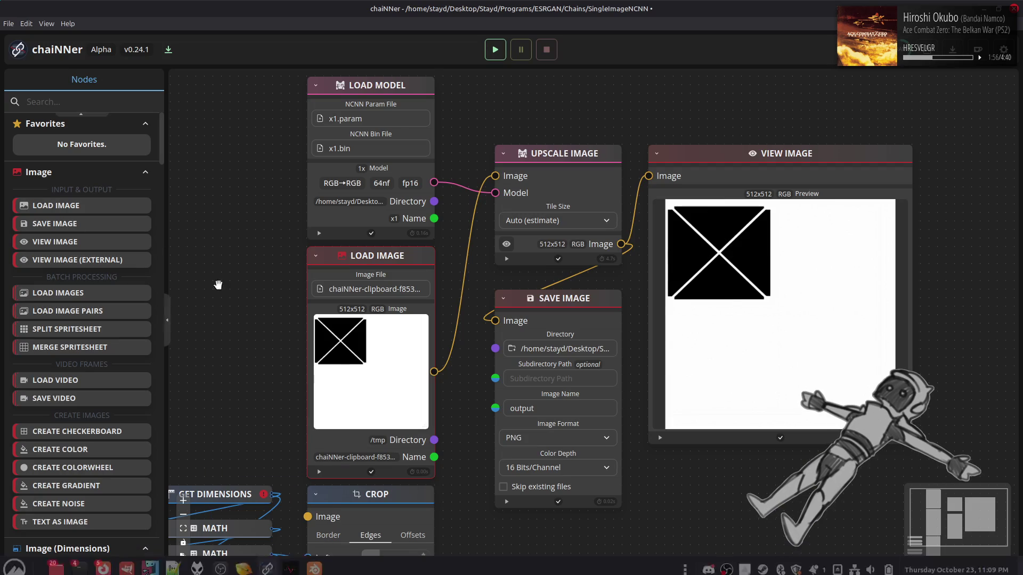
# - Replace Load Image with the pasted 512x512 texture, link it to Upscale Image, and run
pyautogui.press('Delete')
pyautogui.hotkey('ctrl', 'v')
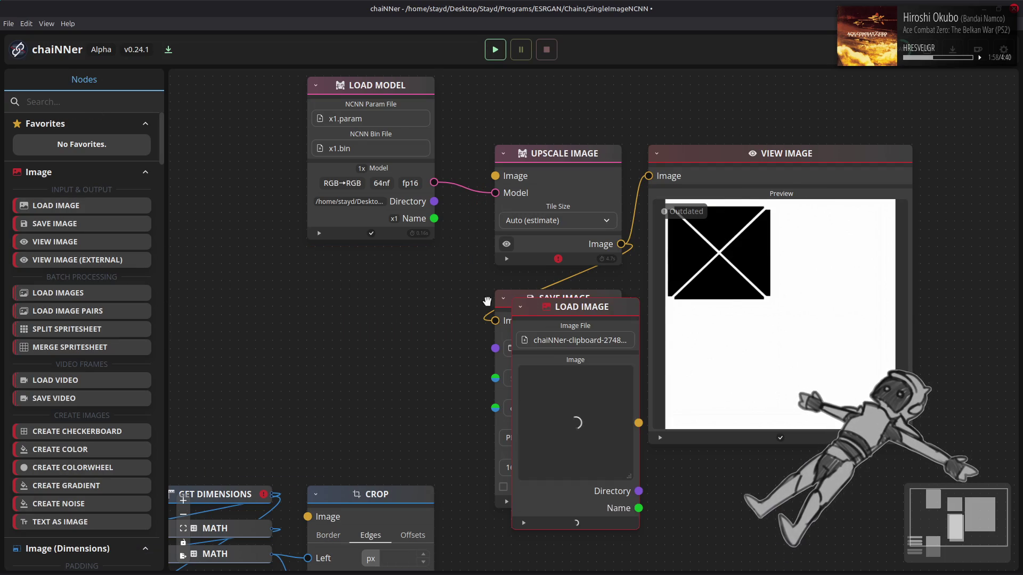
pyautogui.moveTo(599, 314)
pyautogui.mouseDown()
pyautogui.moveTo(371, 255)
pyautogui.moveTo(394, 258)
pyautogui.mouseUp()
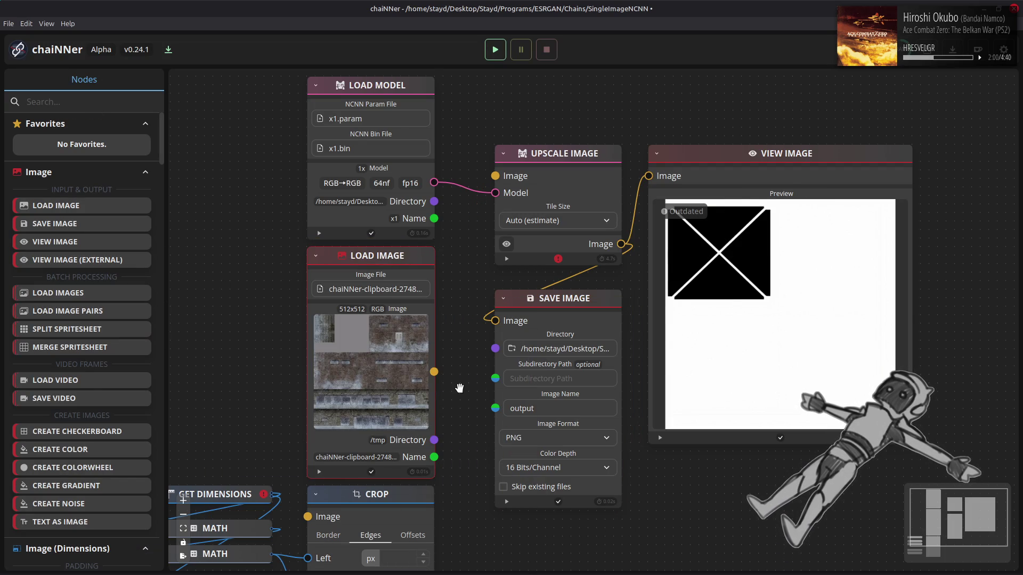
pyautogui.moveTo(435, 372)
pyautogui.mouseDown()
pyautogui.moveTo(481, 190)
pyautogui.moveTo(495, 176)
pyautogui.mouseUp()
pyautogui.click(494, 51)
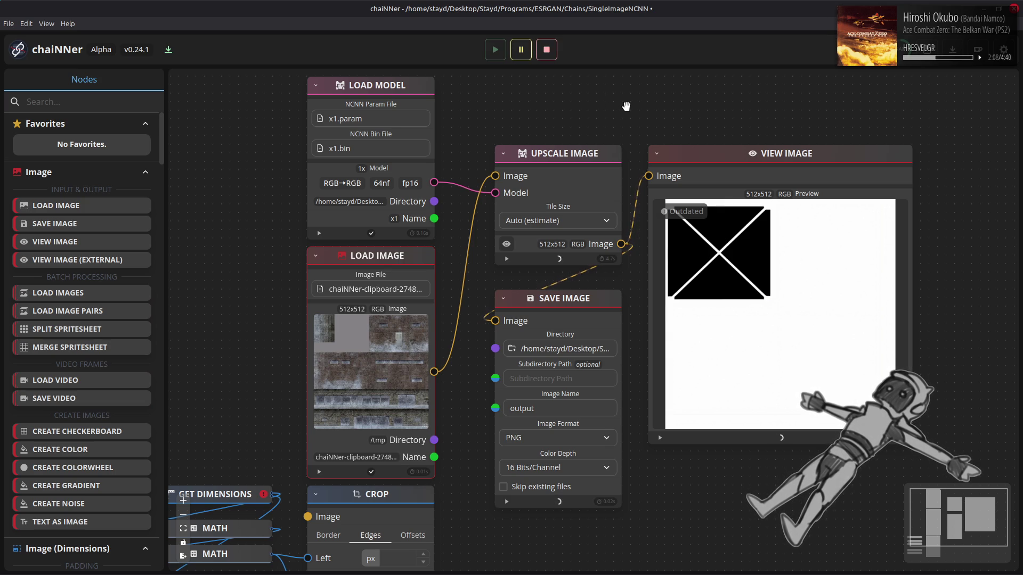
pyautogui.hotkey('alt', 'Tab')
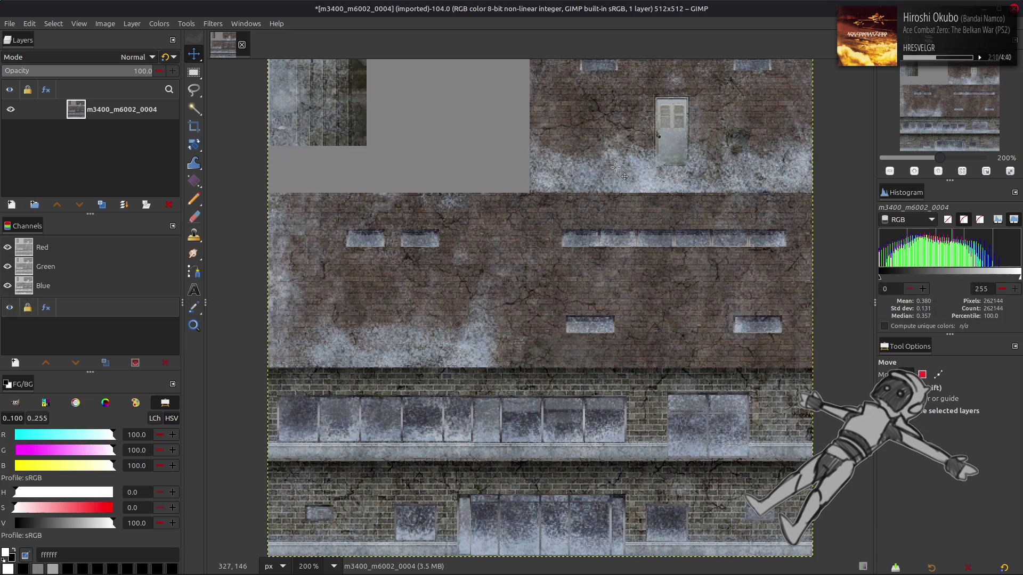
# - Add output.png as an aligned layer, then remove it again
pyautogui.hotkey('alt', 'Tab')
pyautogui.hotkey('alt', 'Tab')
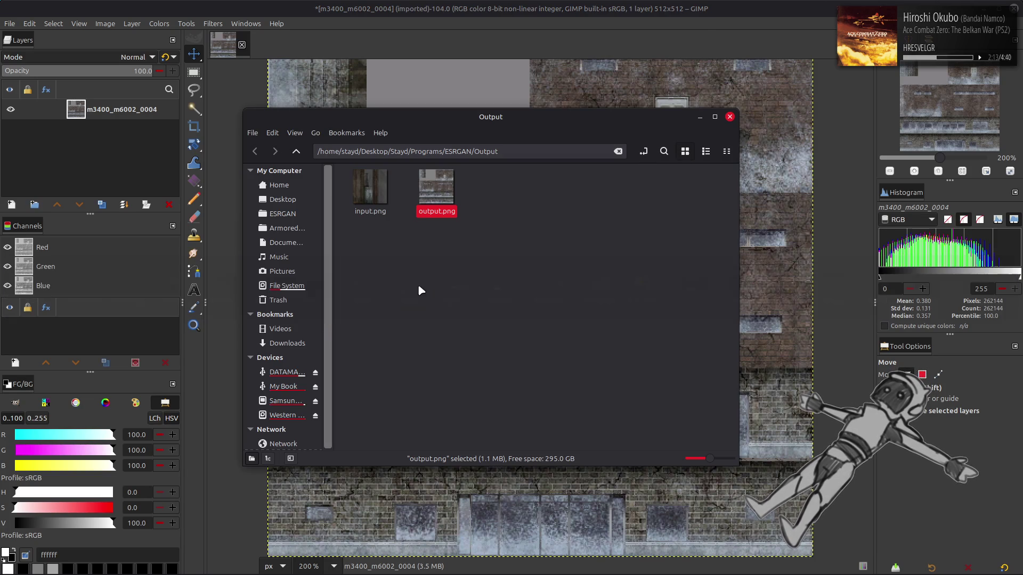
pyautogui.click(418, 285)
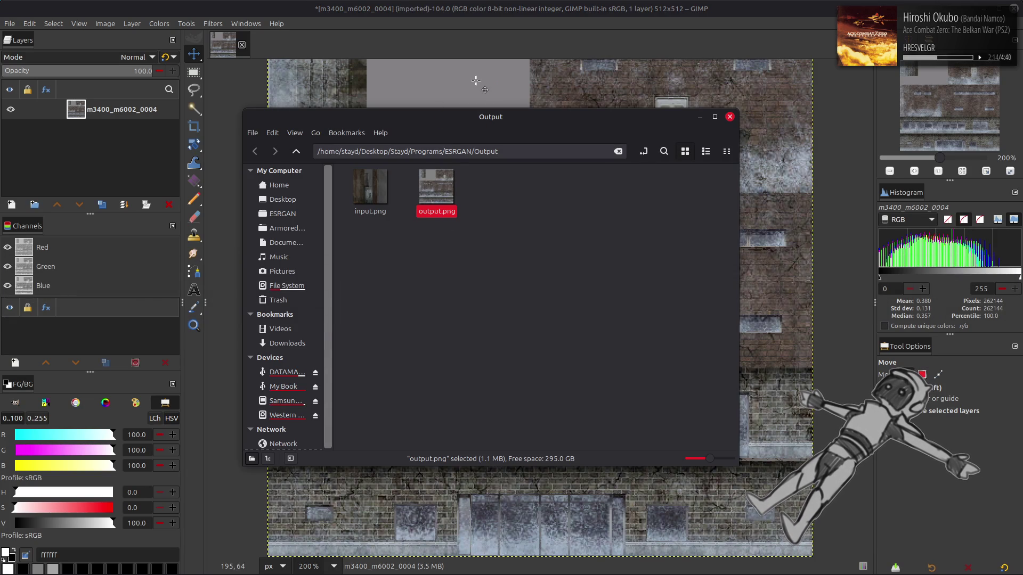
pyautogui.moveTo(476, 80); pyautogui.dragTo(477, 82)
pyautogui.press('q')
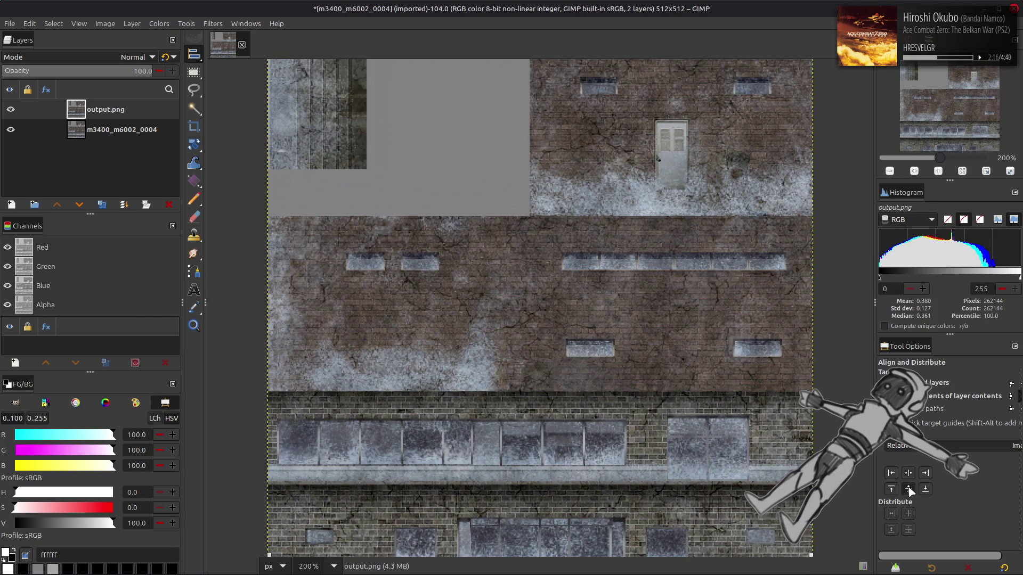
pyautogui.click(909, 489)
pyautogui.click(168, 205)
# - Convert the image precision to 16-bit integer
pyautogui.click(105, 23)
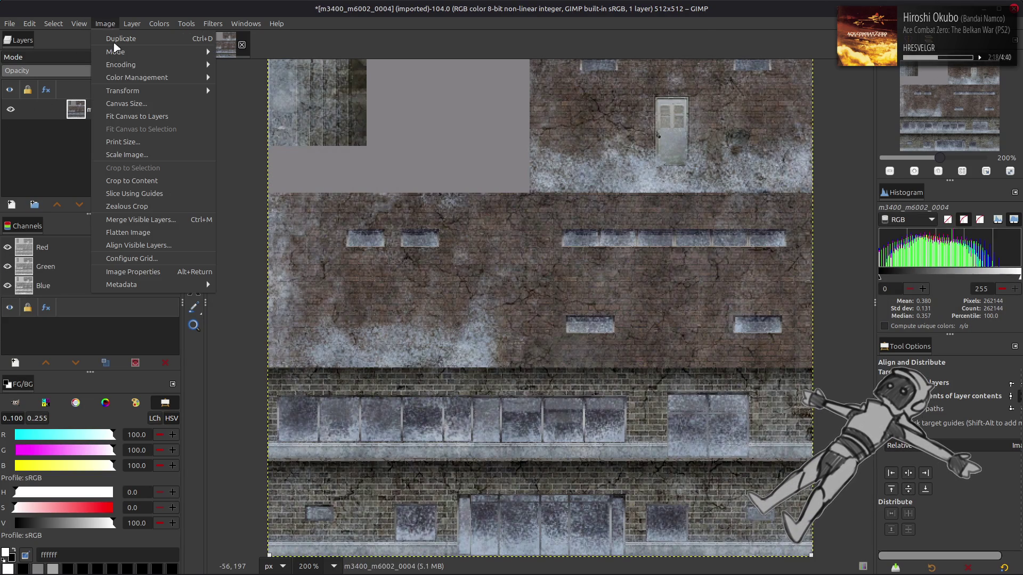
pyautogui.moveTo(133, 64)
pyautogui.click(240, 77)
pyautogui.click(554, 344)
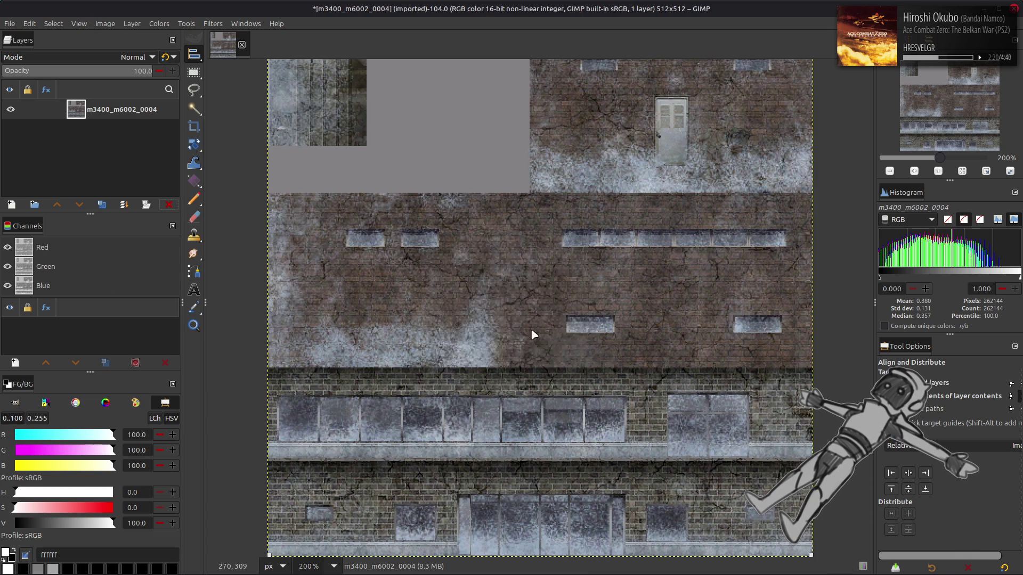
# - Re-add output.png as an aligned layer named Clean and select the original texture layer
pyautogui.hotkey('alt', 'Tab')
pyautogui.moveTo(403, 206); pyautogui.dragTo(432, 81)
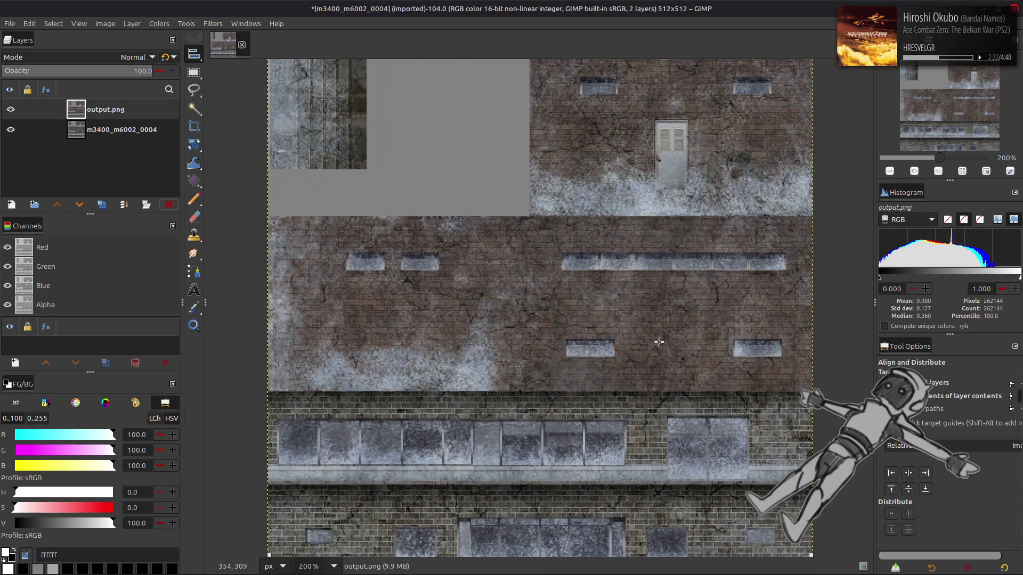
pyautogui.click(909, 489)
pyautogui.press('m')
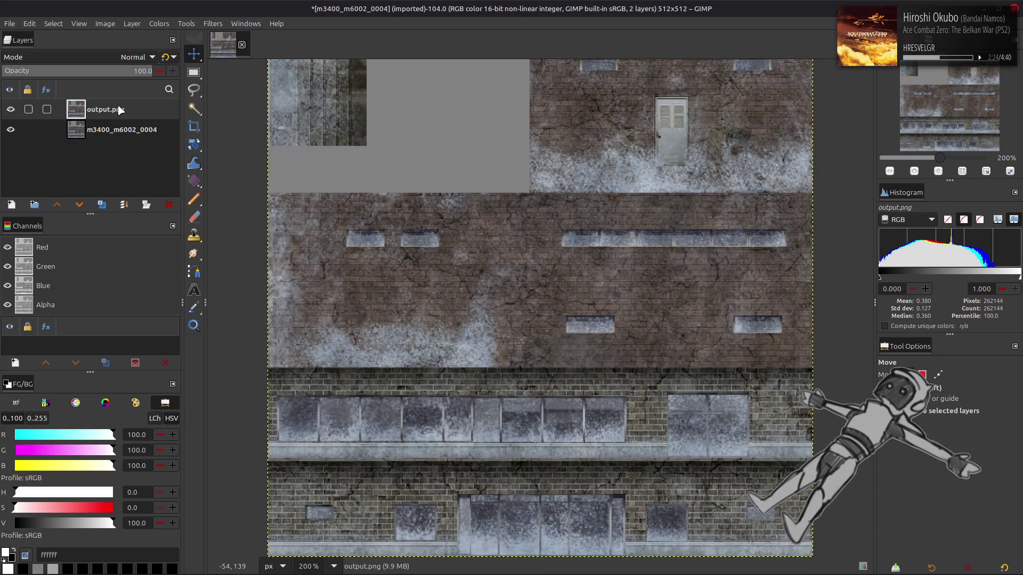
pyautogui.doubleClick(117, 105)
pyautogui.write('c')
pyautogui.press('Return')
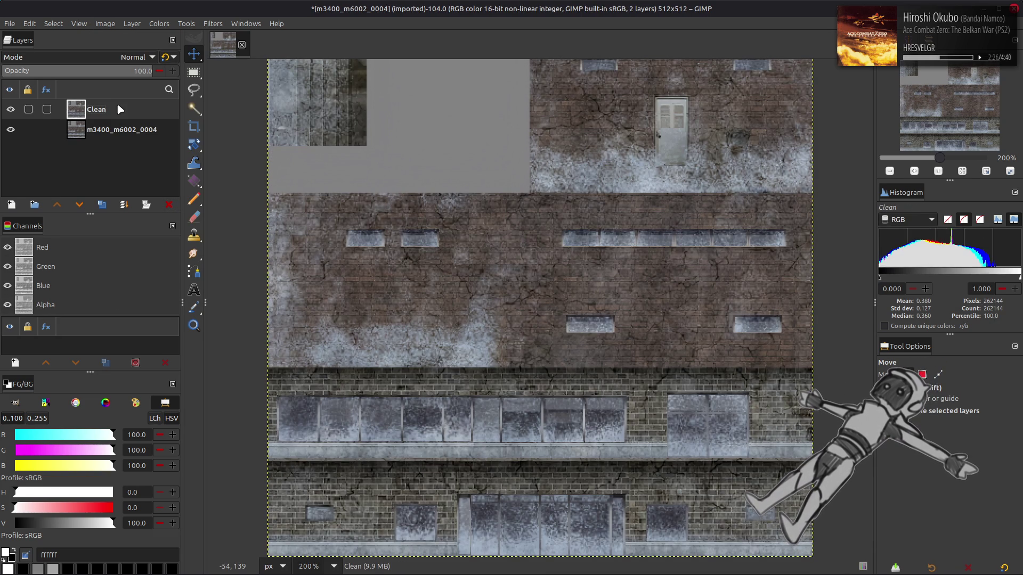
pyautogui.click(118, 129)
# - Duplicate the original layer above Clean and apply a G'MIC Gaussian blur of 16
pyautogui.click(102, 204)
pyautogui.click(57, 204)
pyautogui.click(213, 24)
pyautogui.click(282, 283)
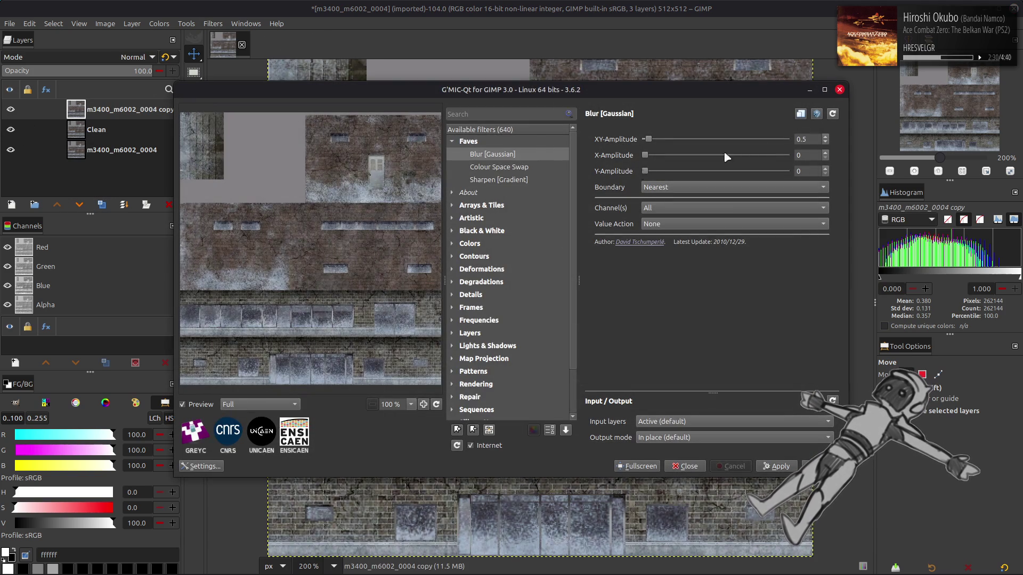
pyautogui.tripleClick(810, 137)
pyautogui.write('16')
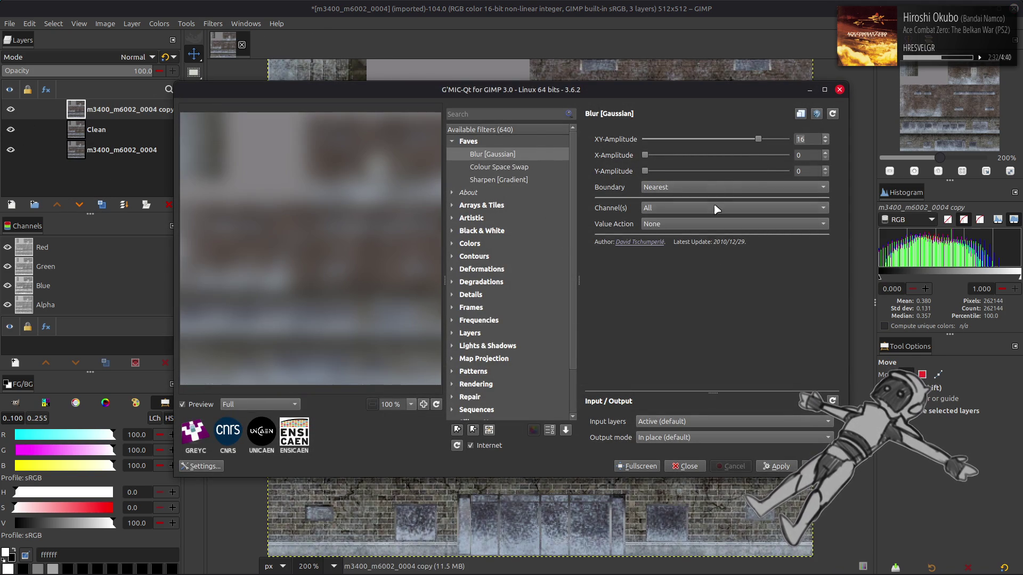
pyautogui.press('Return')
# - Grain-extract a Clean copy onto the blurred layer, merge down, and set Grain merge
pyautogui.click(117, 129)
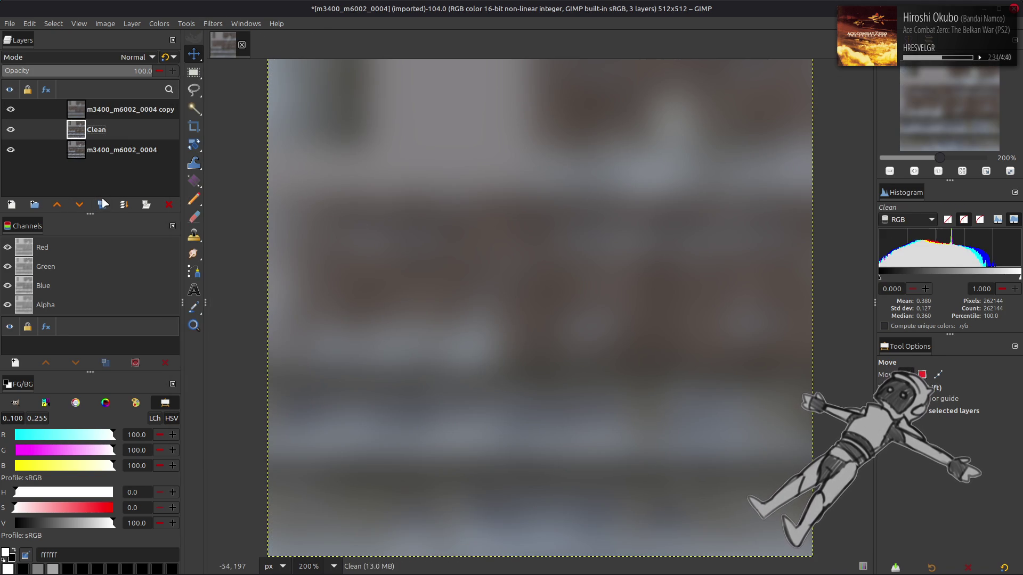
pyautogui.click(102, 204)
pyautogui.click(57, 204)
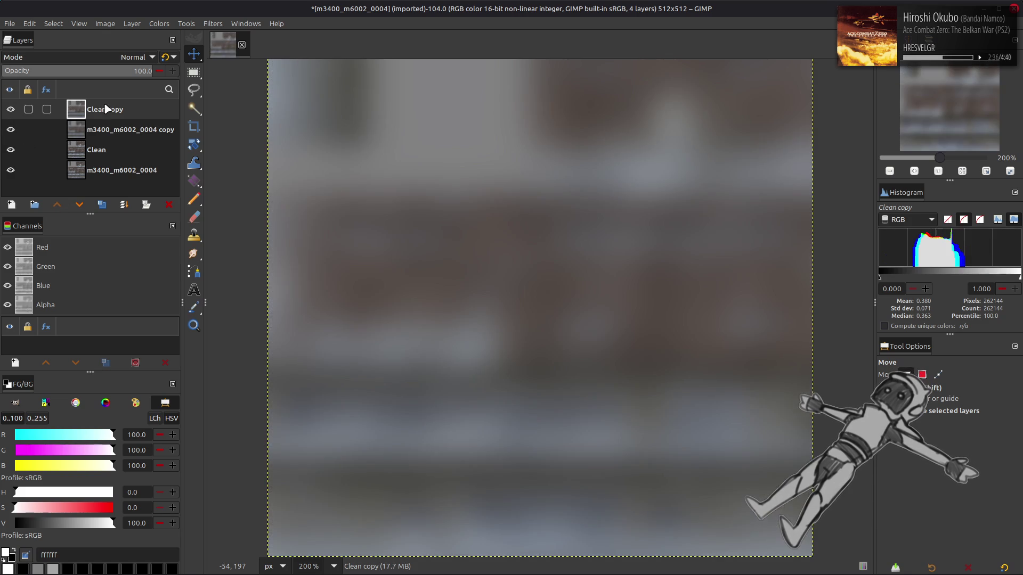
pyautogui.click(133, 57)
pyautogui.click(76, 420)
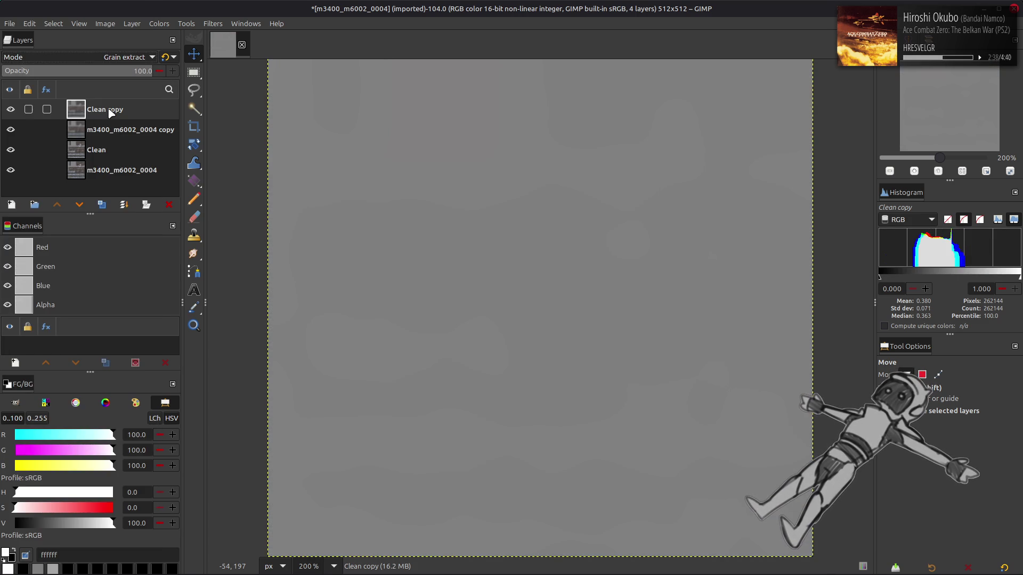
pyautogui.rightClick(109, 112)
pyautogui.click(139, 266)
pyautogui.click(107, 56)
pyautogui.click(68, 463)
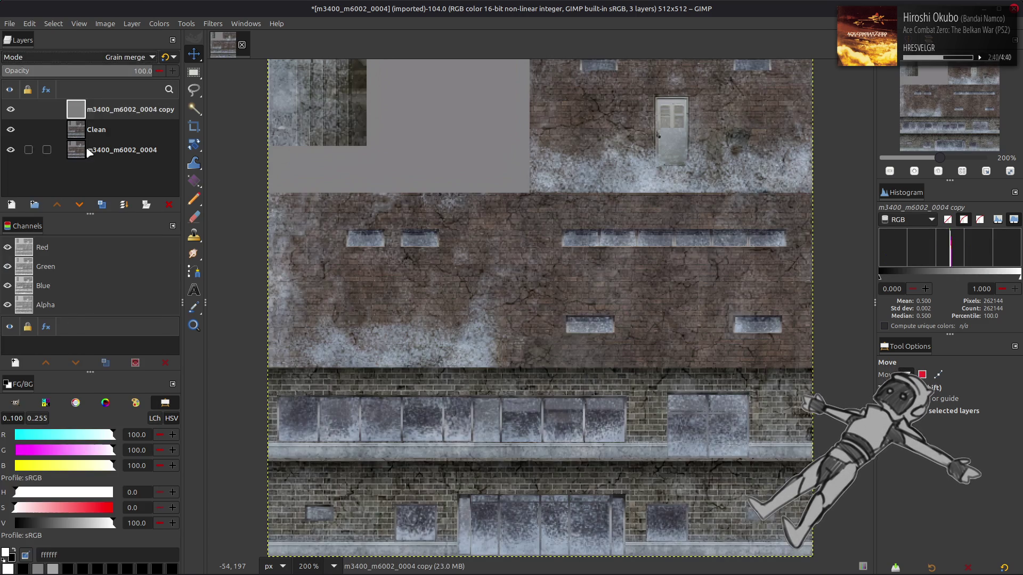
# - Merge the detail layer into a fresh Clean copy, change its blend mode, and merge into Clean
pyautogui.click(101, 132)
pyautogui.click(102, 204)
pyautogui.click(103, 112)
pyautogui.rightClick(103, 112)
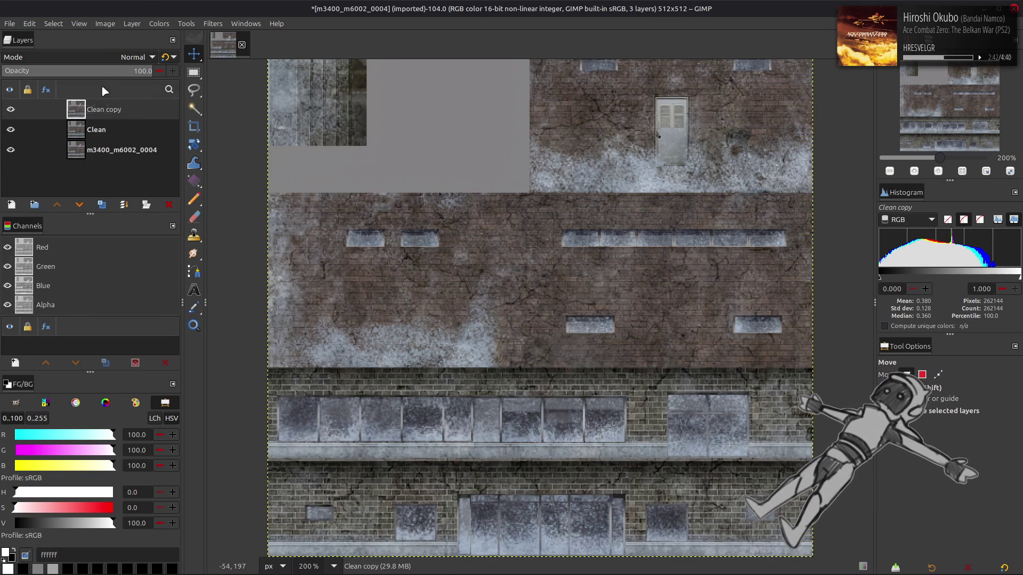
pyautogui.click(138, 267)
pyautogui.click(103, 57)
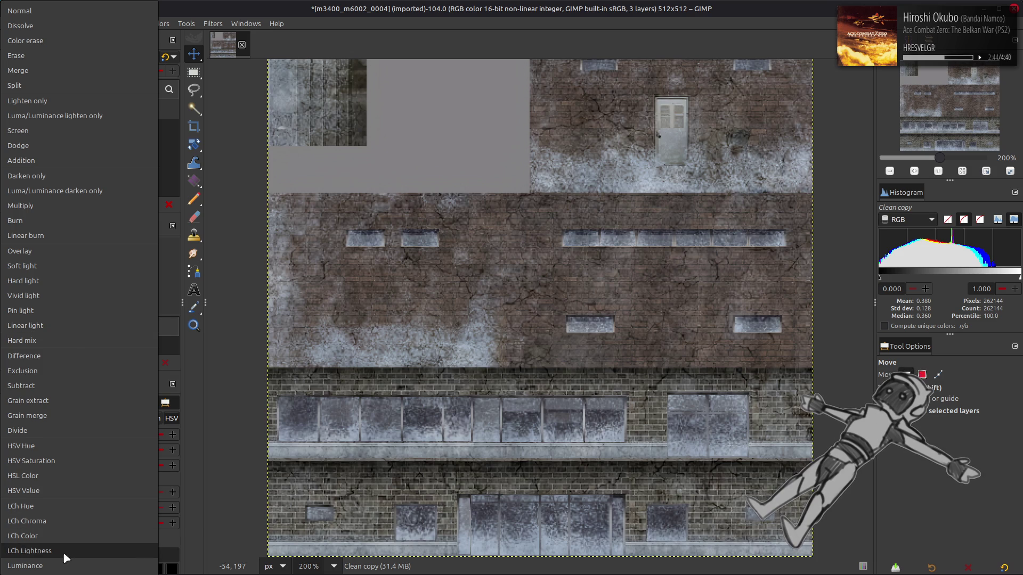
pyautogui.click(63, 552)
pyautogui.hotkey('ctrl', 'm')
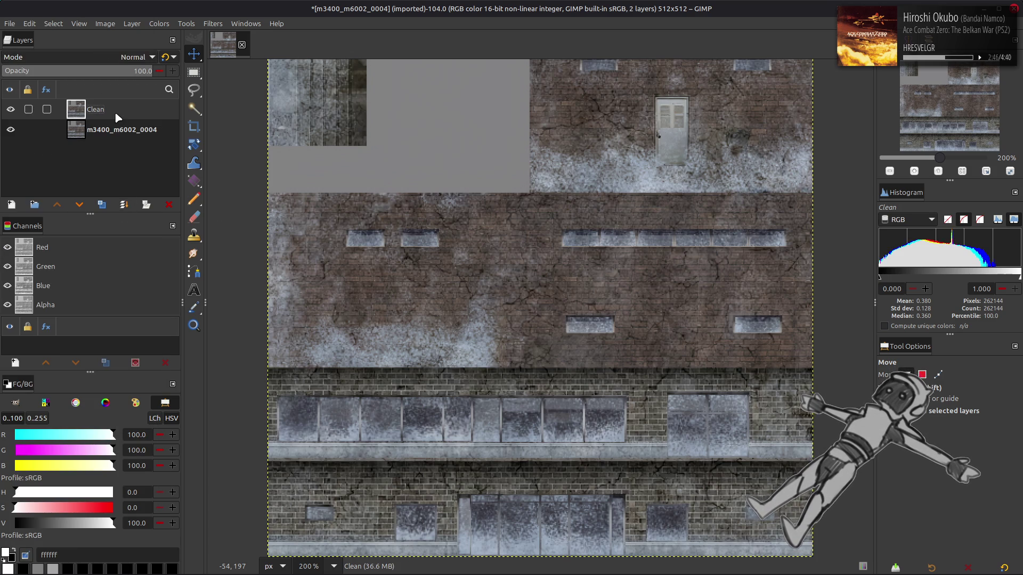
# - Zoom in to inspect the Clean layer, then duplicate it
pyautogui.scroll(3, 506, 298)
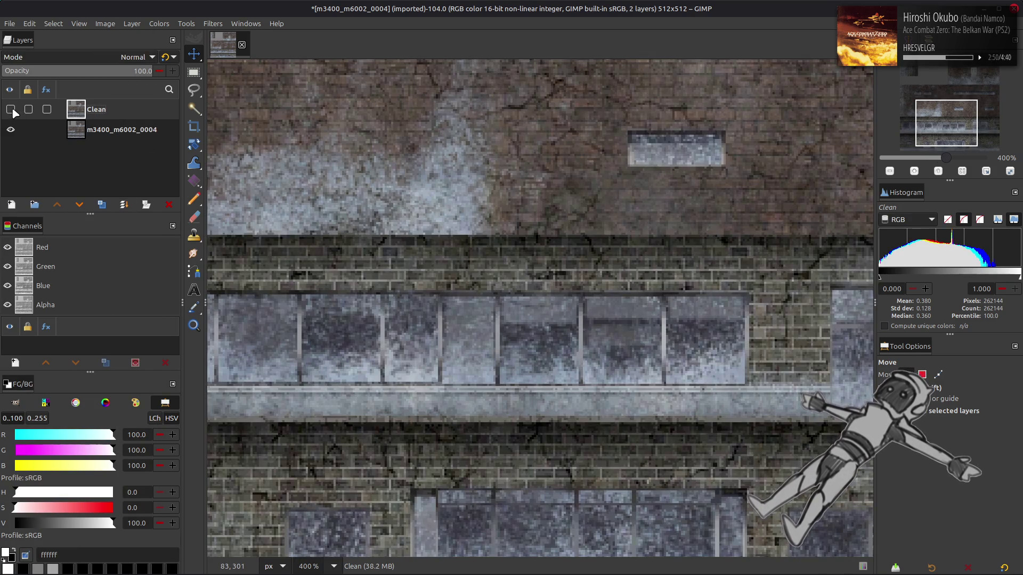
pyautogui.scroll(-2, 332, 215)
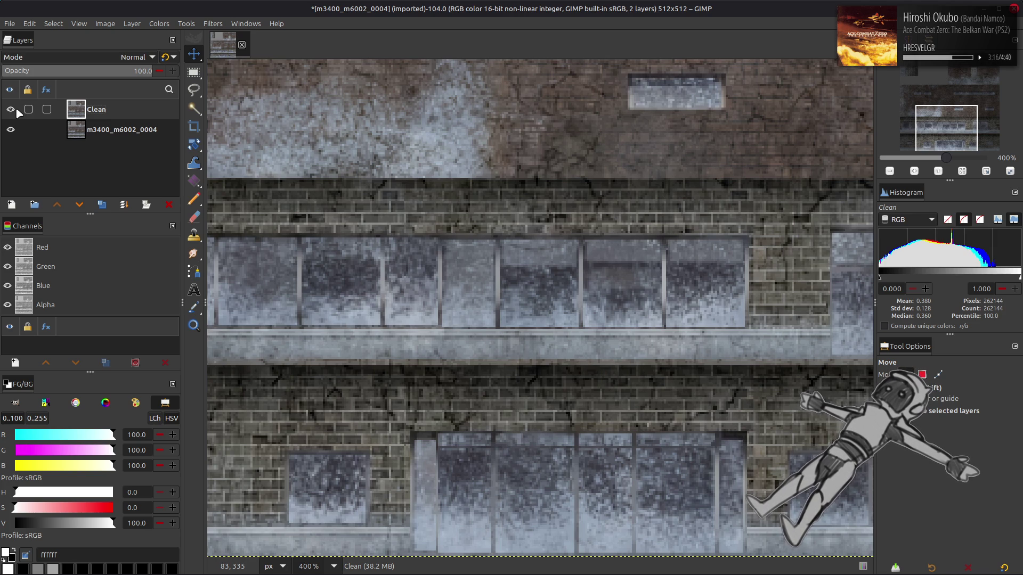
pyautogui.click(102, 205)
pyautogui.click(102, 205)
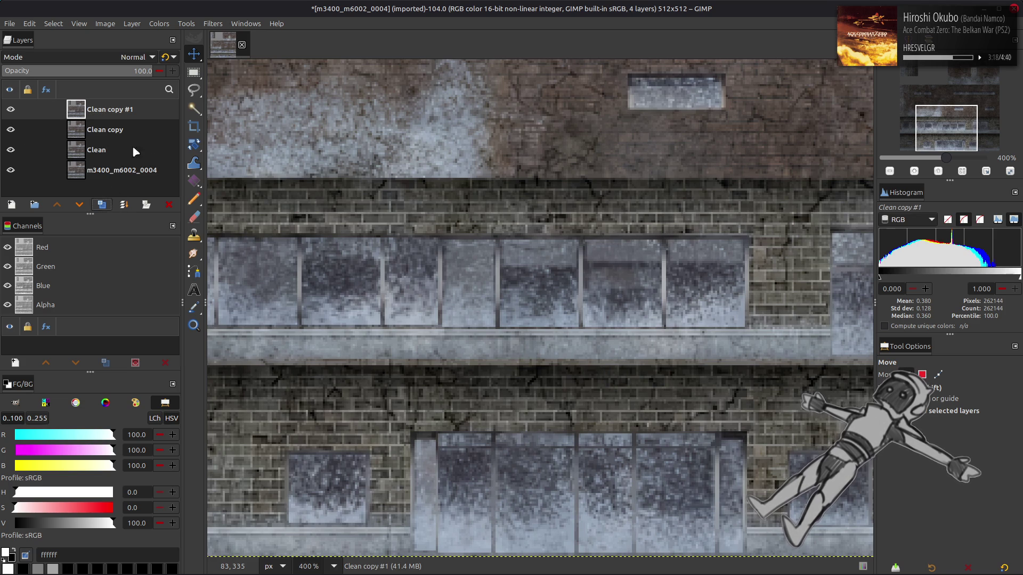
pyautogui.click(212, 24)
pyautogui.click(234, 286)
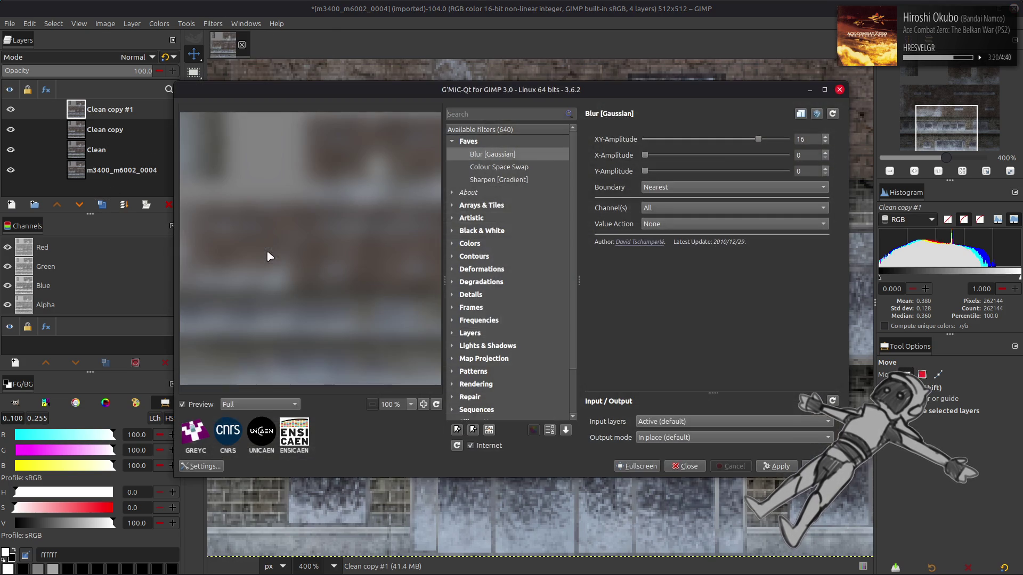
pyautogui.doubleClick(813, 139)
pyautogui.write('.5')
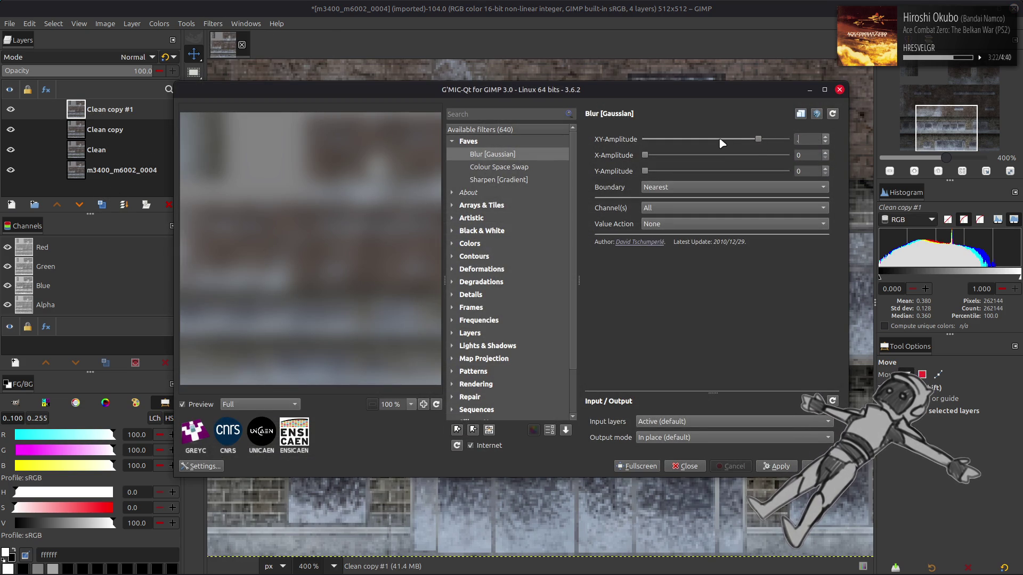
pyautogui.press('Return')
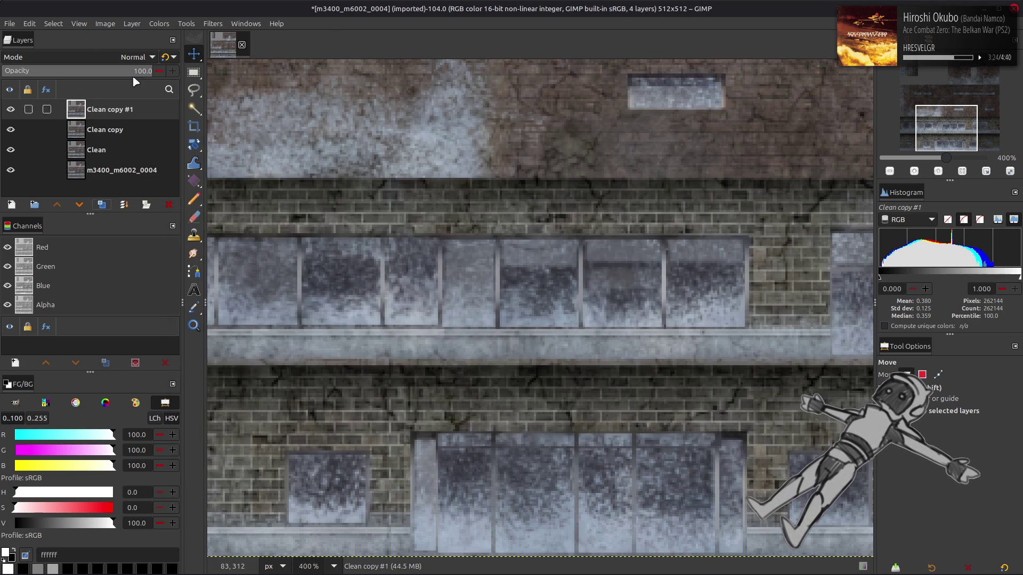
pyautogui.click(94, 55)
pyautogui.click(81, 424)
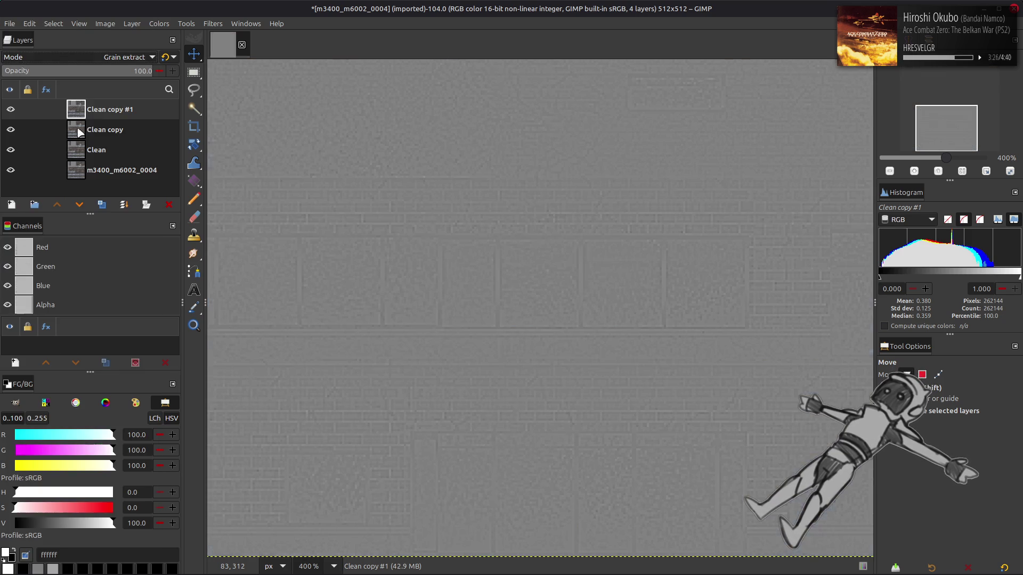
pyautogui.rightClick(107, 109)
pyautogui.click(138, 246)
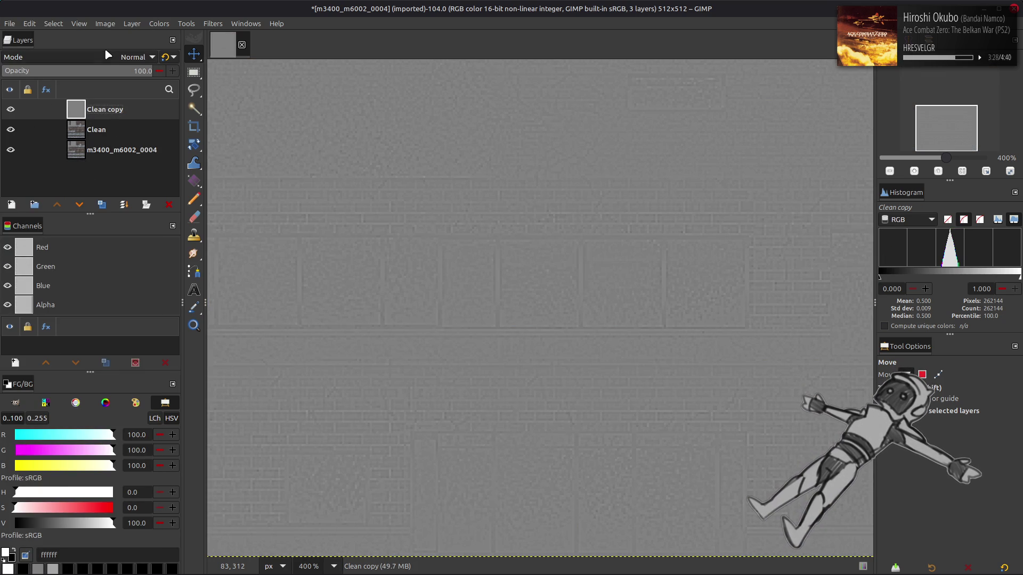
pyautogui.click(110, 57)
pyautogui.click(90, 457)
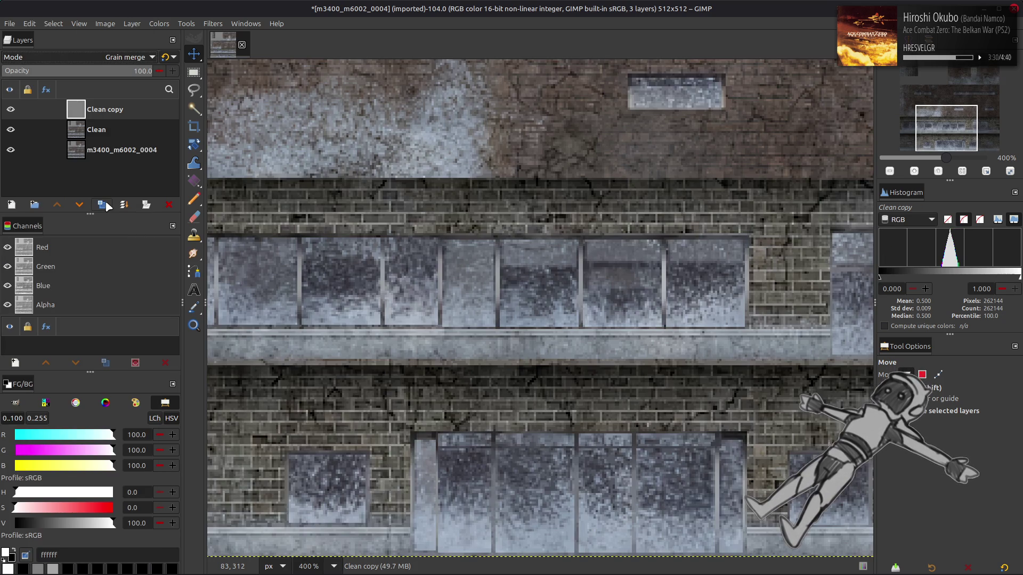
pyautogui.rightClick(66, 112)
pyautogui.click(107, 249)
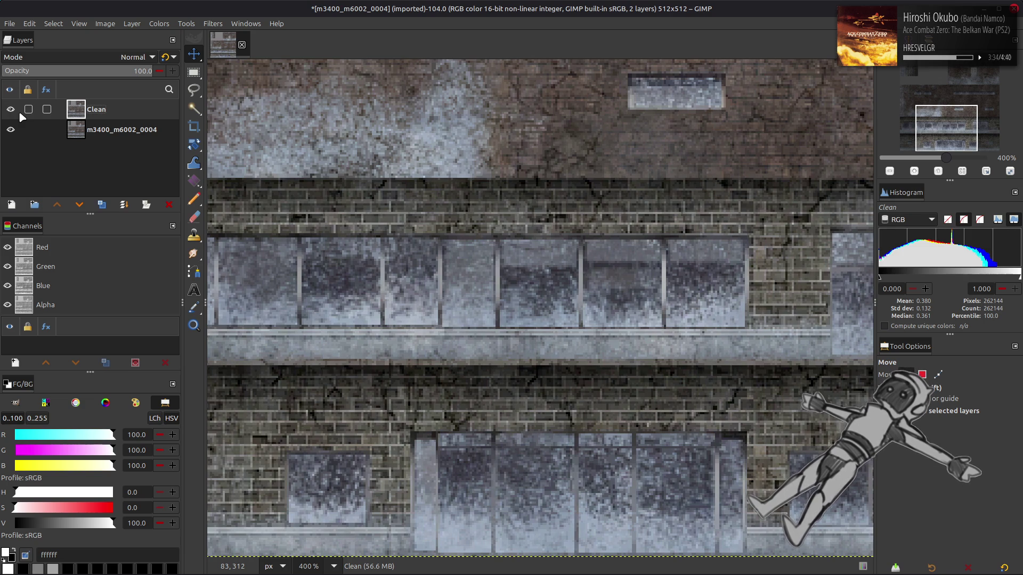
pyautogui.scroll(5, 356, 194)
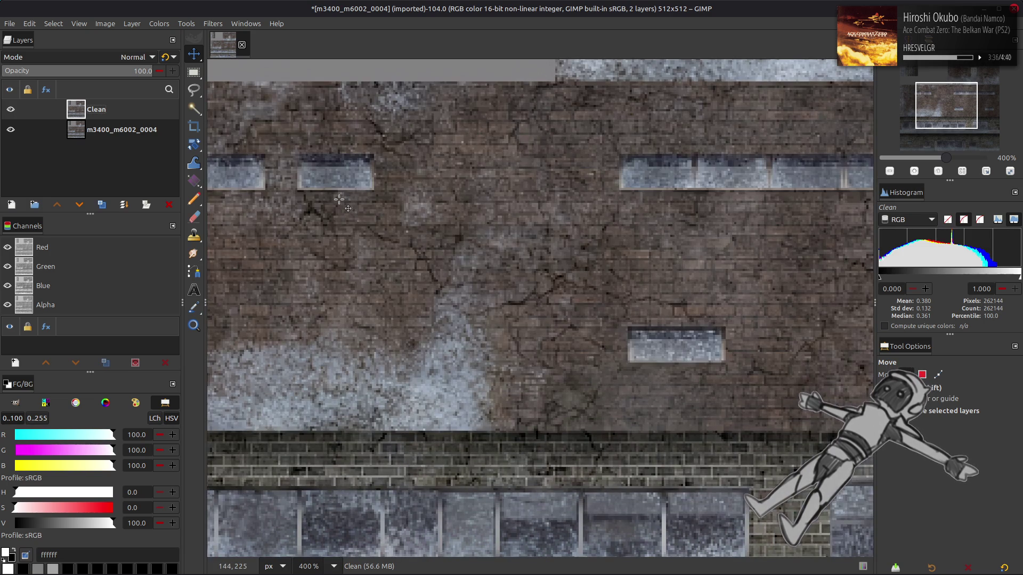
pyautogui.click(10, 111)
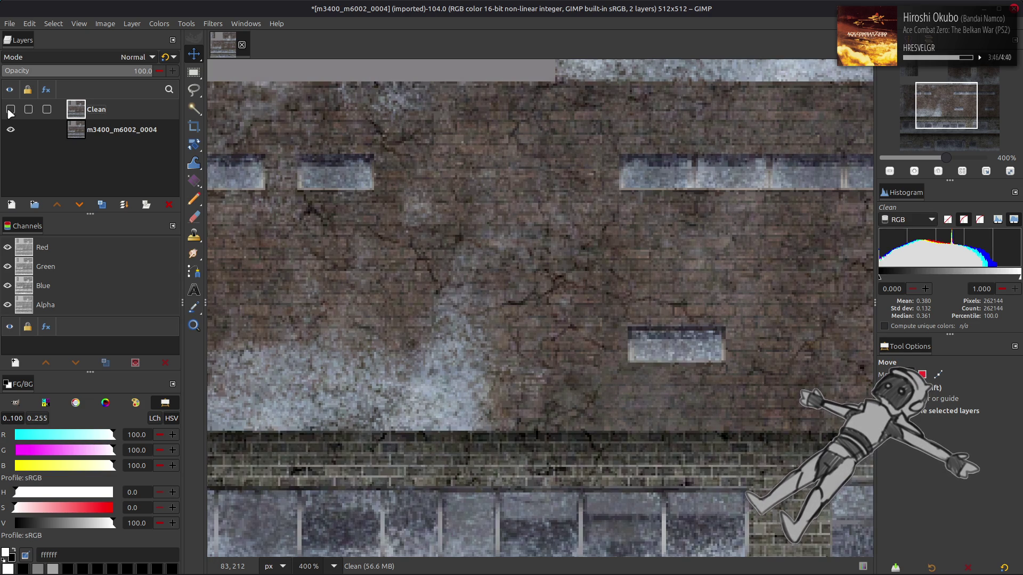
pyautogui.click(10, 112)
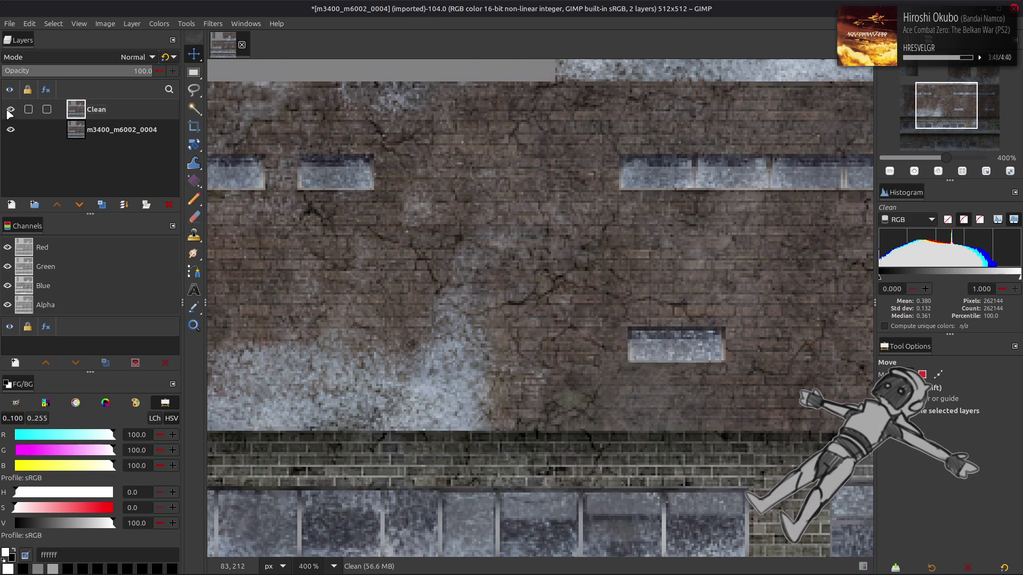
pyautogui.click(10, 110)
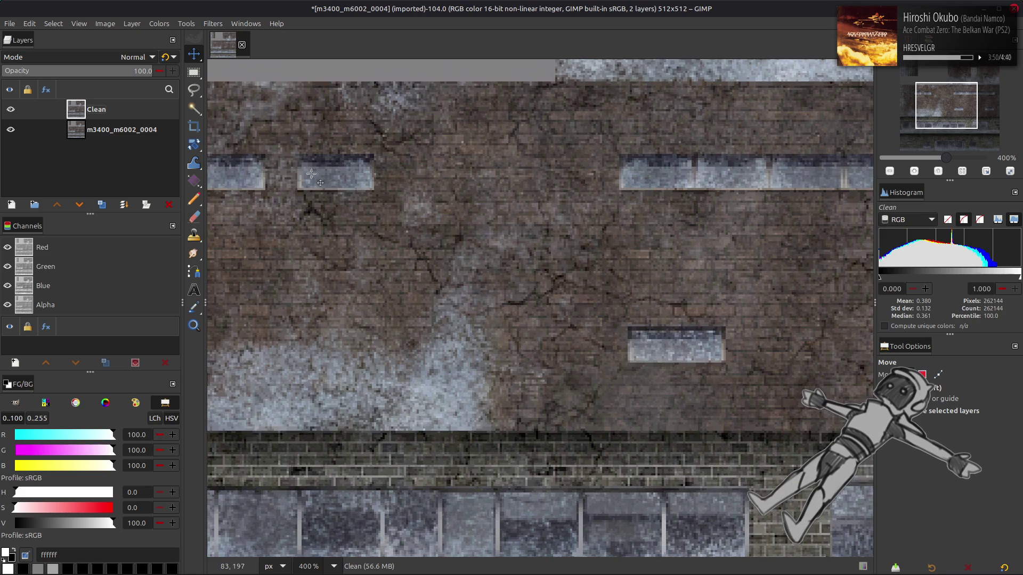
pyautogui.scroll(5, 320, 176)
pyautogui.hscroll(3, 342, 175)
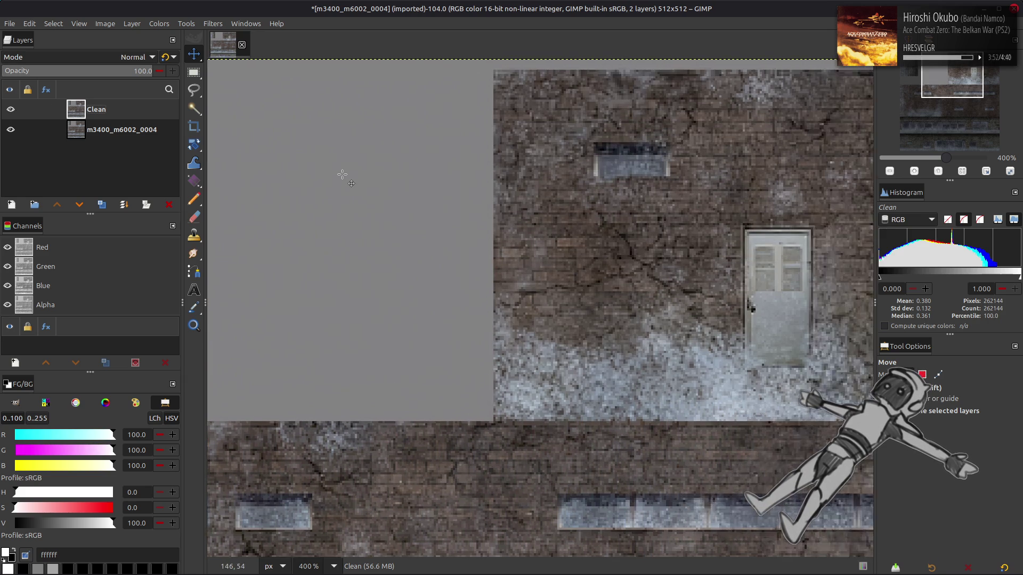
pyautogui.click(10, 110)
pyautogui.click(10, 109)
pyautogui.click(10, 110)
pyautogui.click(11, 109)
pyautogui.click(10, 109)
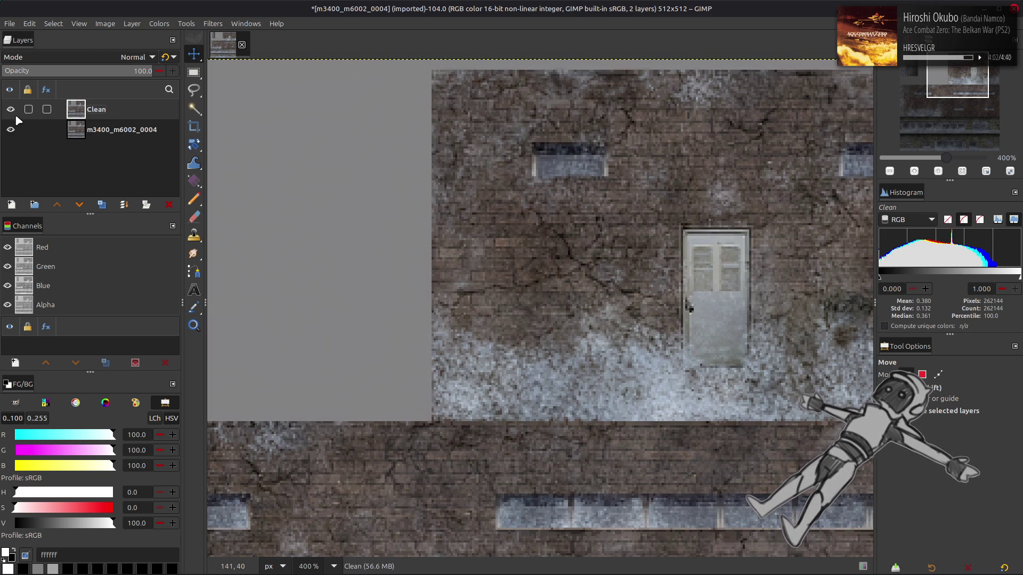
pyautogui.scroll(-10, 338, 209)
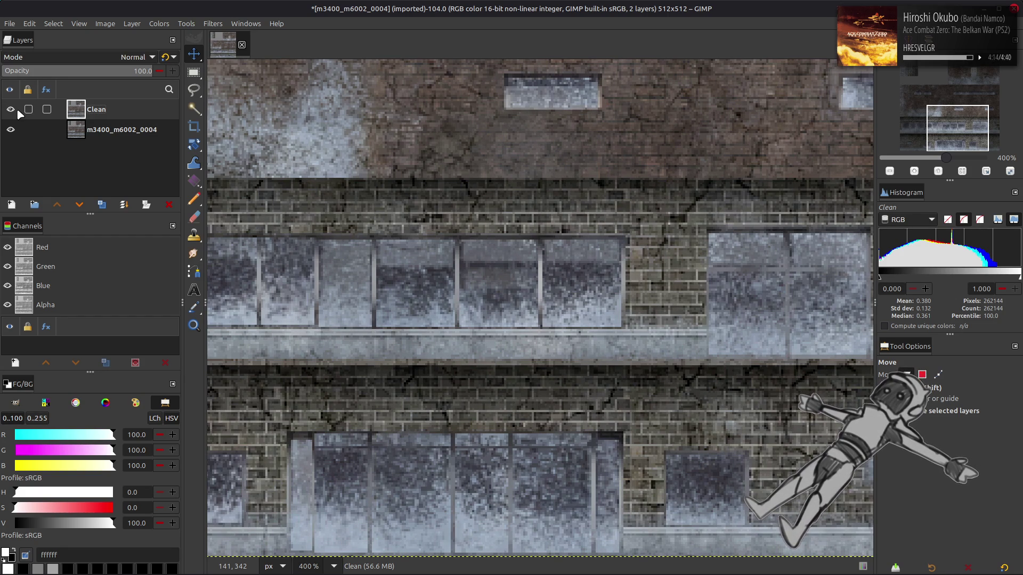
pyautogui.hotkey('ctrl', 's')
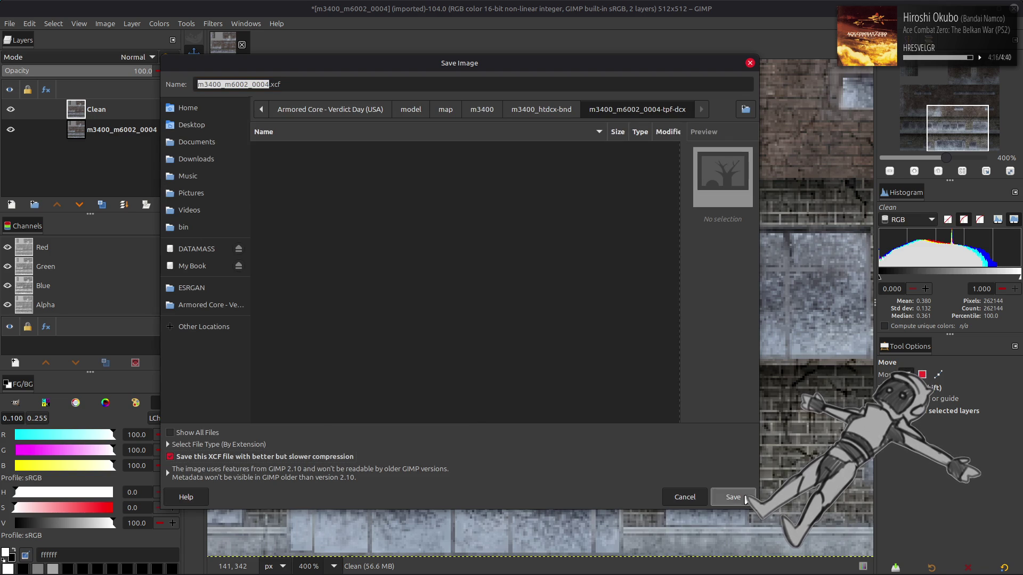
# - Save as m3400_m6002_0004.xcf, hide the original imported layer, and zoom out
pyautogui.click(721, 488)
pyautogui.click(13, 131)
pyautogui.press('-')
pyautogui.press('-')
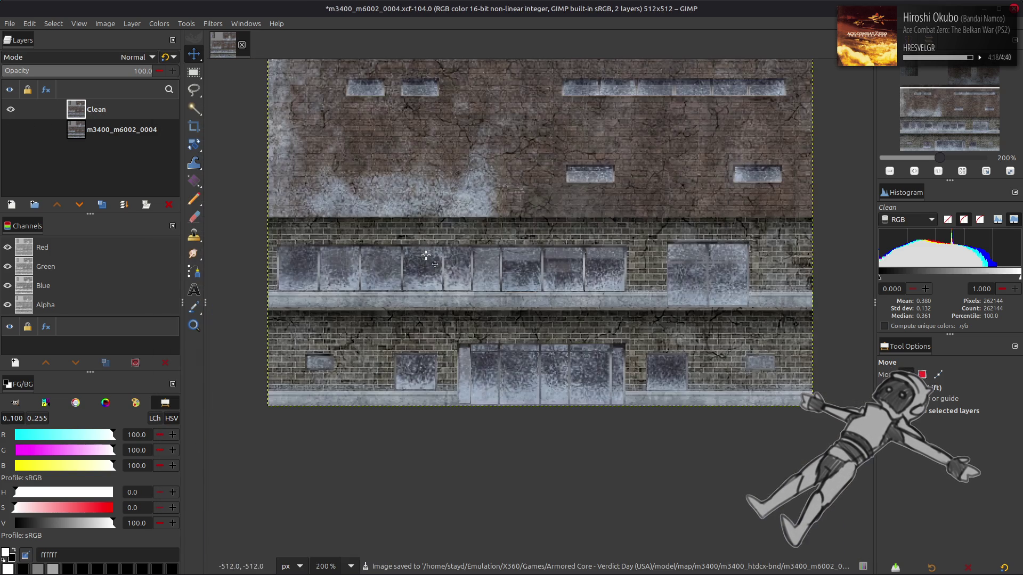
# - Add a new Clean copy on top and bring up Levels for it
pyautogui.scroll(-2, 425, 257)
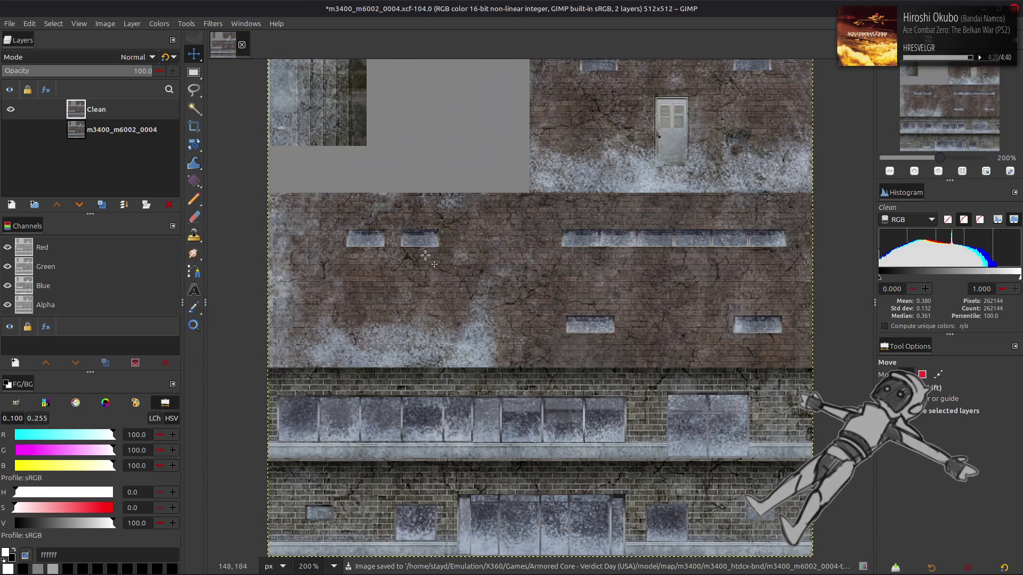
pyautogui.scroll(2, 423, 255)
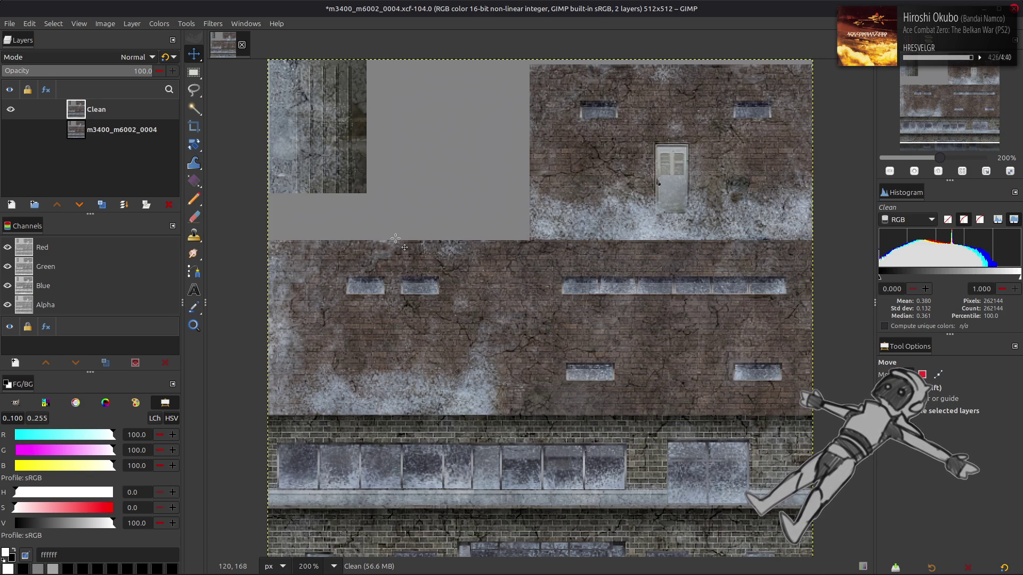
pyautogui.scroll(-2, 394, 237)
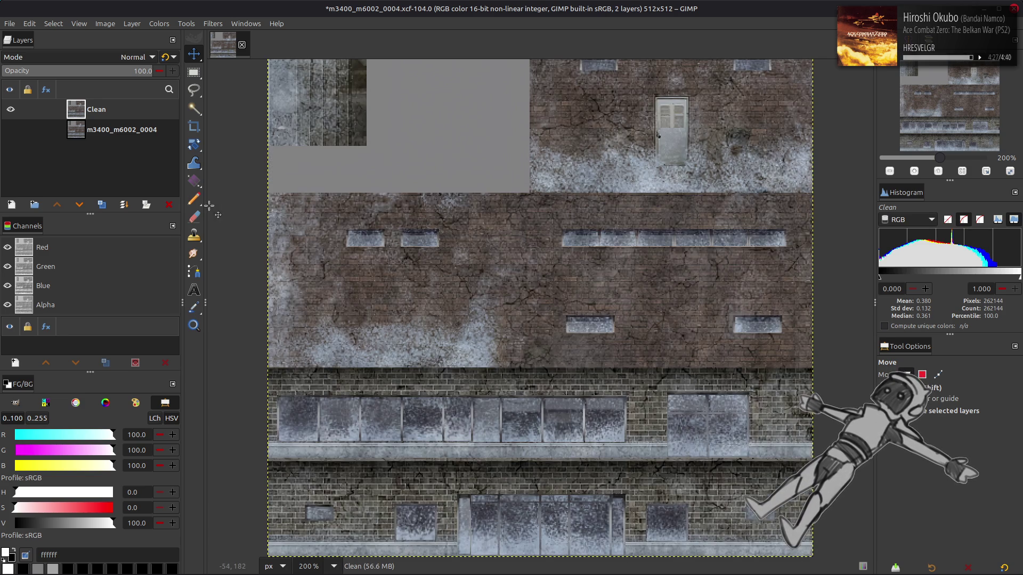
pyautogui.click(100, 204)
pyautogui.click(159, 23)
# - Apply Levels to the Clean copy and duplicate the adjusted layer
pyautogui.click(165, 140)
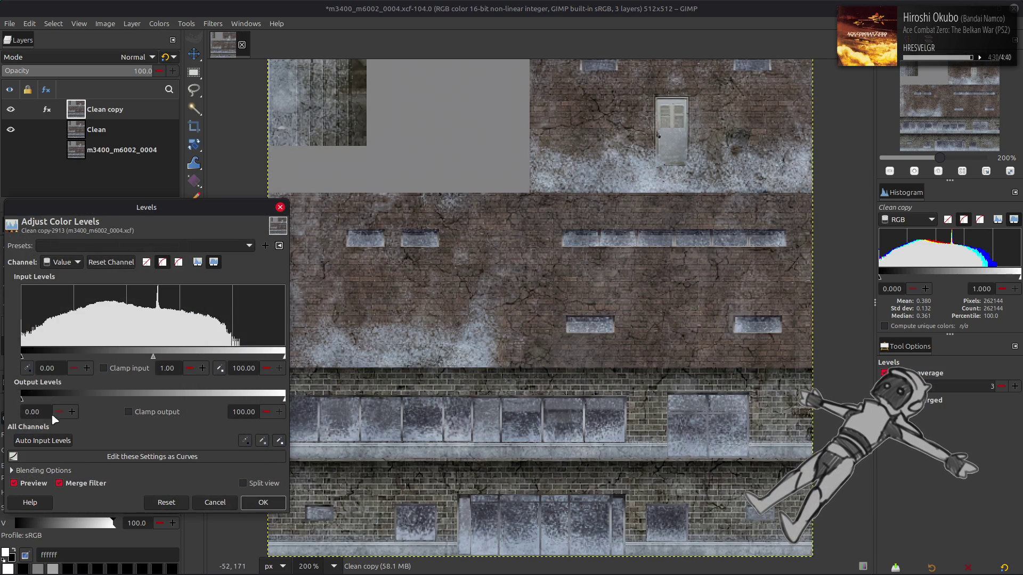
pyautogui.click(263, 502)
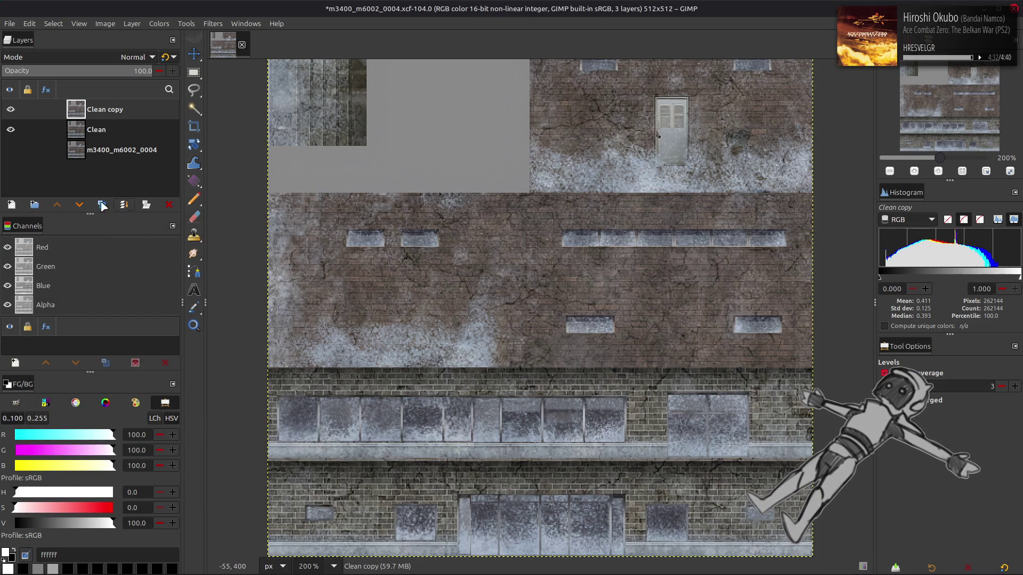
pyautogui.click(99, 205)
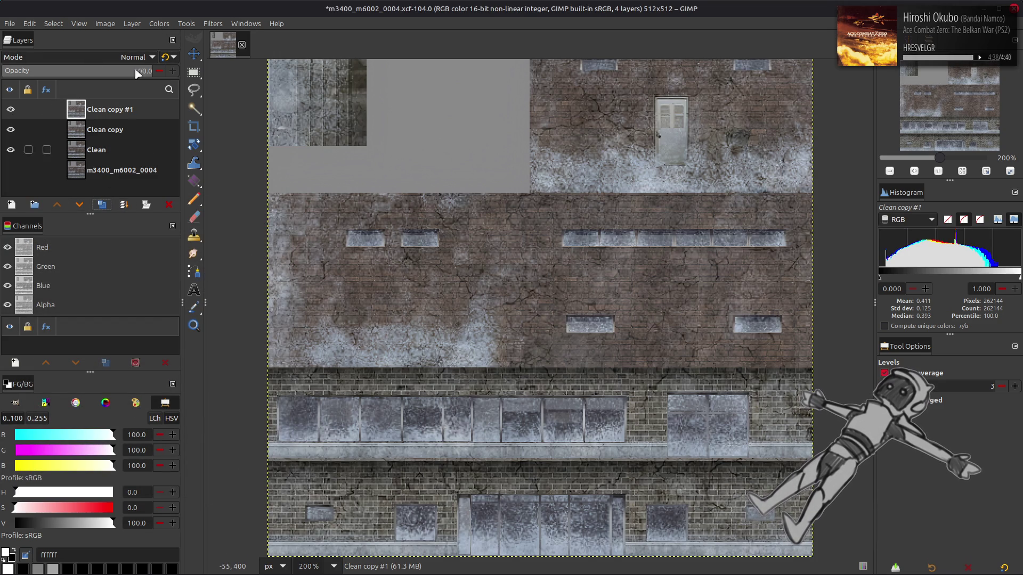
# - Extract the CMYK Cyan component on Clean copy #1, then hide that layer
pyautogui.click(158, 23)
pyautogui.moveTo(207, 218)
pyautogui.click(273, 230)
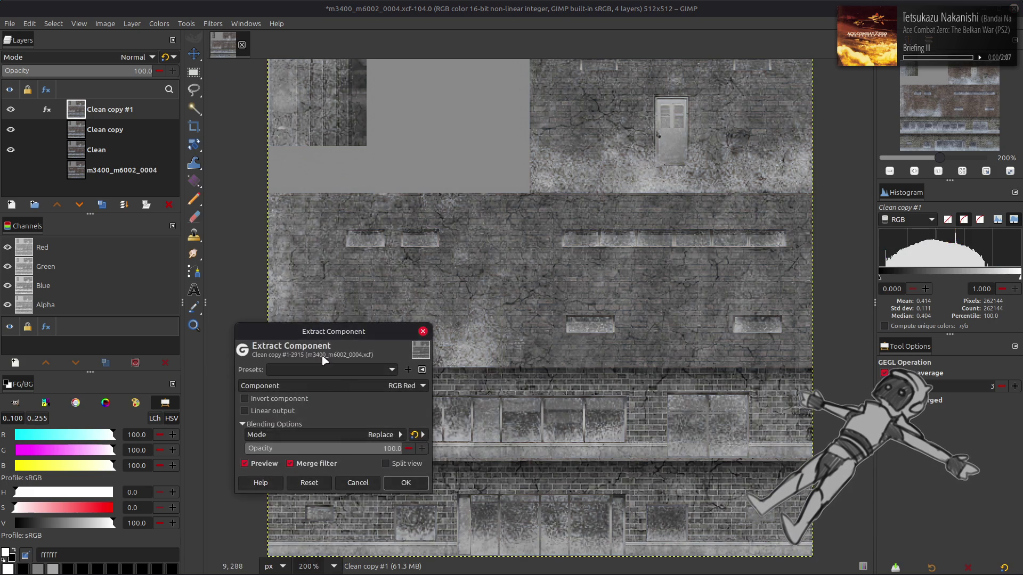
pyautogui.click(347, 388)
pyautogui.click(302, 468)
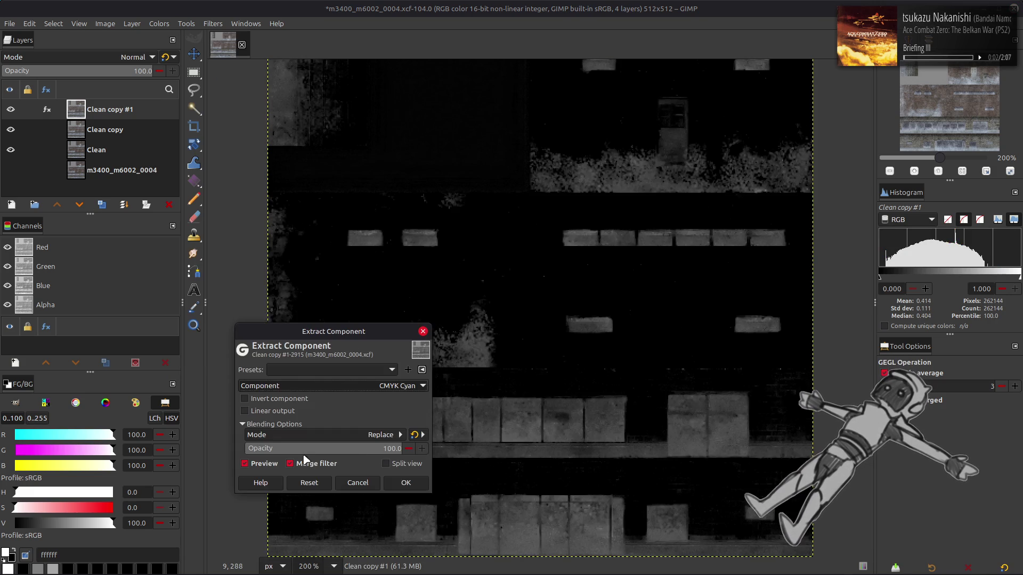
pyautogui.click(403, 481)
pyautogui.click(11, 109)
# - Extract the CMYK Magenta component on the Clean copy layer
pyautogui.click(107, 130)
pyautogui.click(159, 23)
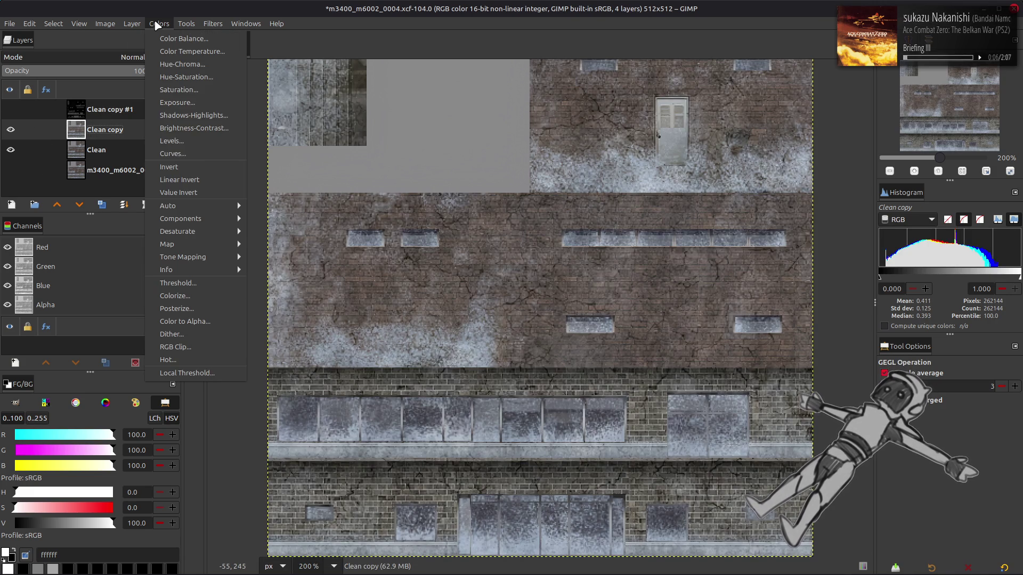
pyautogui.moveTo(215, 215)
pyautogui.click(282, 233)
pyautogui.click(397, 385)
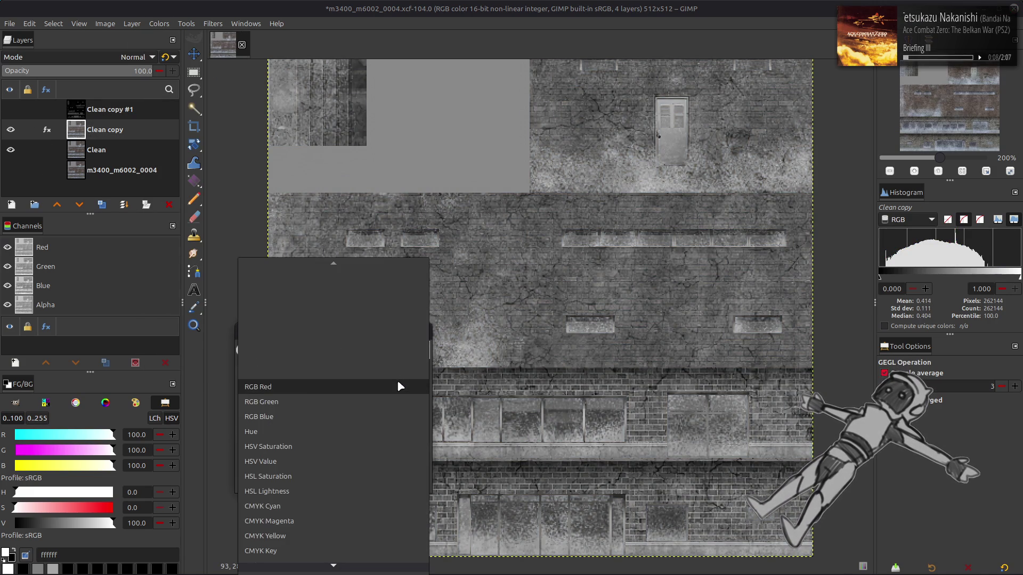
pyautogui.click(300, 525)
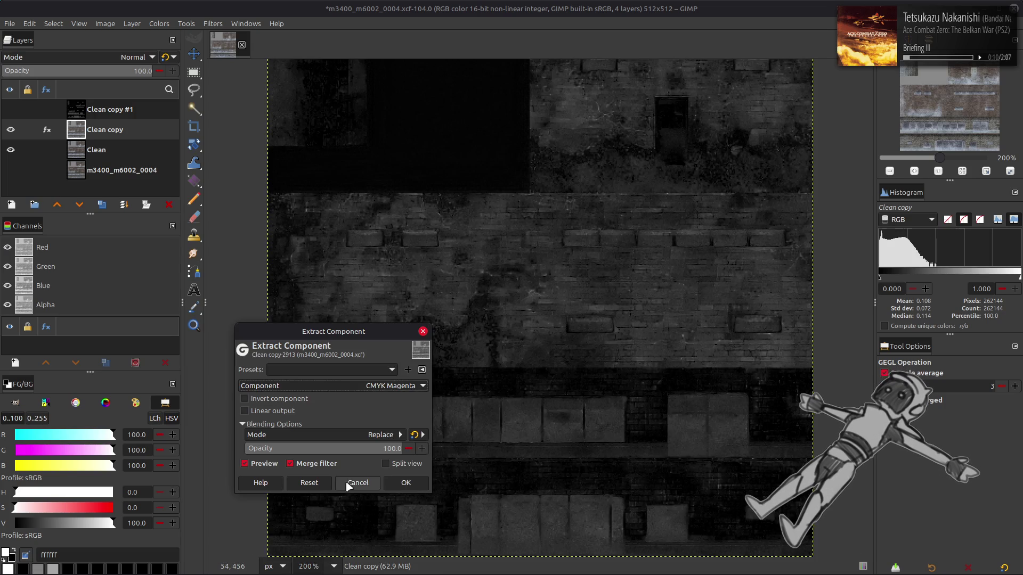
pyautogui.click(405, 483)
# - Rename the cyan layer to C and the magenta layer to M
pyautogui.doubleClick(116, 112)
pyautogui.write('C')
pyautogui.doubleClick(110, 128)
pyautogui.write('M')
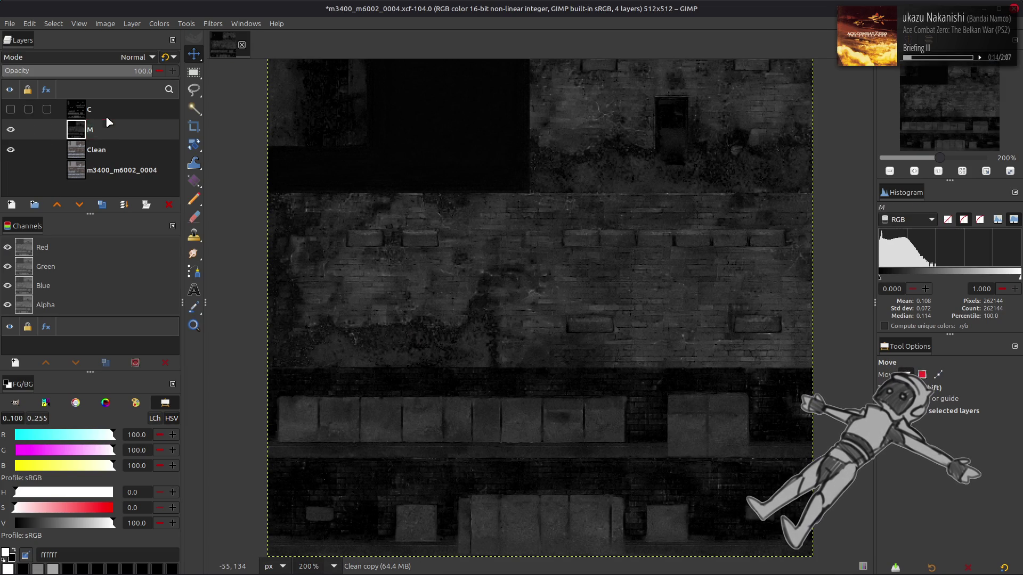
# - Subtract a C copy from M, merge it down, hide M, and duplicate Clean
pyautogui.click(105, 116)
pyautogui.click(101, 205)
pyautogui.click(79, 204)
pyautogui.click(11, 129)
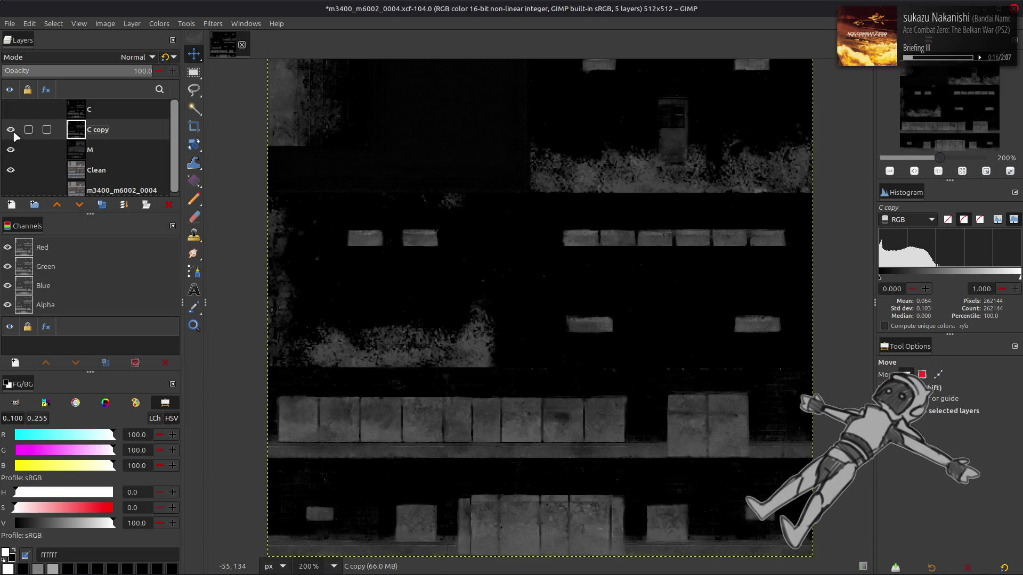
pyautogui.click(137, 57)
pyautogui.click(72, 433)
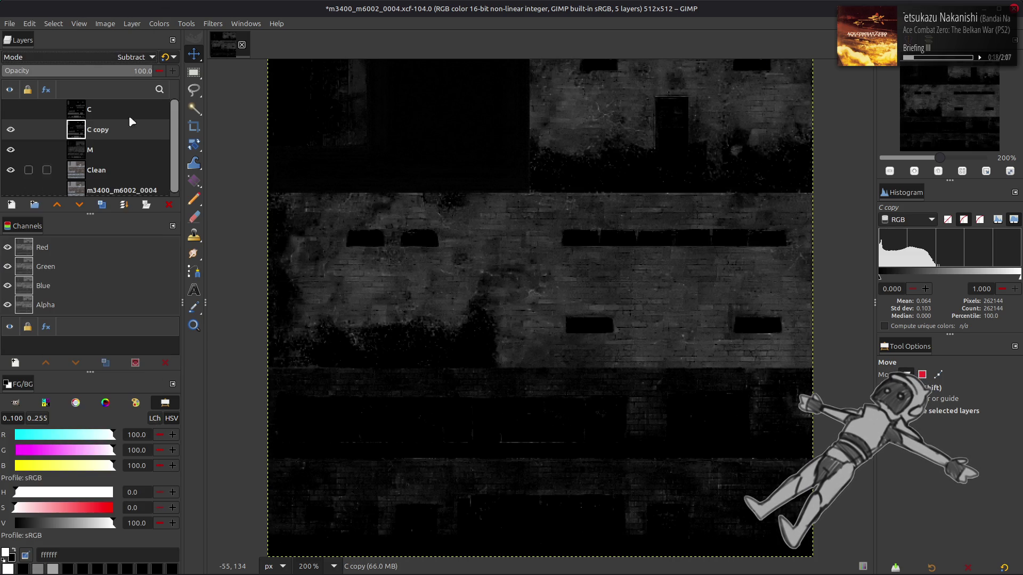
pyautogui.rightClick(102, 137)
pyautogui.click(122, 250)
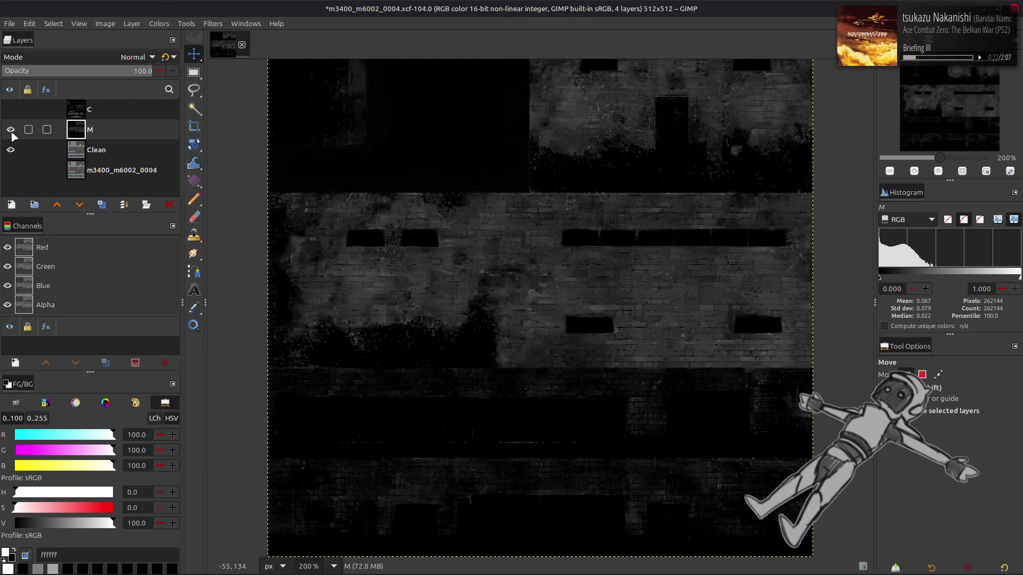
pyautogui.click(11, 129)
pyautogui.click(106, 150)
pyautogui.click(102, 205)
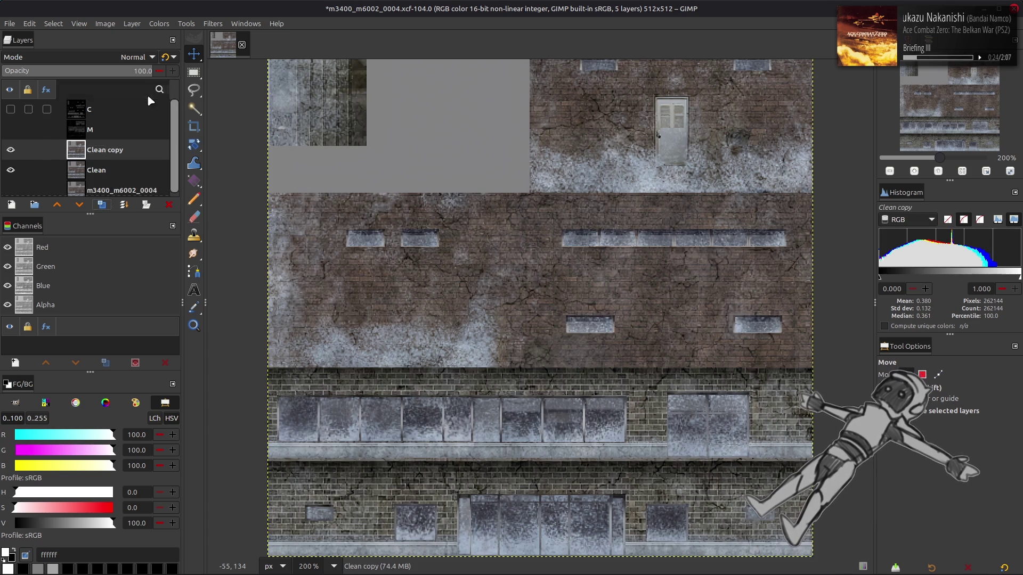
# - Try extracting the CMYK Key component on Clean copy, testing invert and linear output
pyautogui.click(159, 24)
pyautogui.moveTo(222, 218)
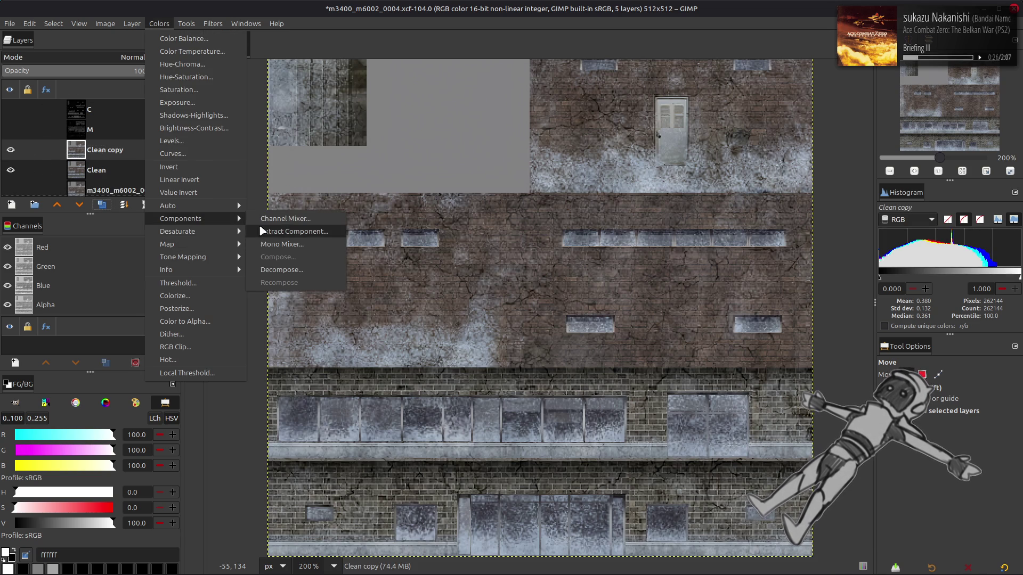
pyautogui.click(282, 231)
pyautogui.click(360, 386)
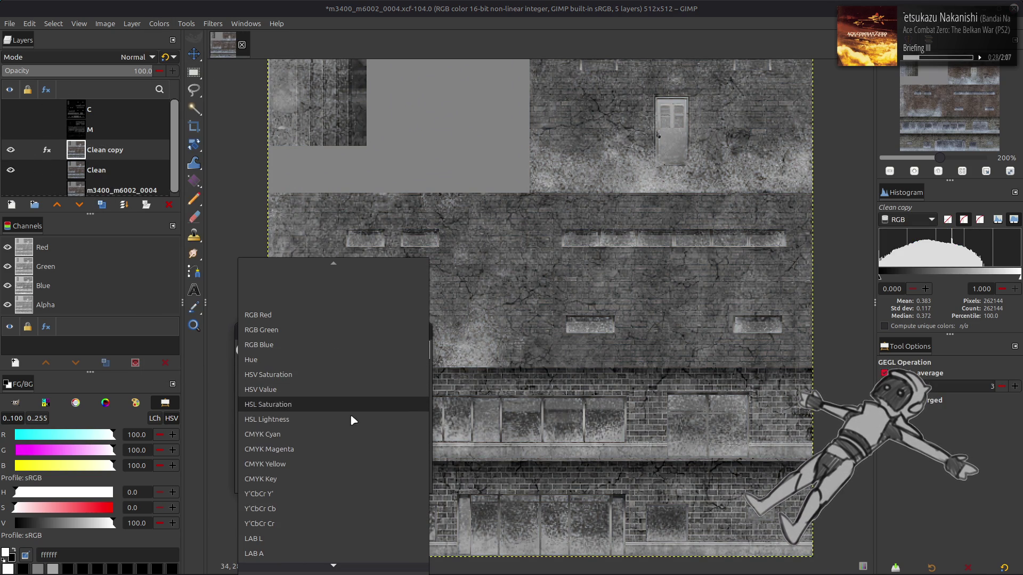
pyautogui.scroll(-1, 344, 437)
pyautogui.click(320, 471)
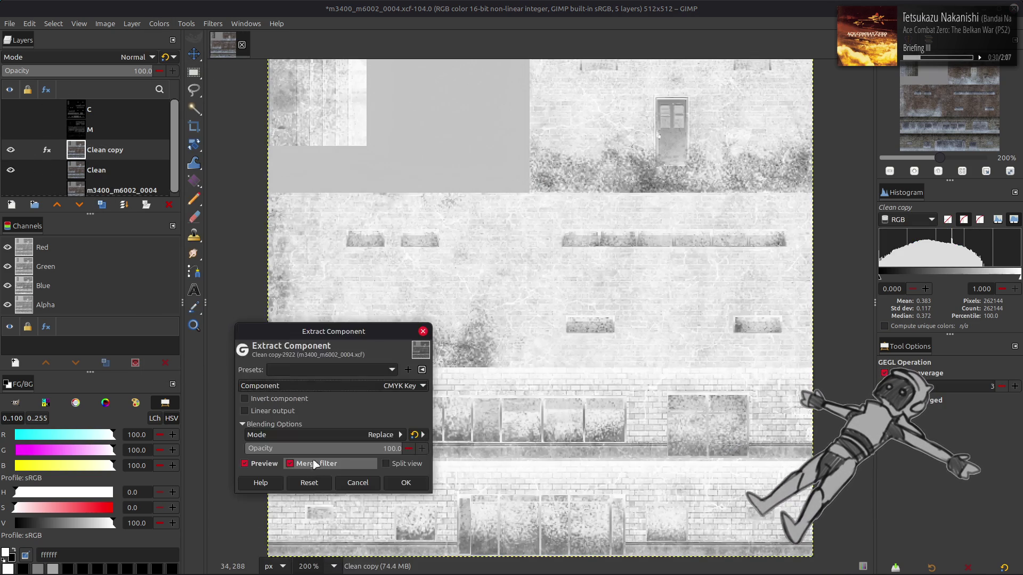
pyautogui.click(292, 404)
pyautogui.click(291, 402)
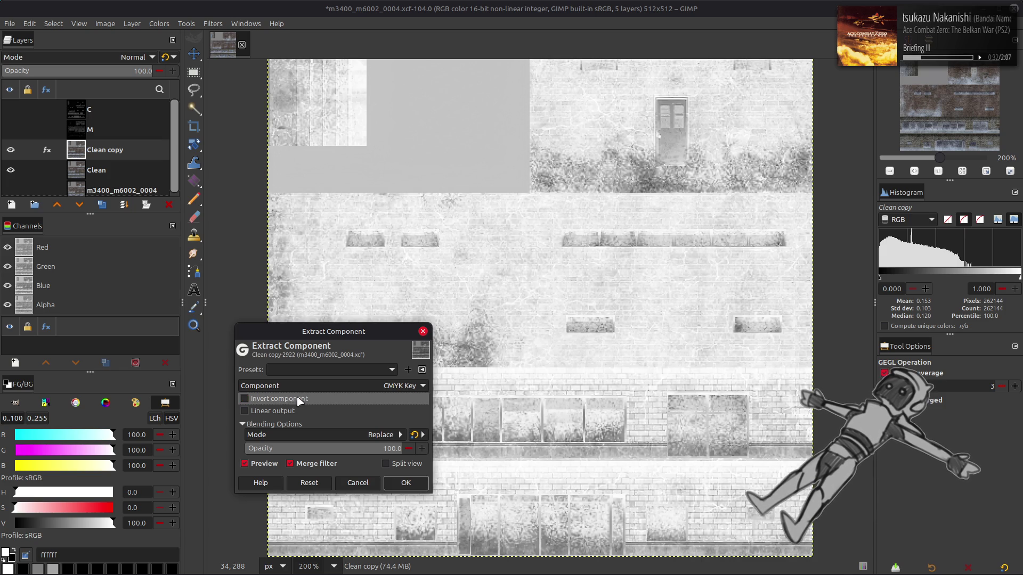
pyautogui.click(291, 408)
pyautogui.click(292, 402)
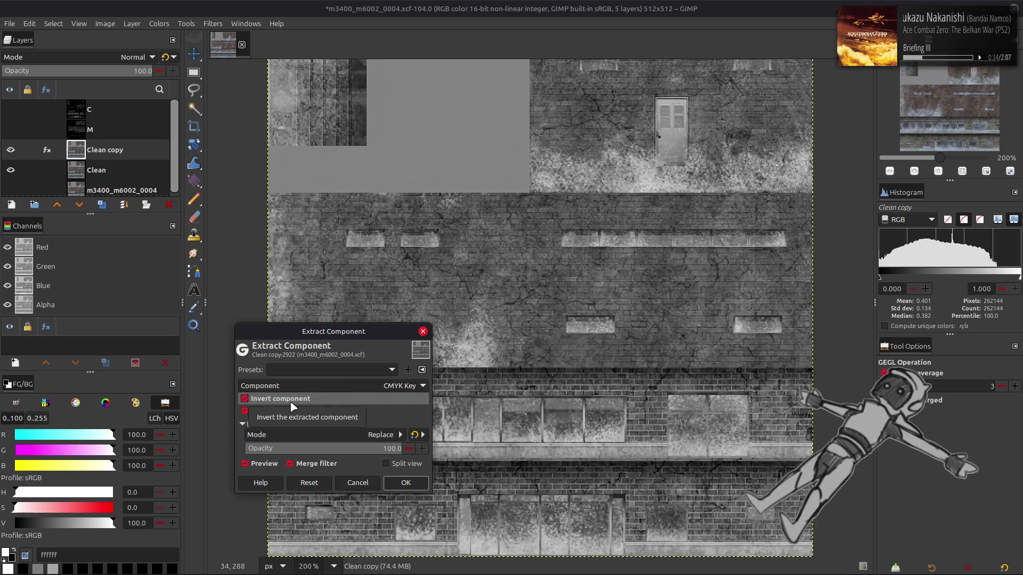
# - Toggle the preview to compare the extraction with the original image
pyautogui.click(266, 463)
pyautogui.click(266, 463)
pyautogui.click(267, 464)
pyautogui.click(268, 465)
pyautogui.click(267, 465)
pyautogui.click(268, 465)
pyautogui.click(267, 465)
pyautogui.click(267, 465)
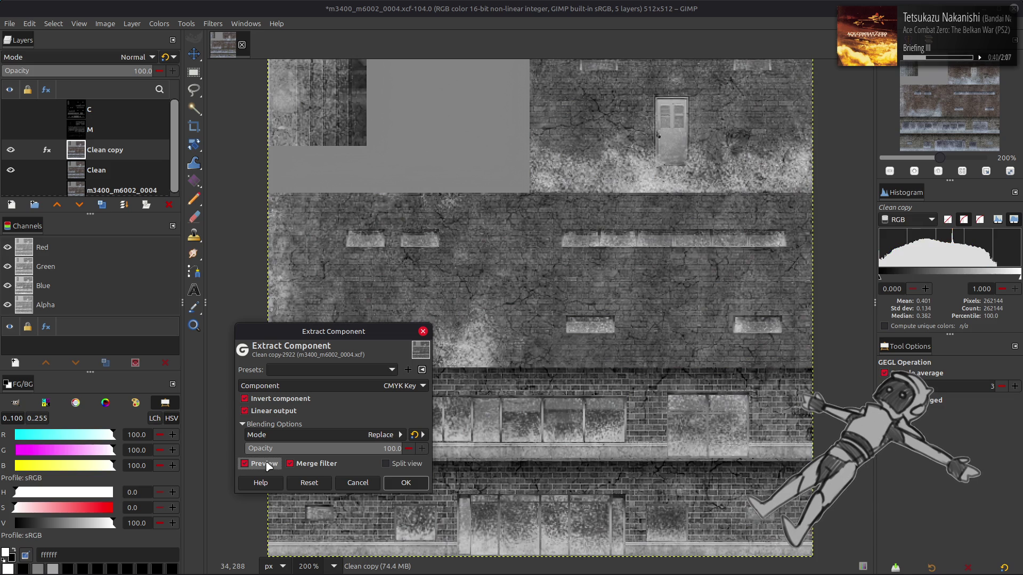
# - Extract the Y'CbCr Y' luma component with invert and linear off, then show M
pyautogui.click(289, 411)
pyautogui.click(289, 403)
pyautogui.click(304, 385)
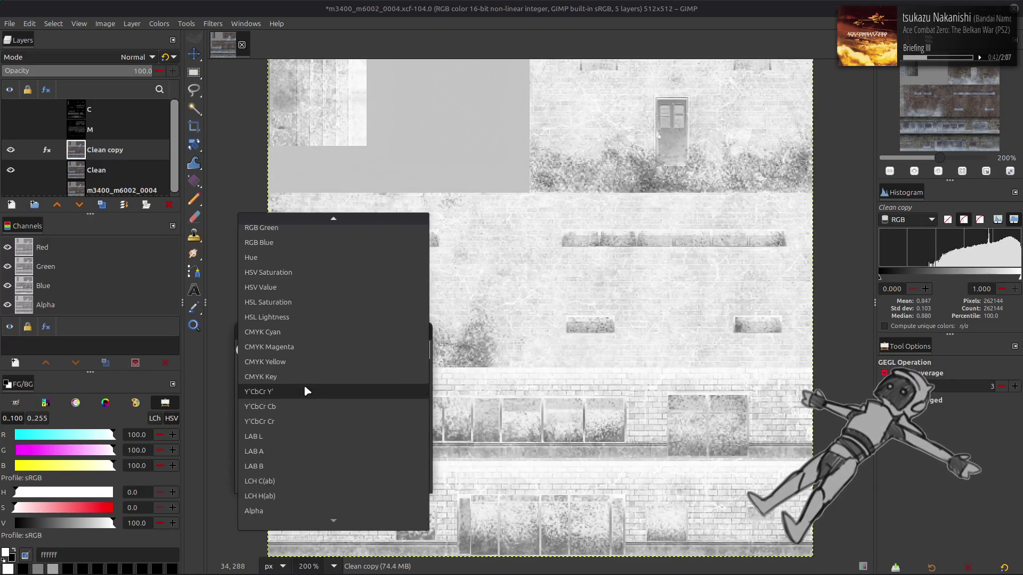
pyautogui.click(299, 433)
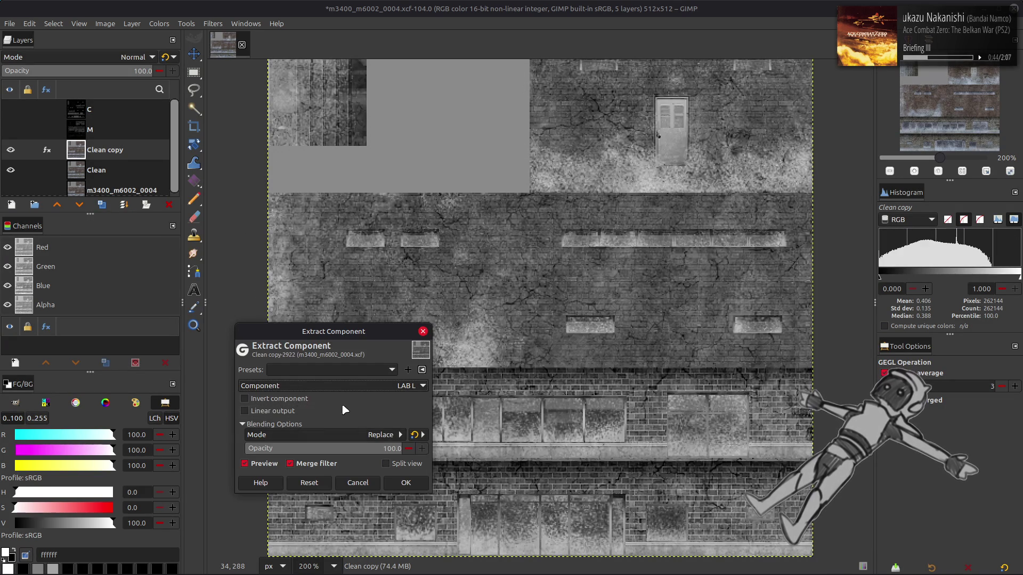
pyautogui.click(344, 379)
pyautogui.click(330, 342)
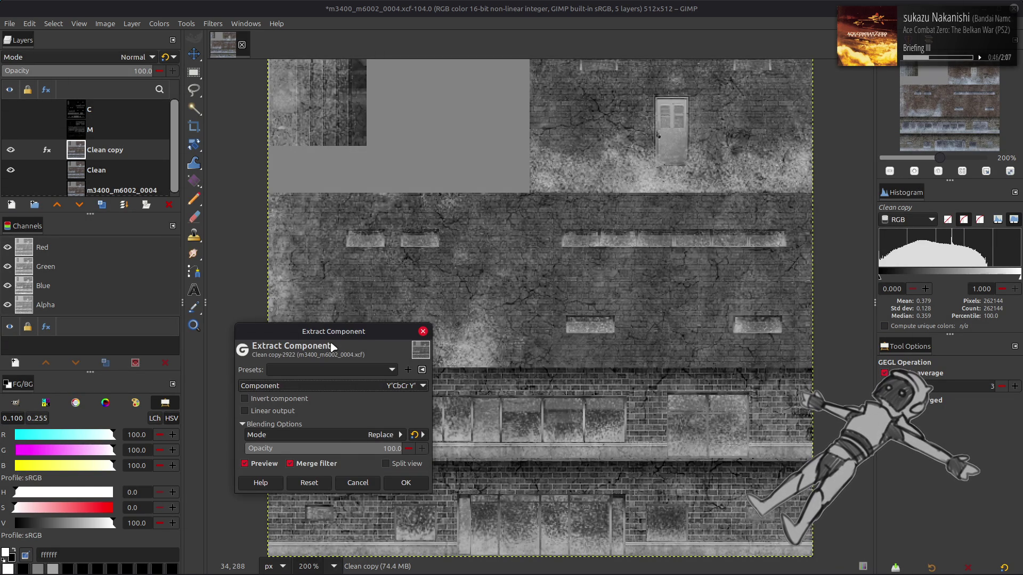
pyautogui.click(409, 482)
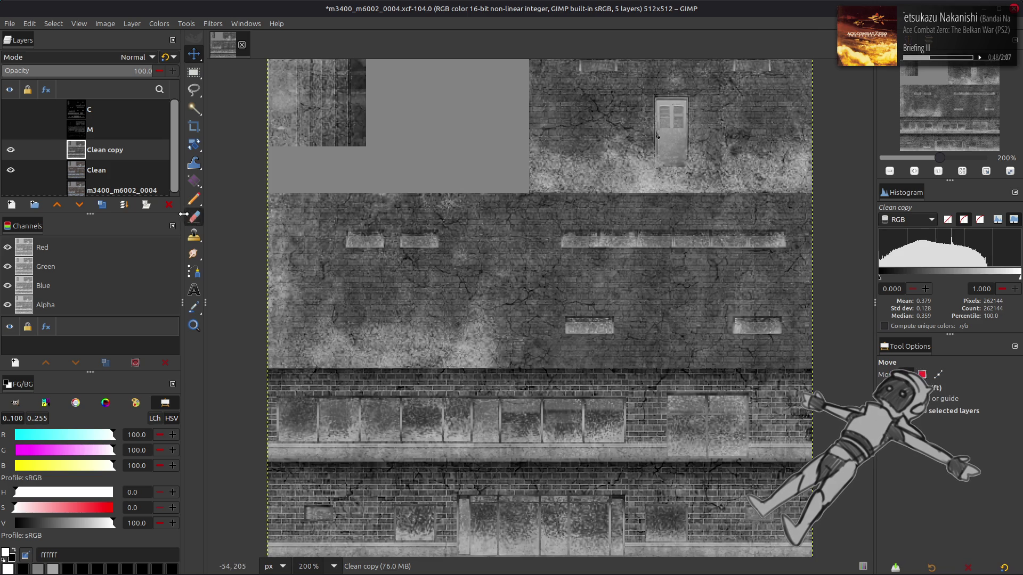
pyautogui.click(107, 131)
# - Try Addition blending on the M layer, toggling its visibility to compare
pyautogui.click(10, 130)
pyautogui.click(122, 56)
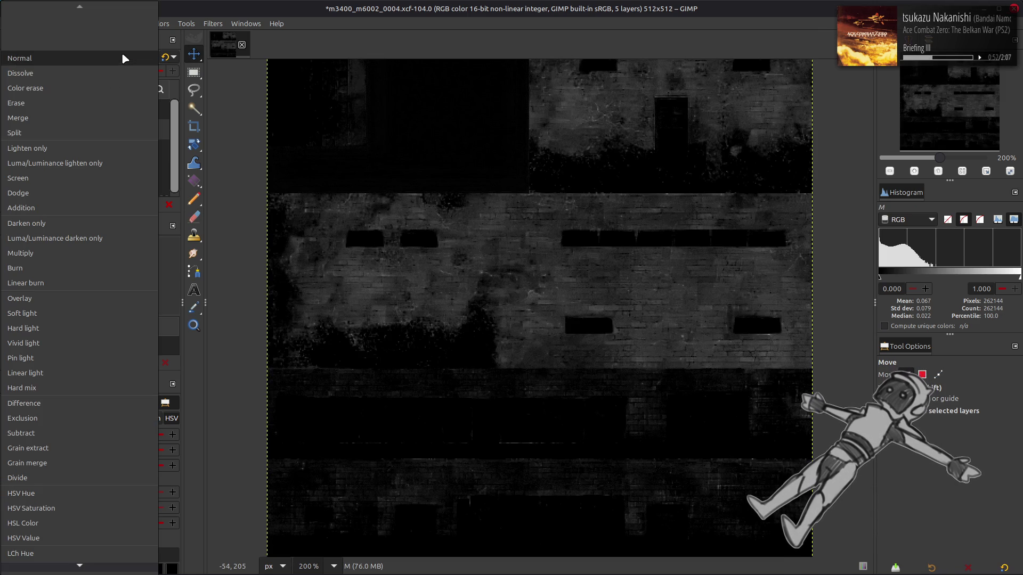
pyautogui.click(81, 206)
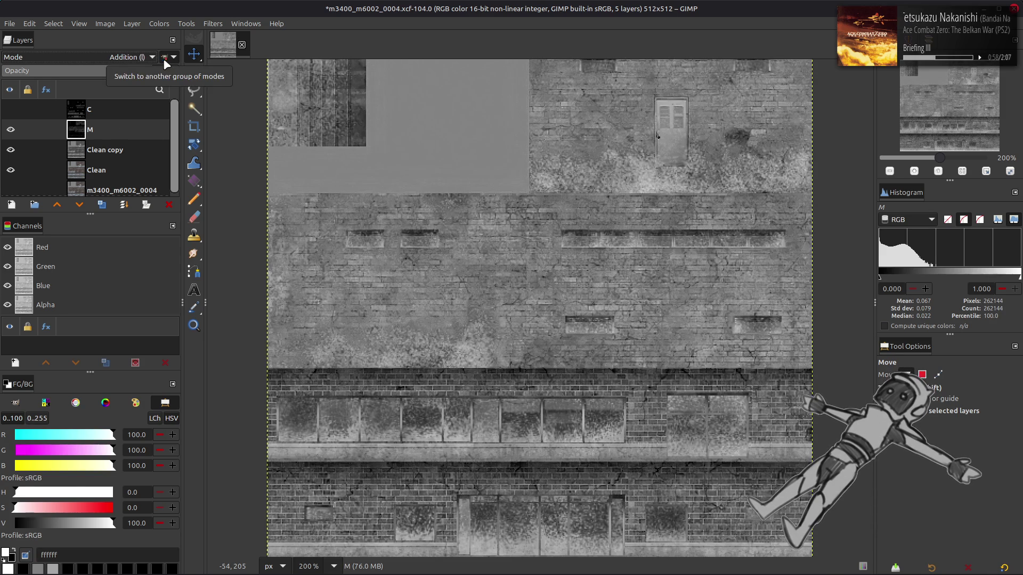
pyautogui.scroll(1, 318, 151)
pyautogui.scroll(-1, 318, 151)
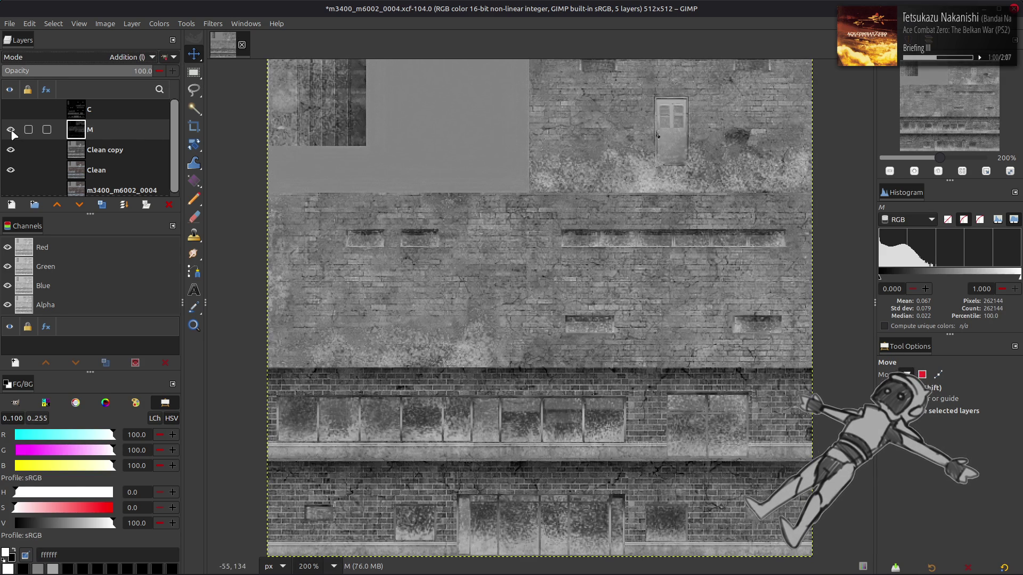
pyautogui.click(10, 130)
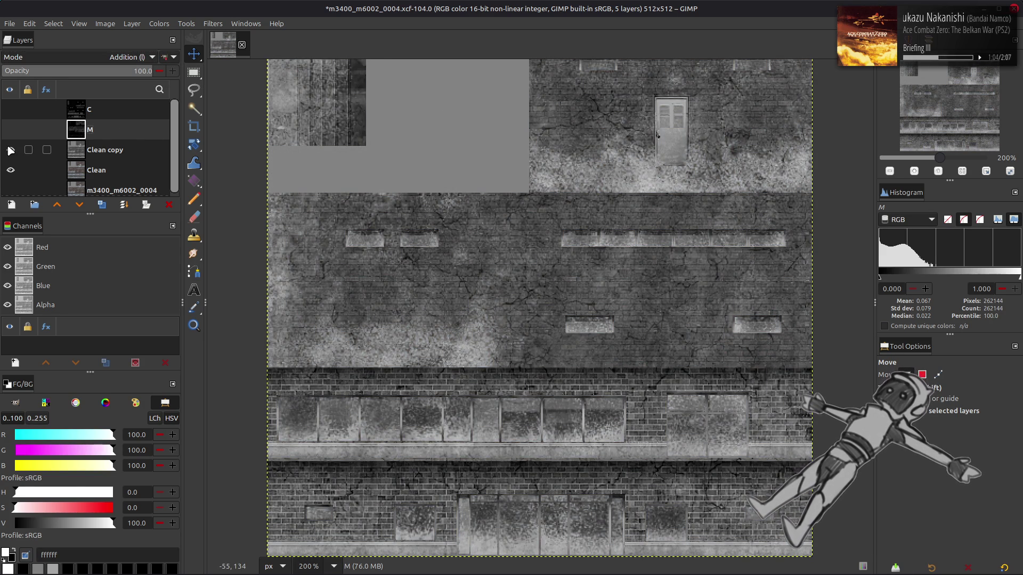
pyautogui.click(10, 130)
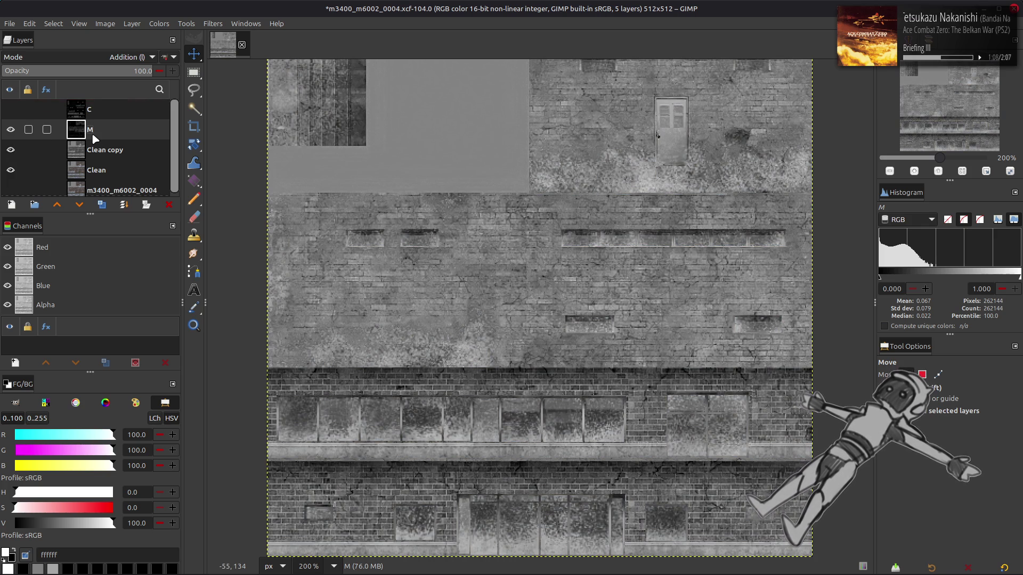
# - Switch the M layer's blend mode to Screen (legacy)
pyautogui.click(120, 57)
pyautogui.click(89, 37)
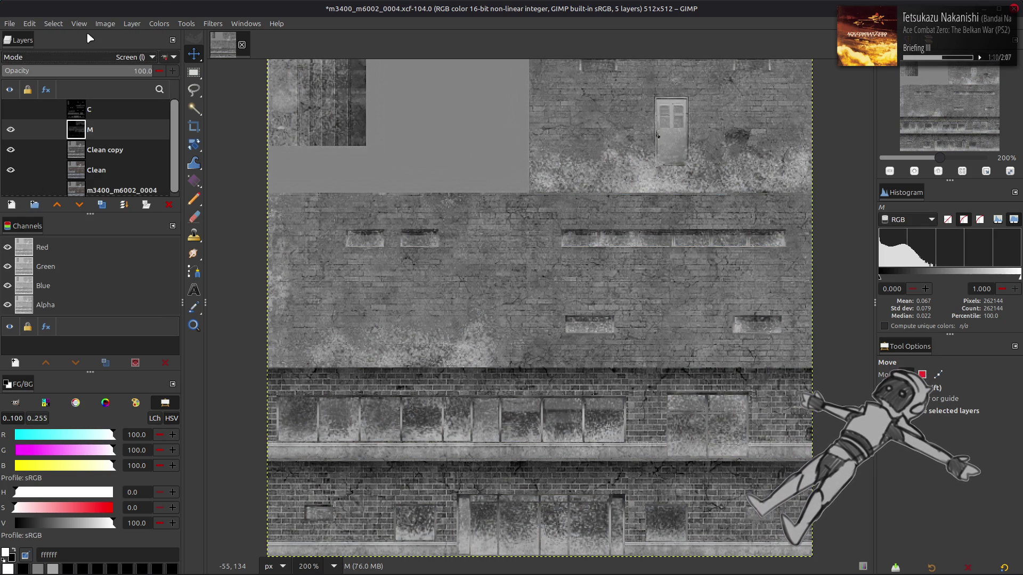
pyautogui.click(159, 23)
pyautogui.click(176, 140)
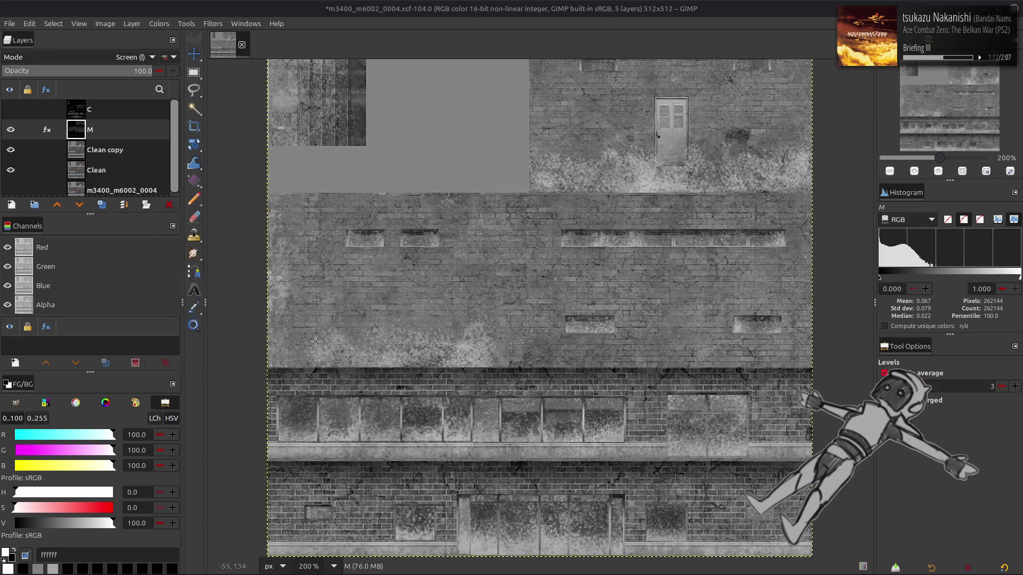
# - Brighten the M layer with a Levels high input of 50
pyautogui.tripleClick(243, 368)
pyautogui.write('50')
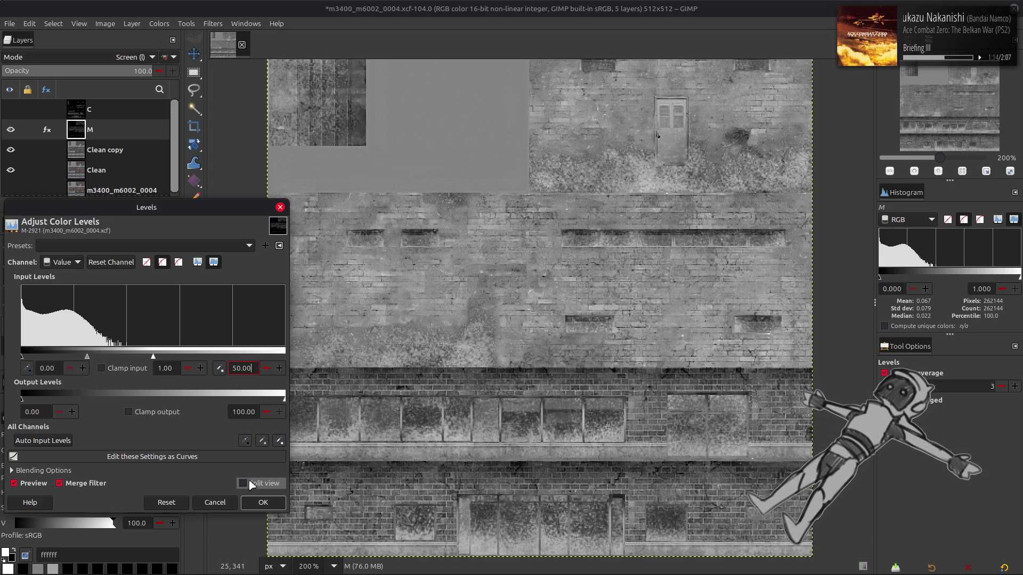
pyautogui.click(263, 502)
# - Set M to legacy Addition after comparing it against non-legacy Addition
pyautogui.click(131, 57)
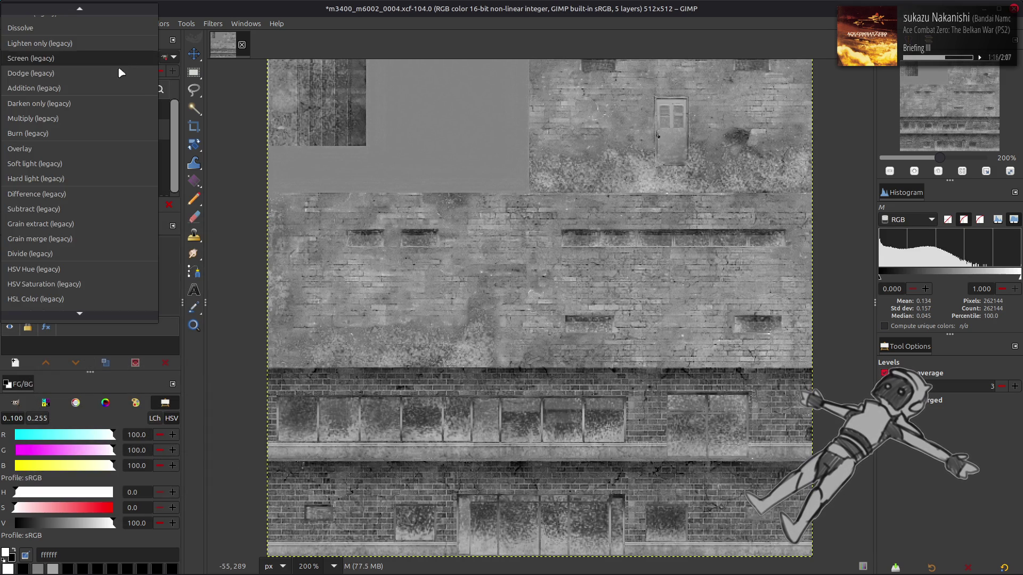
pyautogui.click(93, 89)
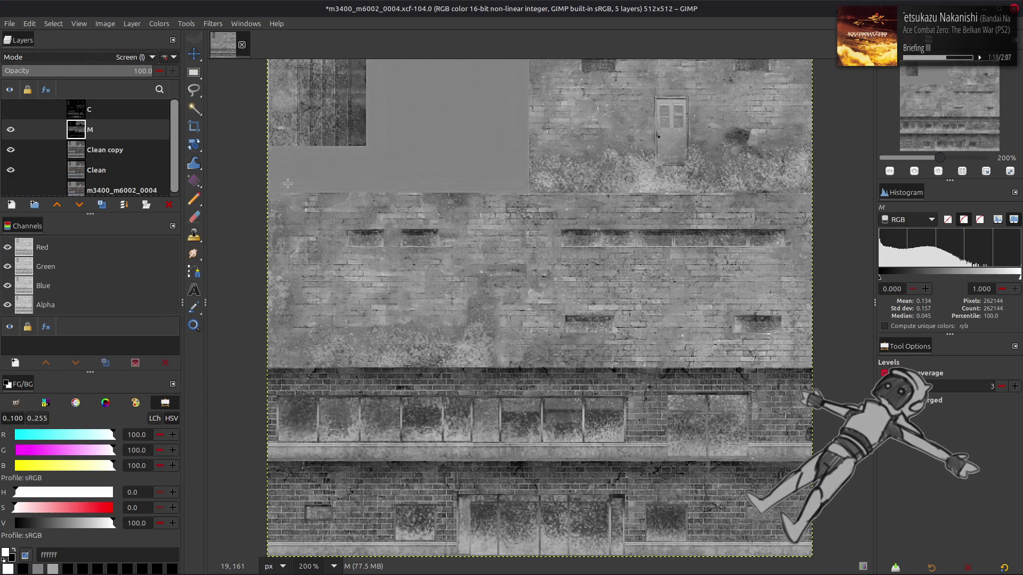
pyautogui.click(167, 57)
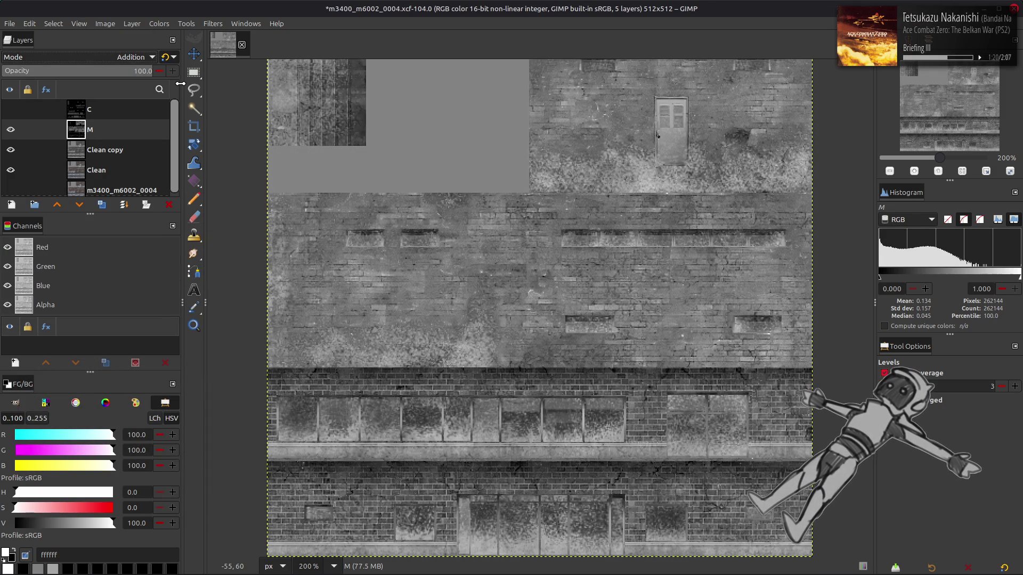
pyautogui.click(10, 130)
pyautogui.click(10, 129)
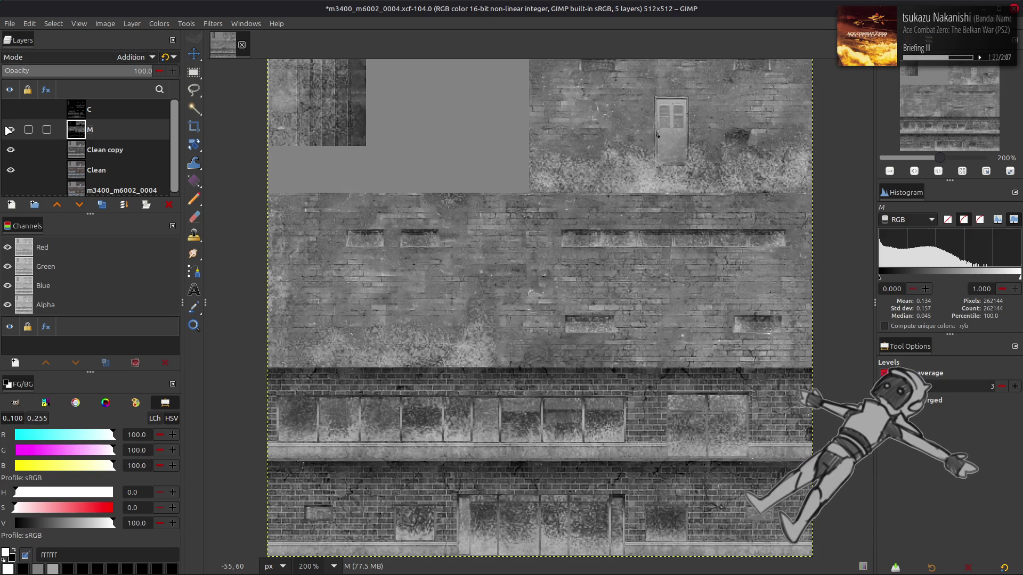
pyautogui.click(9, 129)
pyautogui.click(10, 130)
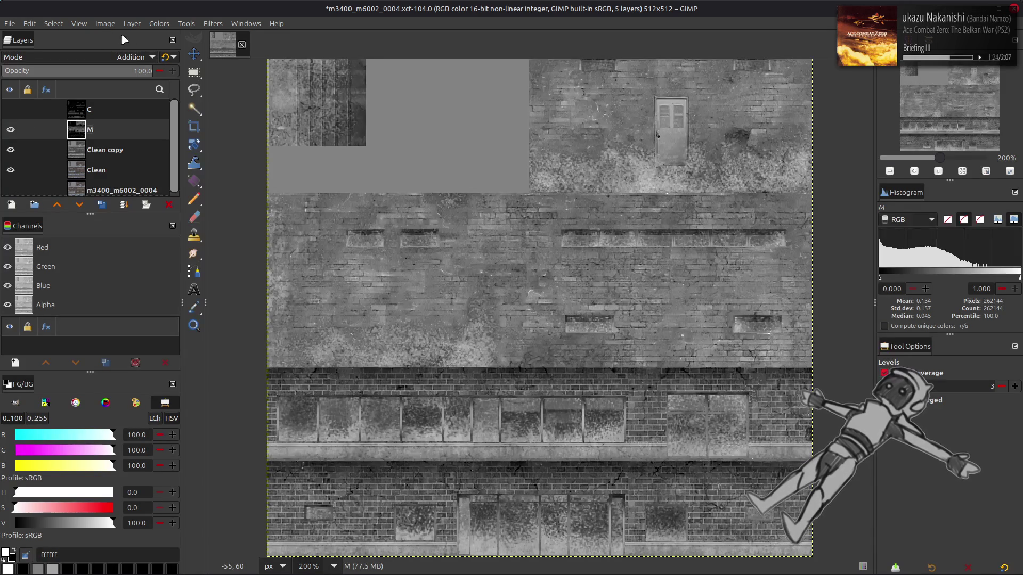
pyautogui.click(9, 129)
pyautogui.click(10, 129)
pyautogui.click(166, 57)
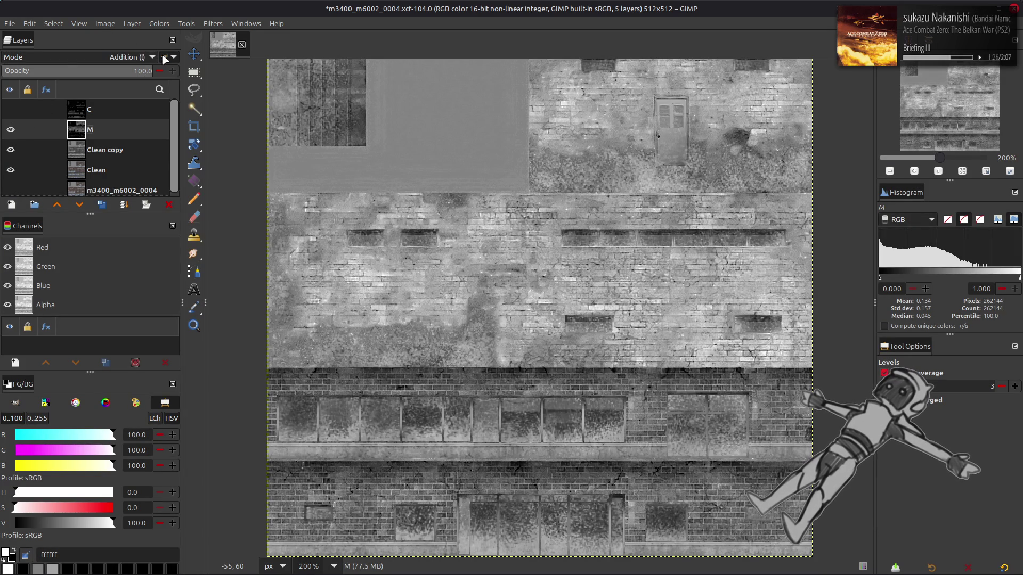
# - Hide the M layer and select Clean copy
pyautogui.scroll(2, 138, 57)
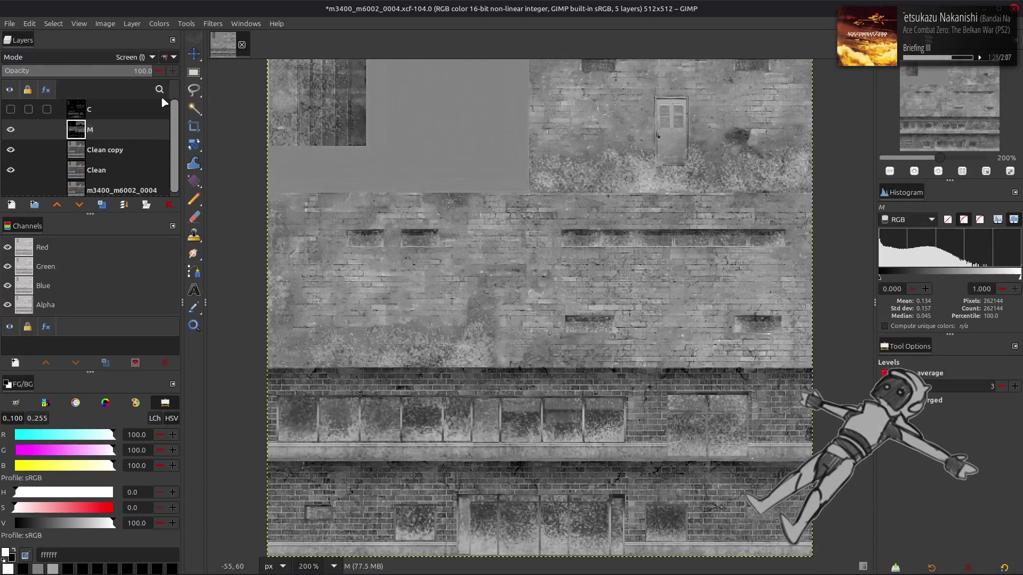
pyautogui.scroll(-2, 138, 57)
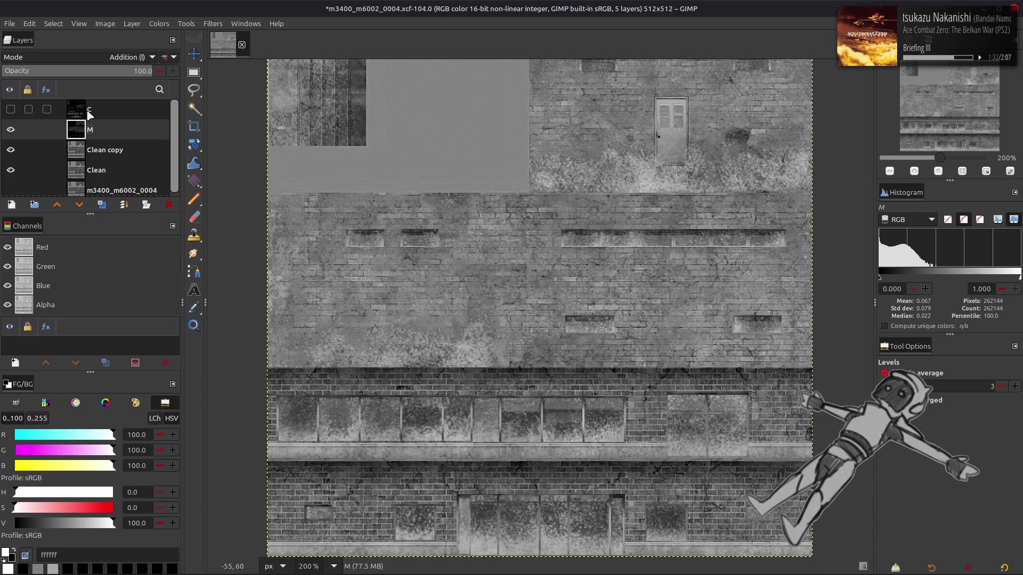
pyautogui.scroll(2, 309, 183)
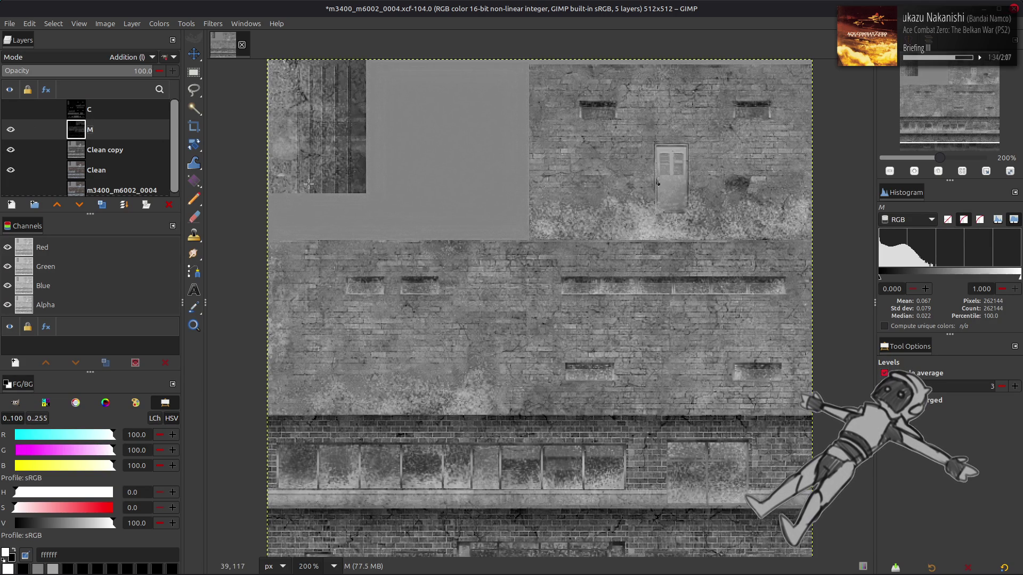
pyautogui.scroll(-2, 309, 184)
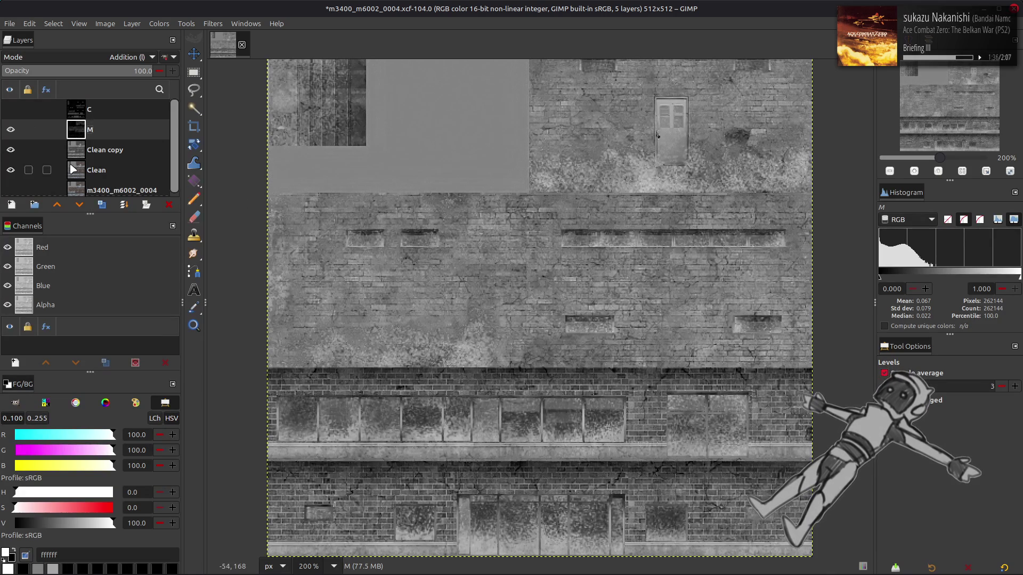
pyautogui.click(10, 130)
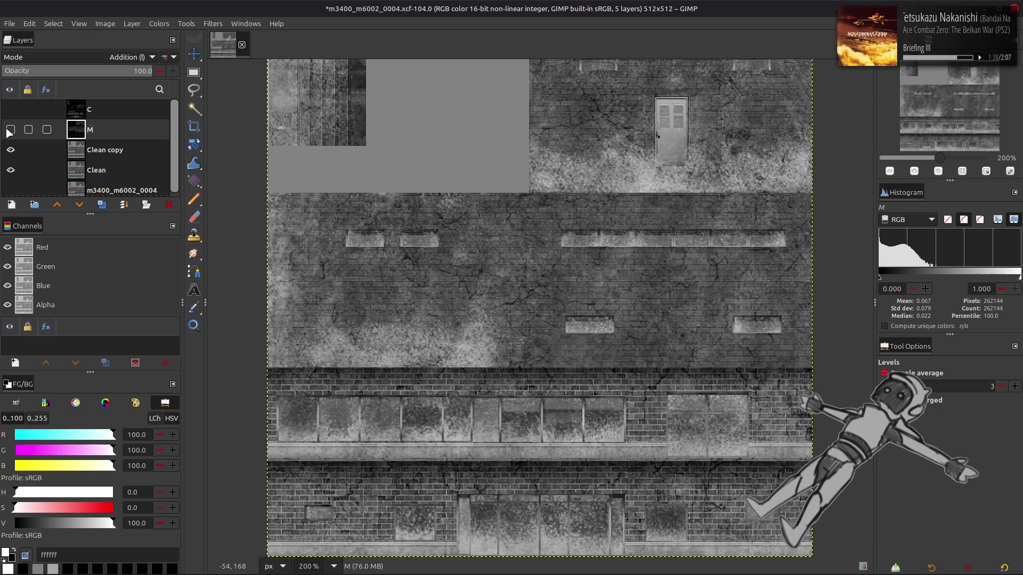
pyautogui.click(54, 150)
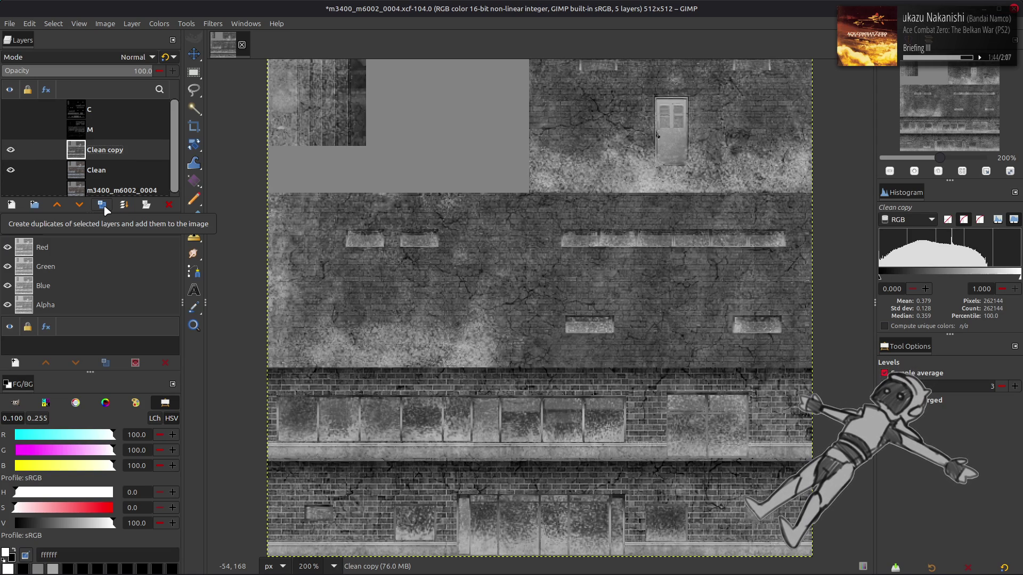
# - Duplicate Clean copy, invert the new copy, and set it to legacy Multiply
pyautogui.click(102, 205)
pyautogui.click(158, 23)
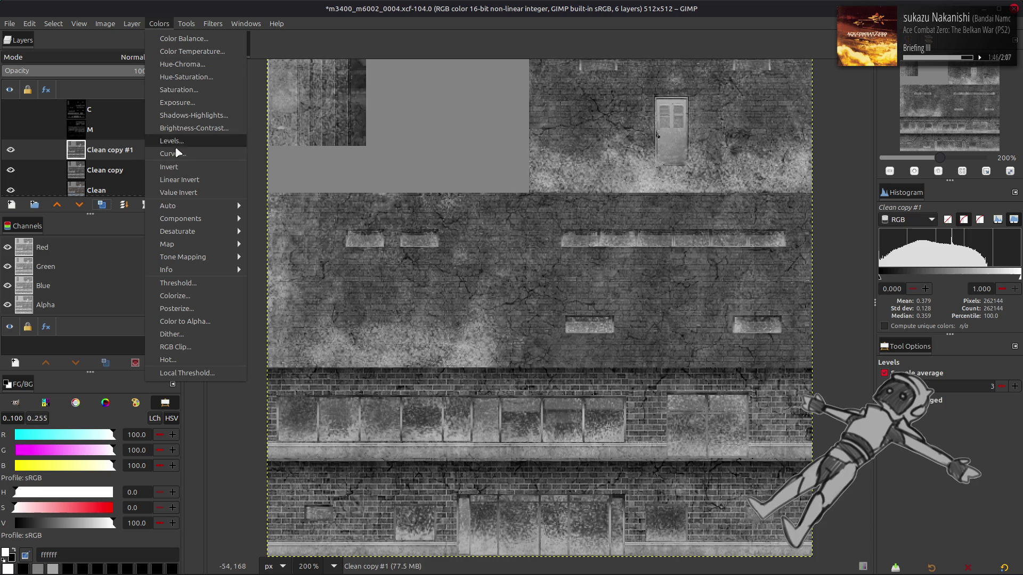
pyautogui.click(178, 170)
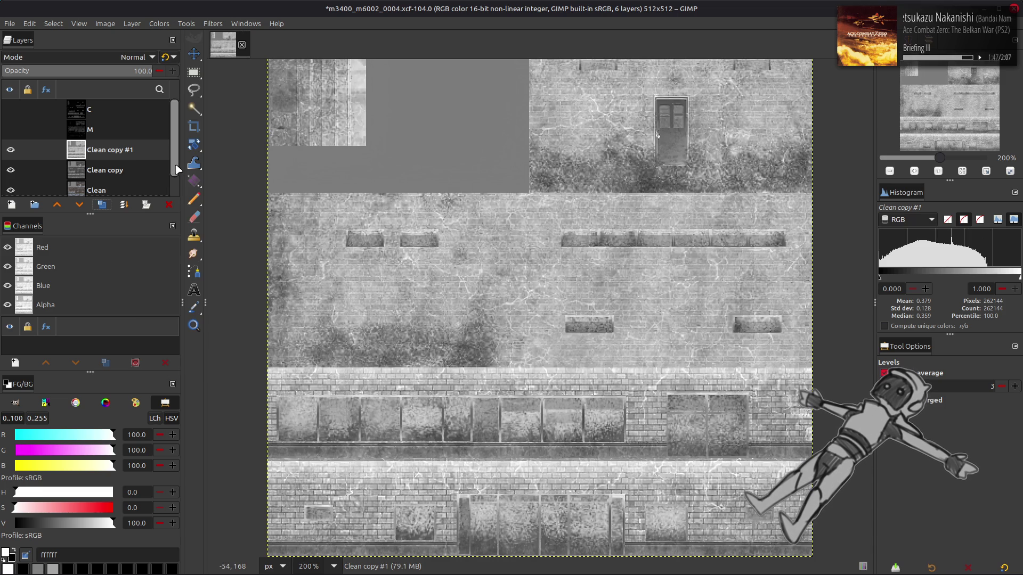
pyautogui.click(117, 57)
pyautogui.click(78, 252)
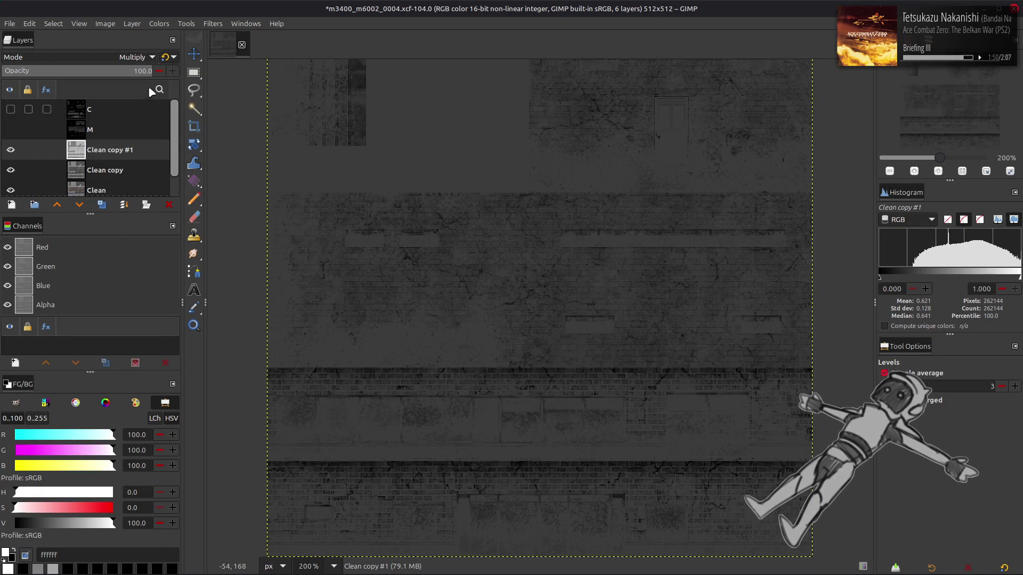
pyautogui.click(172, 57)
pyautogui.scroll(-1, 69, 125)
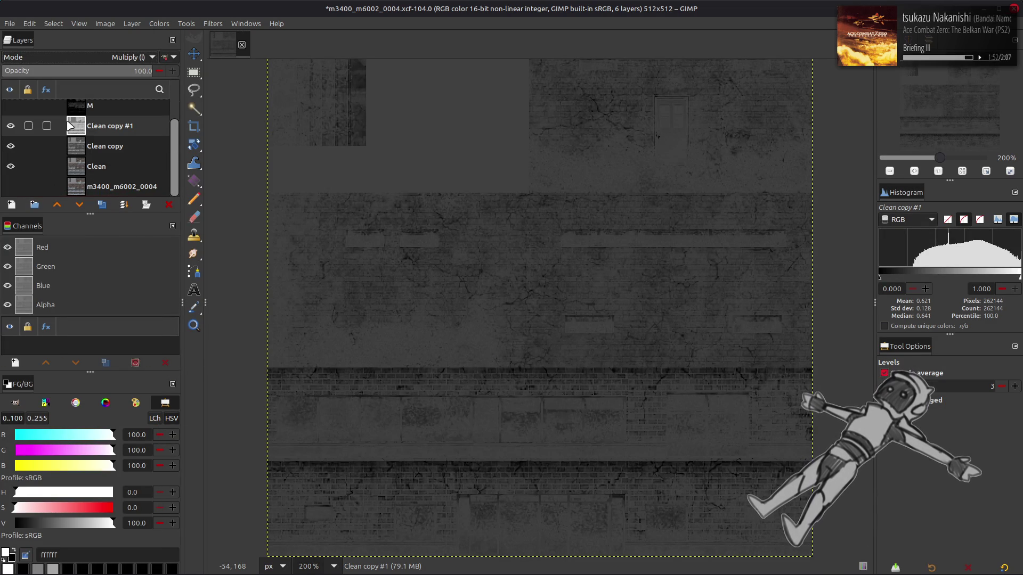
pyautogui.click(11, 125)
pyautogui.click(10, 126)
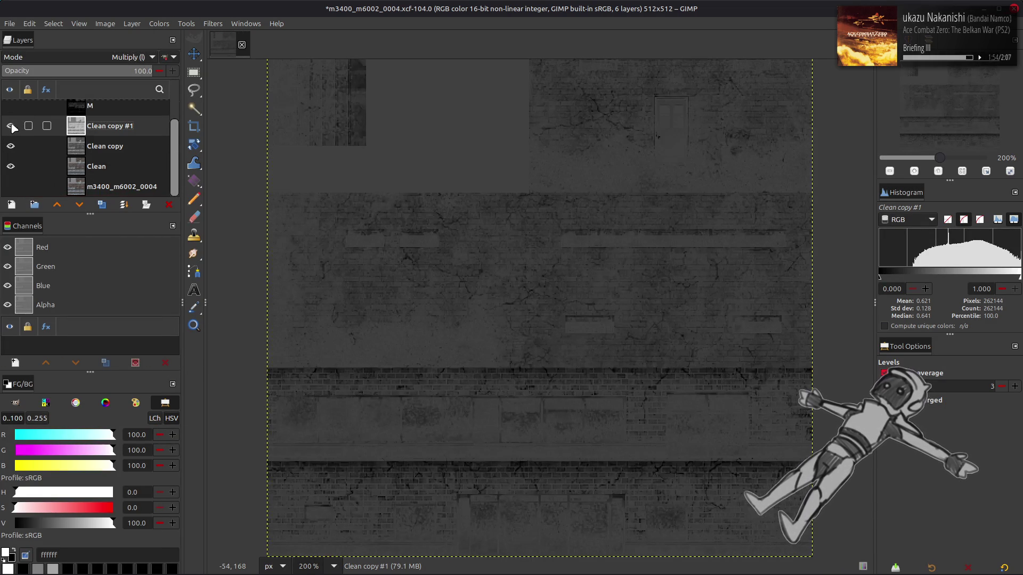
# - Duplicate the multiplied layer three times, then delete the extra duplicates
pyautogui.click(103, 206)
pyautogui.click(103, 206)
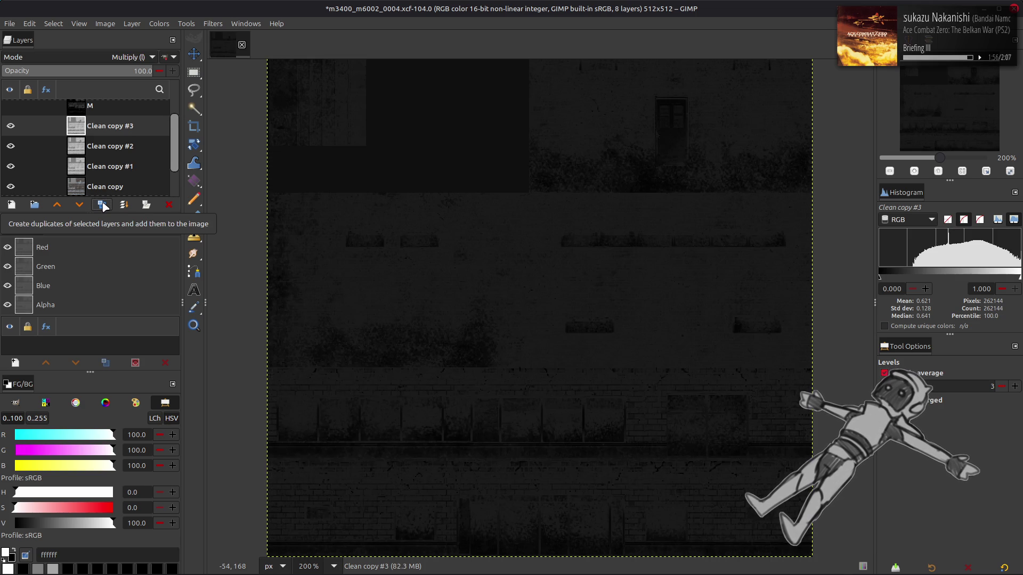
pyautogui.click(103, 205)
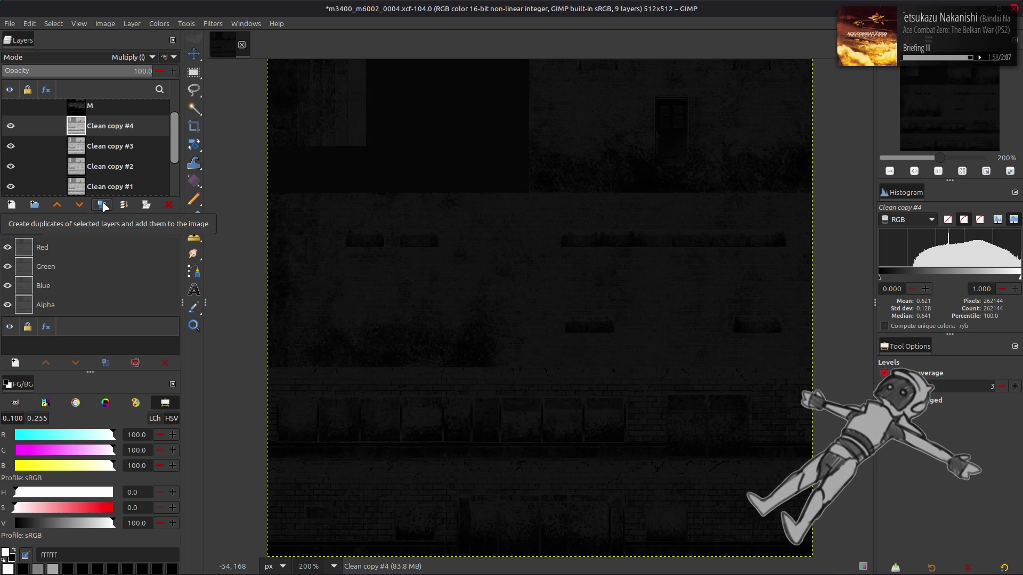
pyautogui.click(165, 207)
pyautogui.click(164, 207)
pyautogui.click(165, 207)
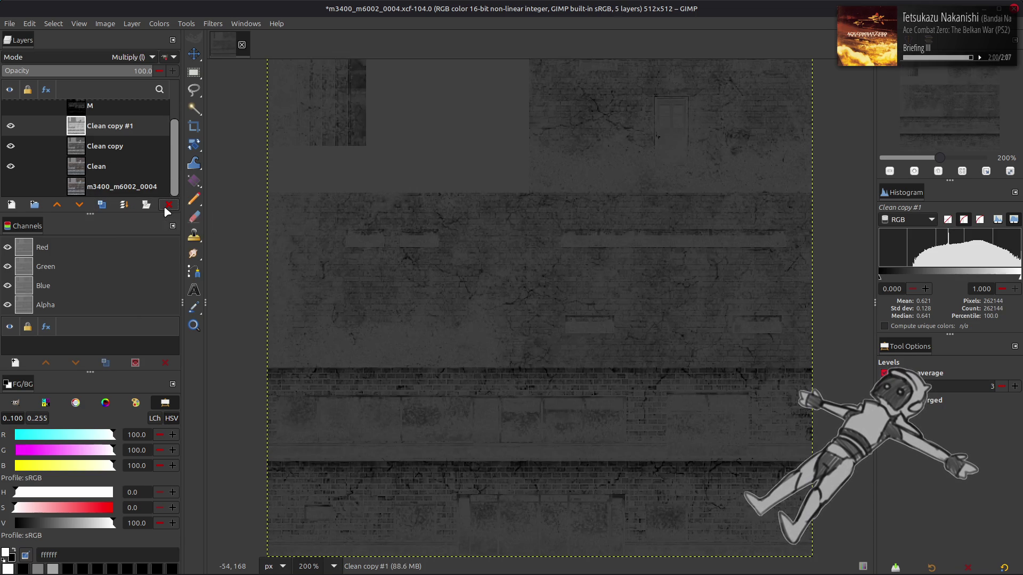
pyautogui.scroll(1, 125, 109)
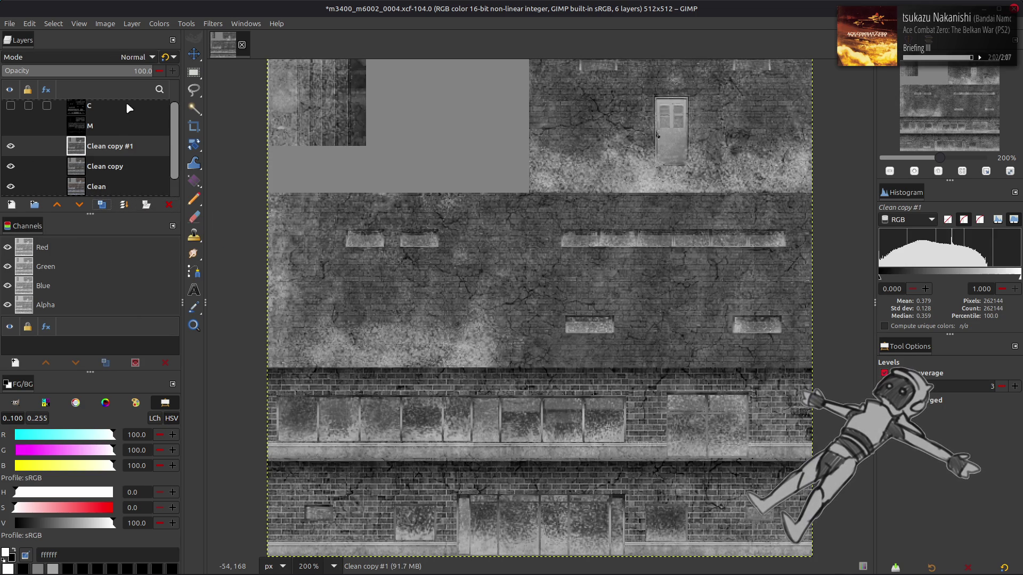
pyautogui.click(162, 23)
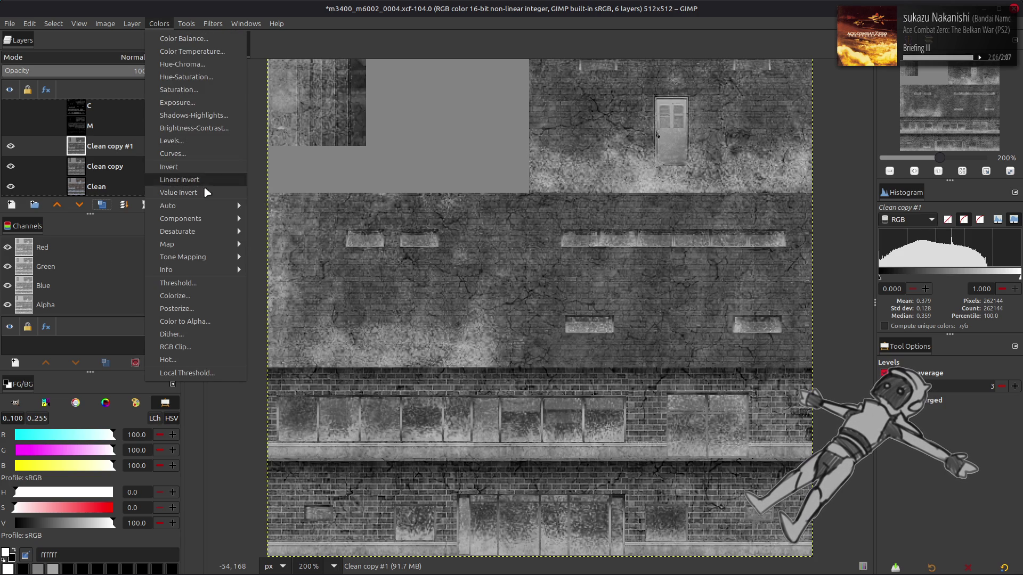
# - Apply Stretch Contrast to Clean copy #1 with non-linear components toggled
pyautogui.moveTo(203, 205)
pyautogui.click(277, 231)
pyautogui.click(315, 397)
pyautogui.click(406, 473)
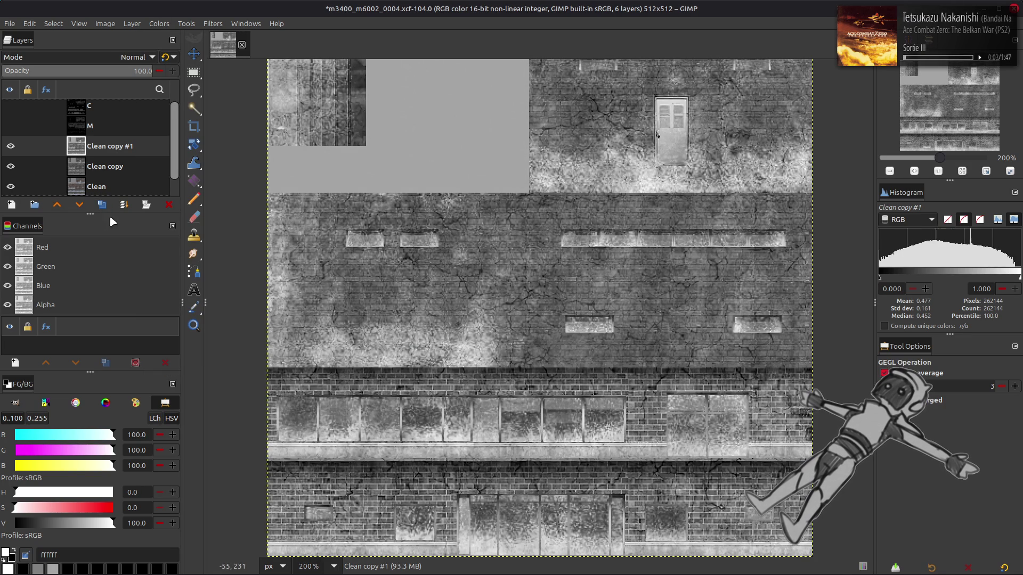
# - Darken Clean copy #1 with Levels gamma 0.5 and invert its colours
pyautogui.click(153, 24)
pyautogui.click(165, 130)
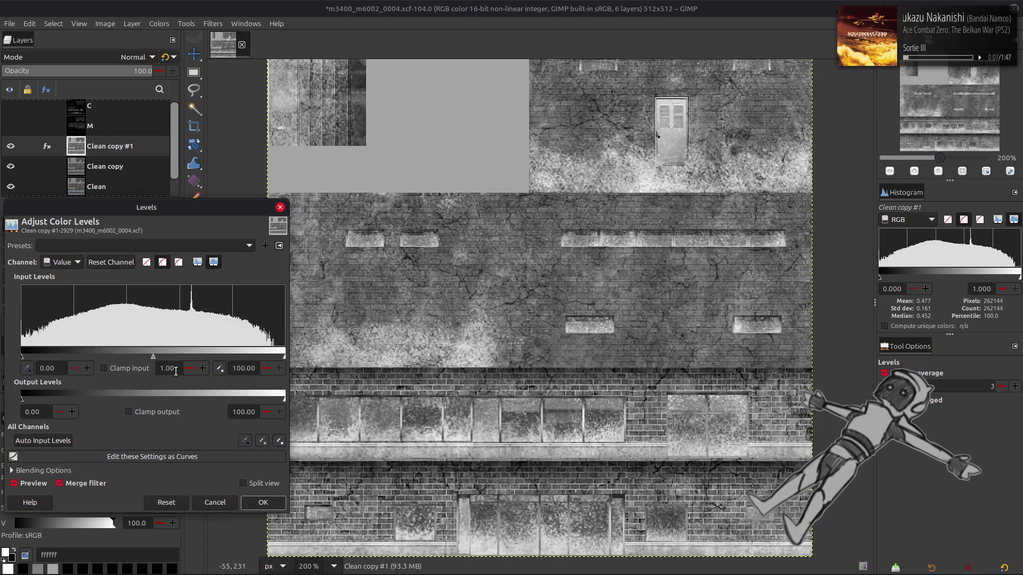
pyautogui.write('0.5')
pyautogui.press('Return')
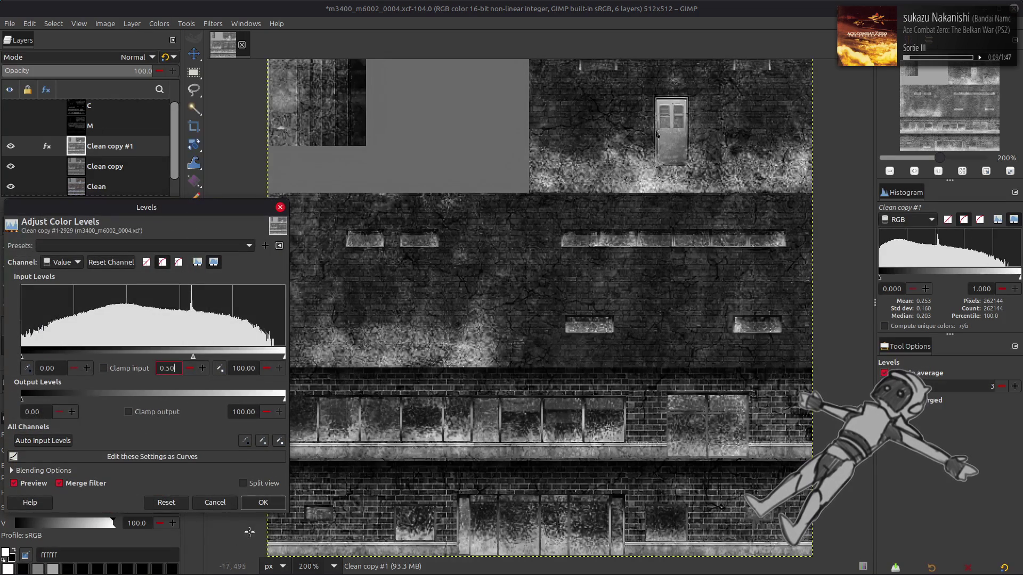
pyautogui.click(263, 502)
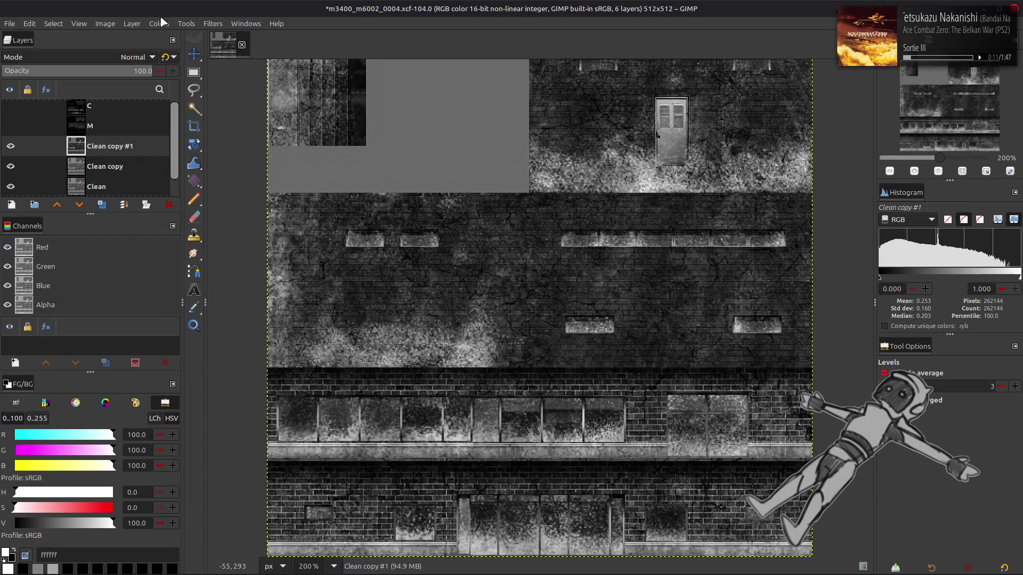
pyautogui.click(160, 23)
pyautogui.click(193, 166)
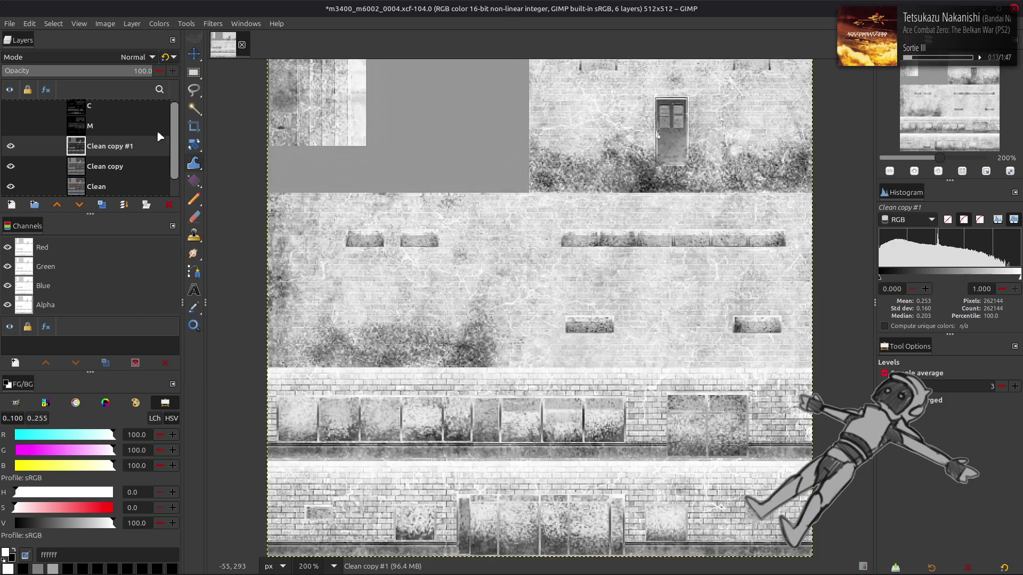
pyautogui.click(107, 60)
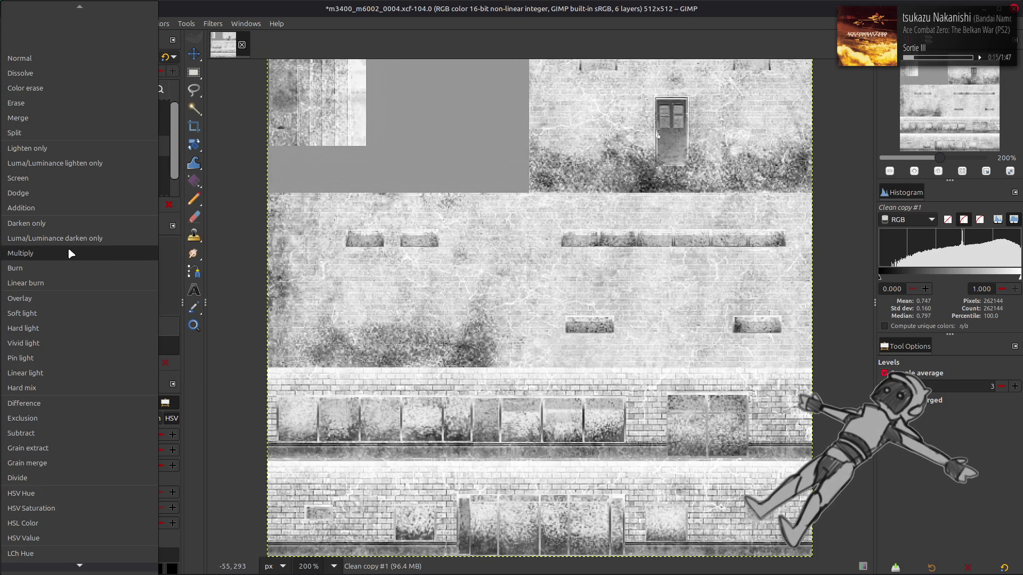
pyautogui.press('Escape')
# - Apply a second Levels gamma of 0.5 to the inverted layer
pyautogui.click(165, 23)
pyautogui.click(181, 139)
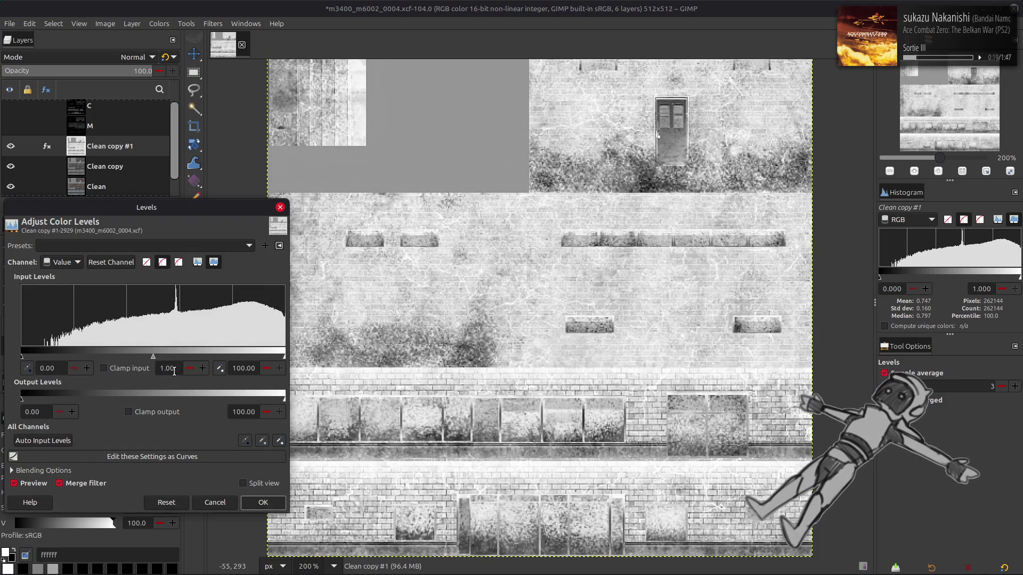
pyautogui.write('0.5')
pyautogui.press('Return')
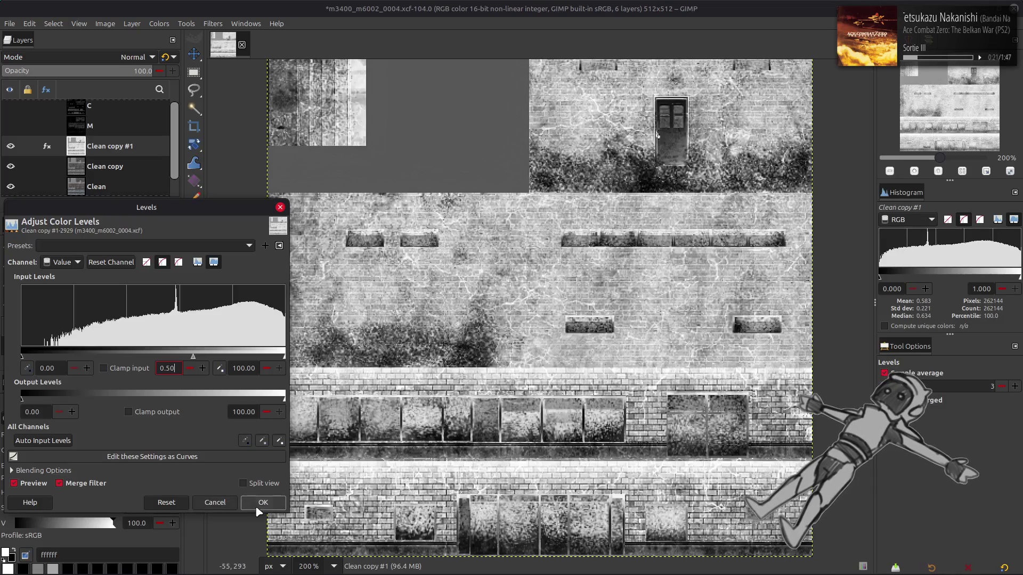
pyautogui.click(263, 502)
# - Test legacy Multiply on Clean copy #1, then return it to Normal
pyautogui.click(104, 57)
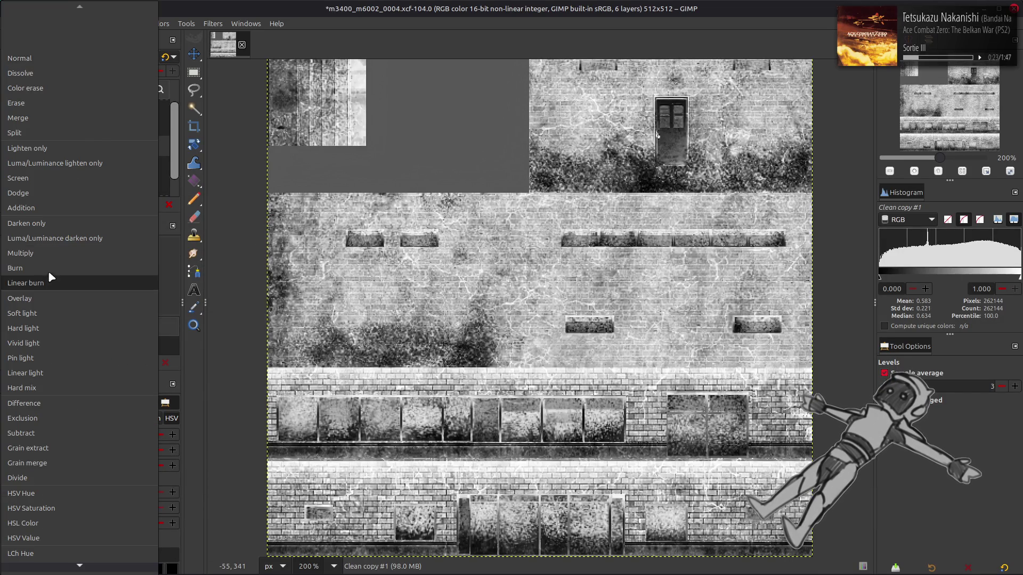
pyautogui.click(65, 249)
pyautogui.click(165, 57)
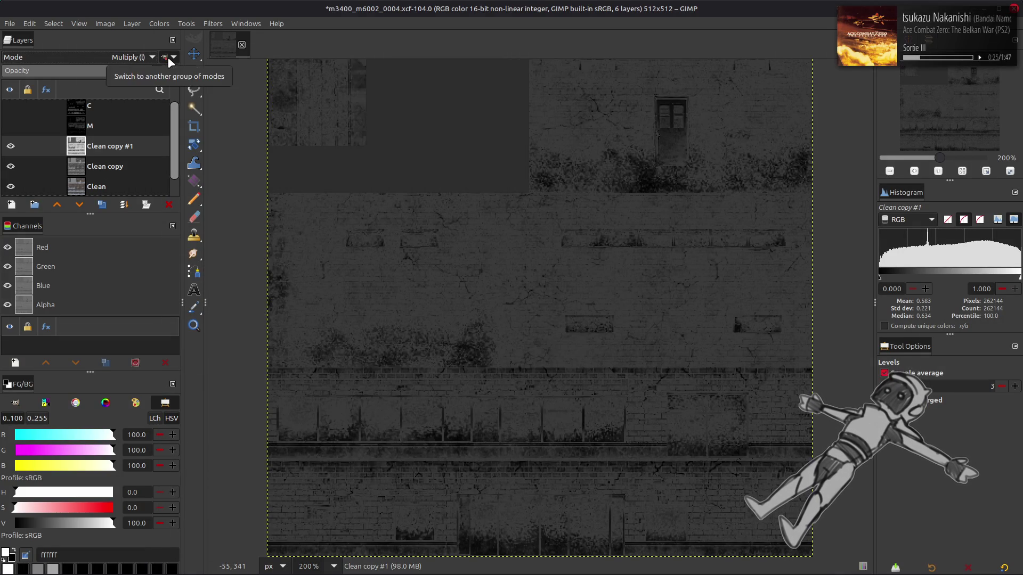
pyautogui.click(11, 146)
pyautogui.click(10, 146)
pyautogui.click(11, 146)
pyautogui.click(10, 146)
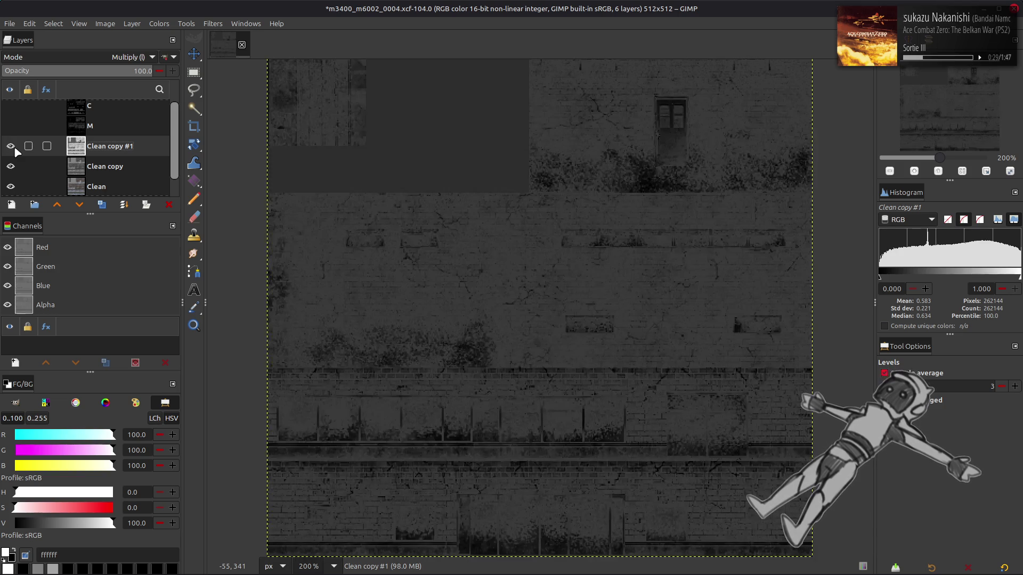
pyautogui.click(11, 146)
pyautogui.click(11, 145)
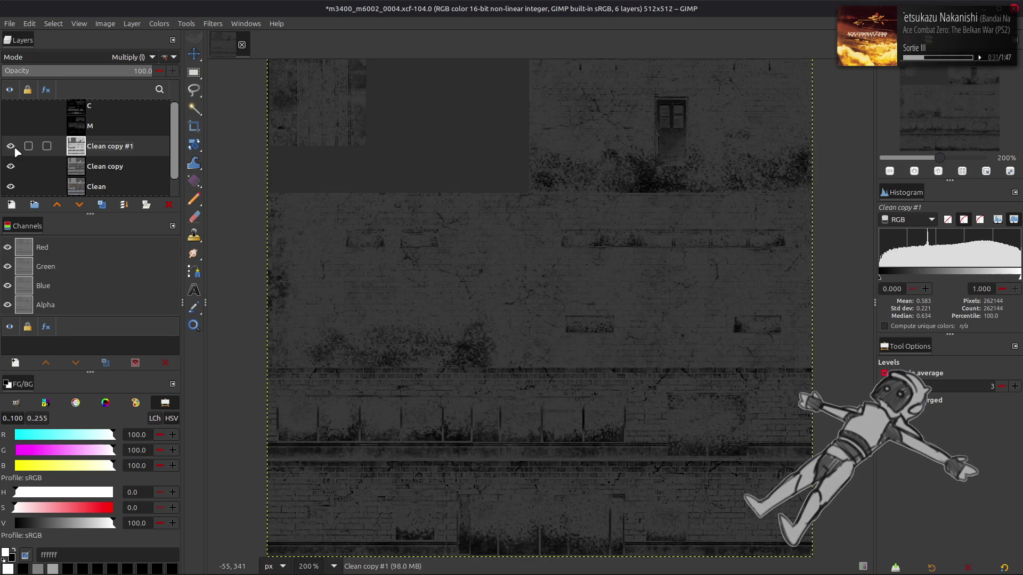
pyautogui.scroll(5, 75, 53)
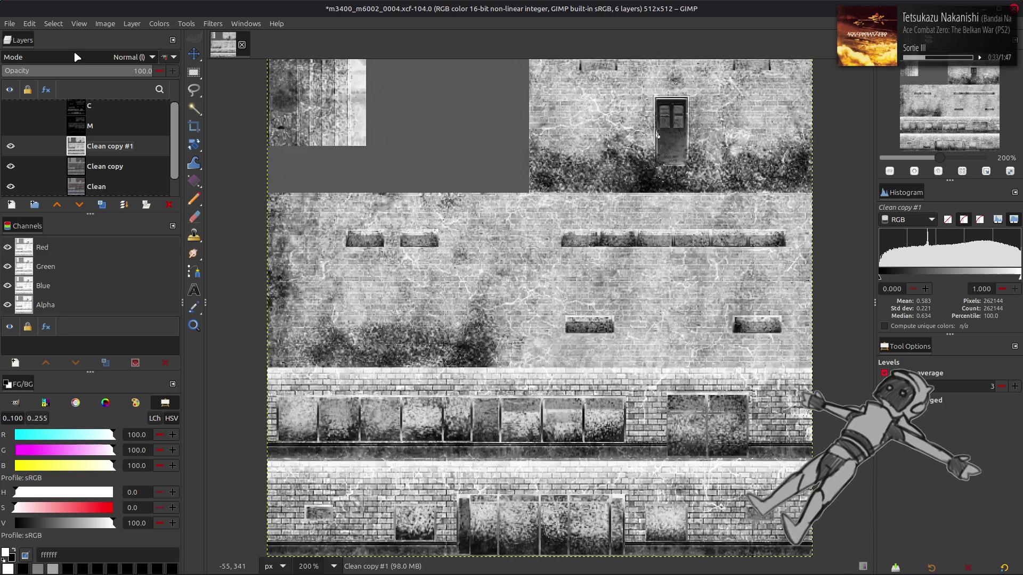
pyautogui.click(165, 57)
# - Duplicate layer C and make the C copy visible
pyautogui.click(98, 114)
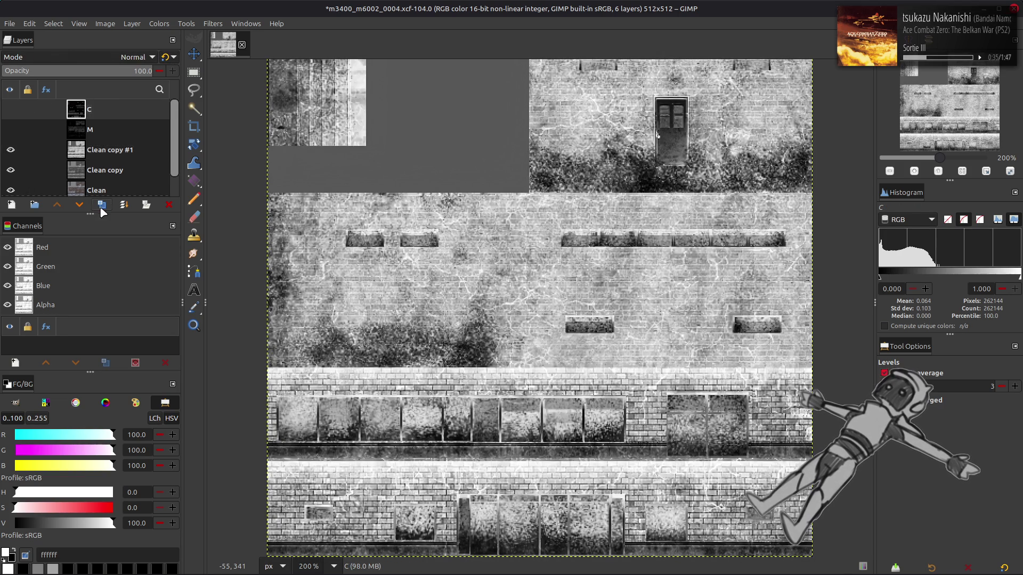
pyautogui.click(101, 204)
pyautogui.click(10, 149)
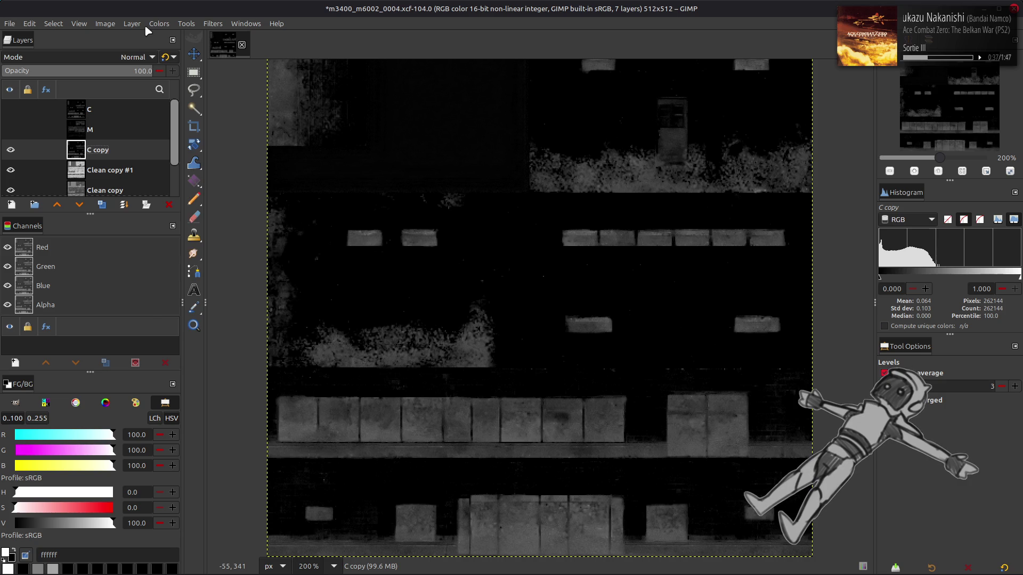
# - Brighten C copy with Levels, setting the high input level to 40
pyautogui.click(158, 24)
pyautogui.click(184, 124)
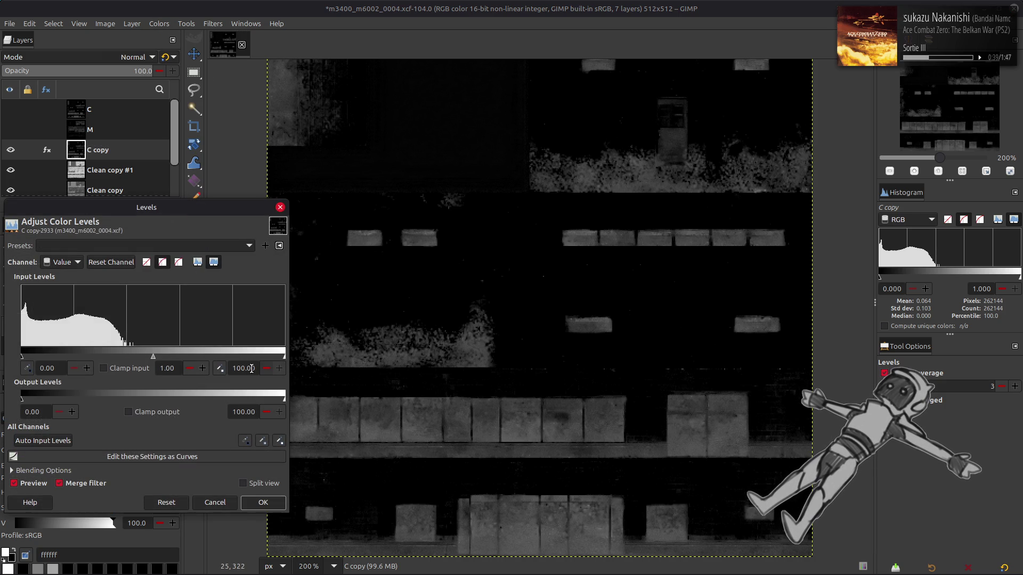
pyautogui.write('0')
pyautogui.press('Return')
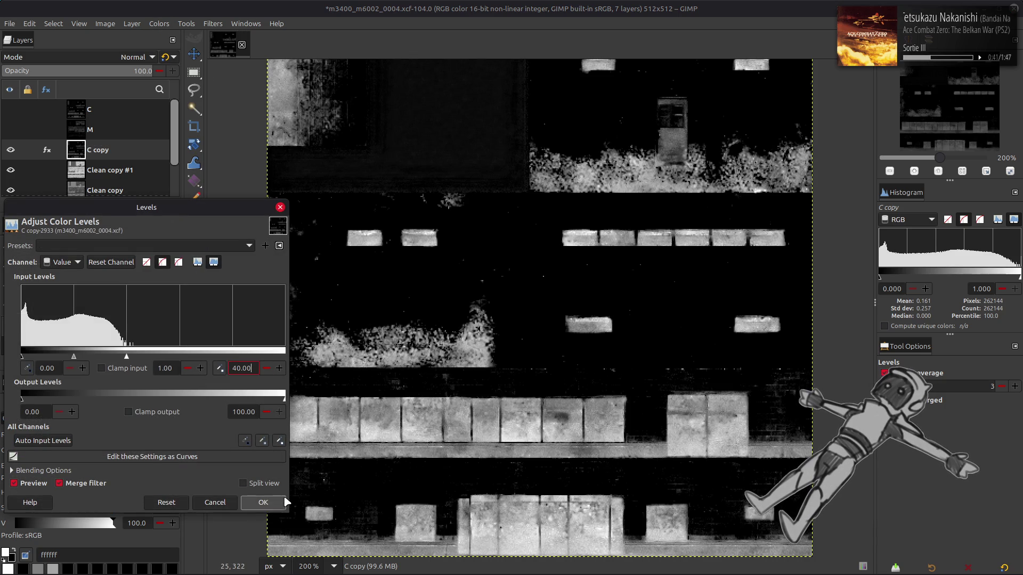
pyautogui.click(263, 502)
# - Set C copy to Screen blending and compare it shown and hidden
pyautogui.click(136, 57)
pyautogui.click(47, 193)
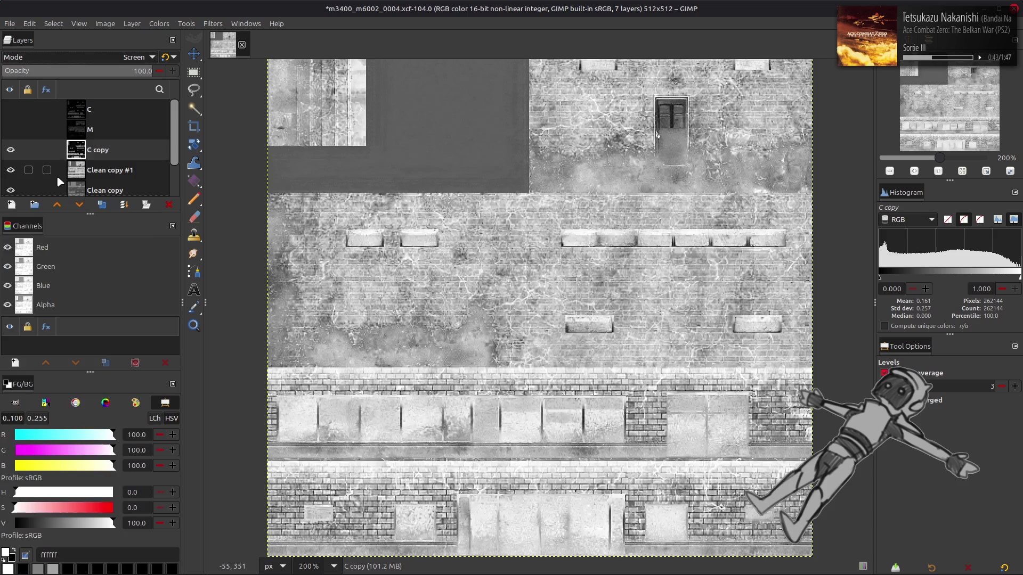
pyautogui.click(11, 150)
pyautogui.click(10, 150)
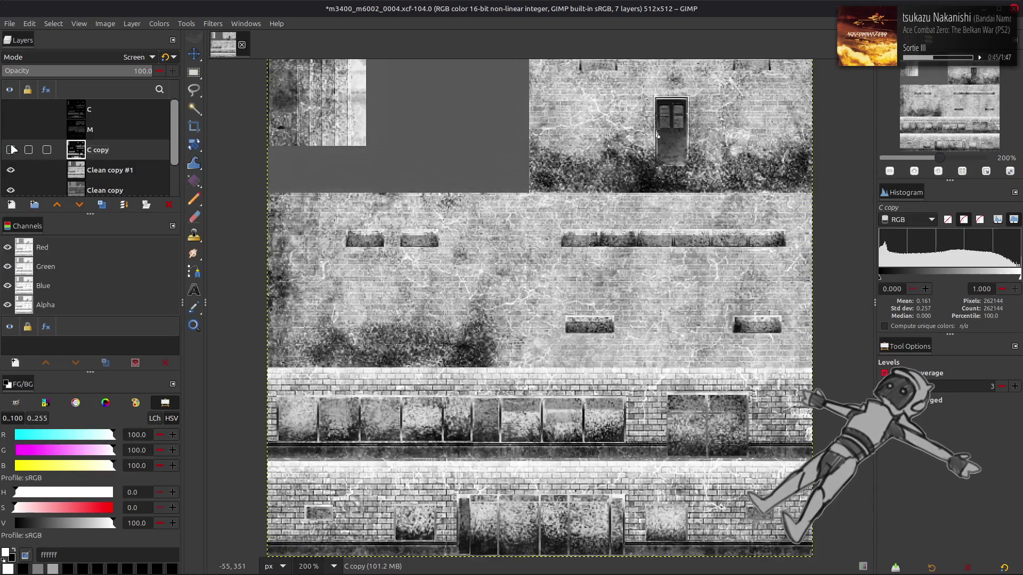
pyautogui.click(10, 150)
pyautogui.click(10, 150)
# - Switch C copy to Addition blending and compare the texture with and without it
pyautogui.click(133, 57)
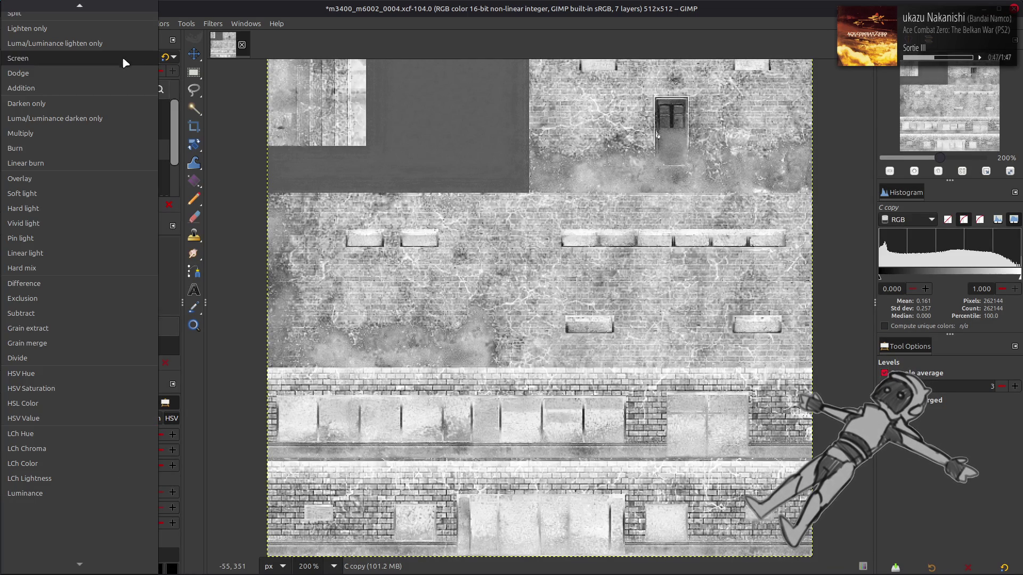
pyautogui.click(69, 93)
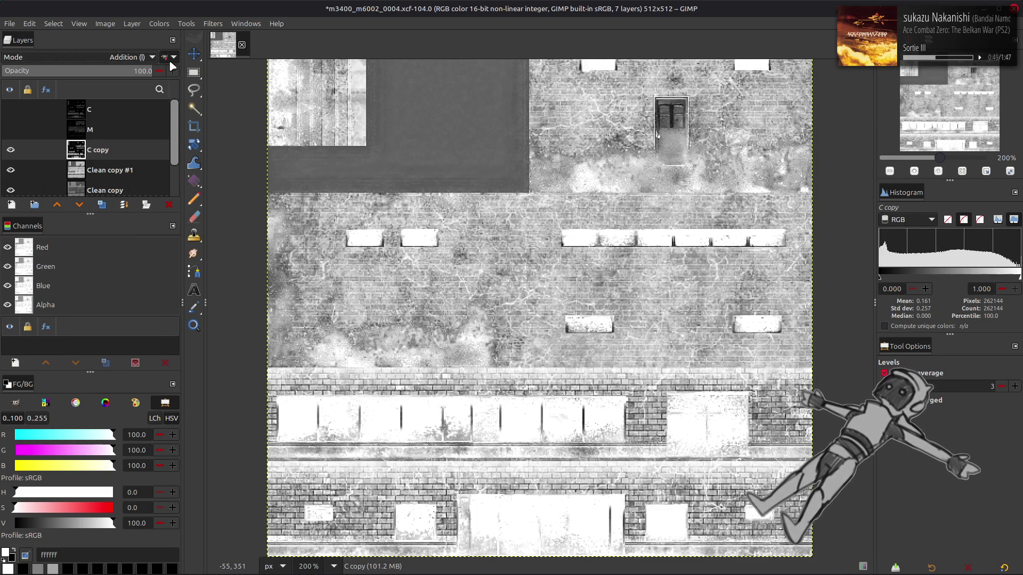
pyautogui.click(10, 149)
pyautogui.click(11, 150)
pyautogui.click(11, 149)
pyautogui.click(11, 150)
# - Try Screen on C copy once more, then settle on Addition mode
pyautogui.scroll(2, 122, 57)
pyautogui.click(122, 57)
pyautogui.scroll(1, 122, 60)
pyautogui.click(113, 60)
pyautogui.click(112, 59)
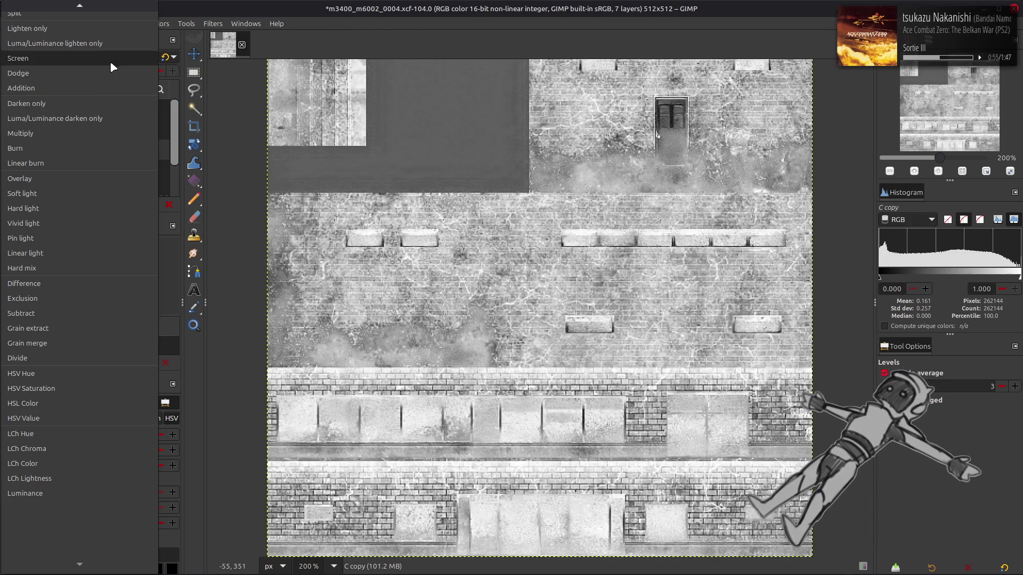
pyautogui.click(95, 88)
# - Delete C copy and set Clean copy #1 to legacy Multiply blending
pyautogui.rightClick(96, 149)
pyautogui.click(122, 266)
pyautogui.click(106, 57)
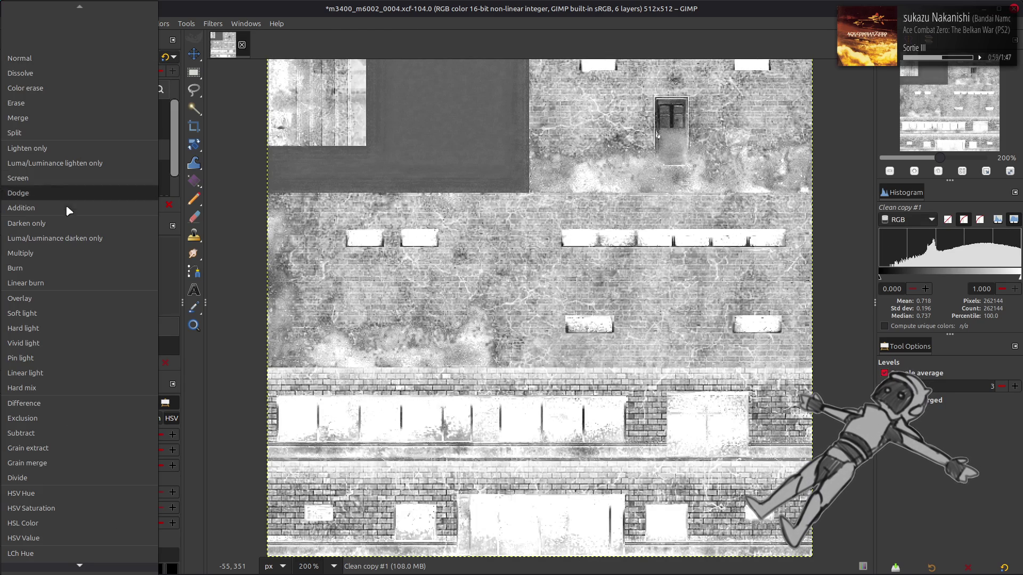
pyautogui.click(53, 250)
pyautogui.click(166, 57)
# - Compare the texture with and without Clean copy #1, then undo to restore C copy
pyautogui.click(10, 150)
pyautogui.click(11, 150)
pyautogui.click(11, 151)
pyautogui.click(10, 151)
pyautogui.click(11, 151)
pyautogui.click(11, 150)
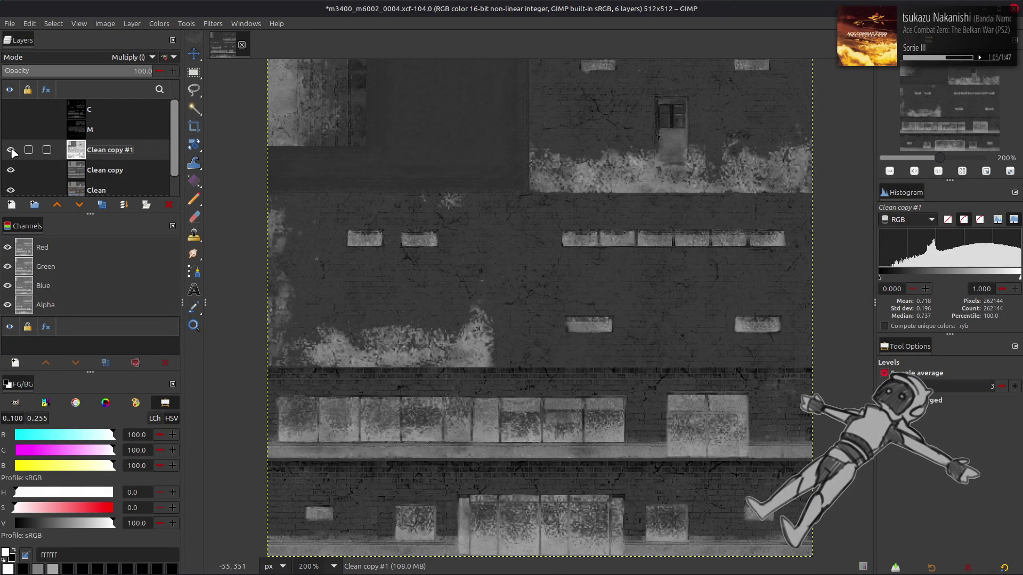
pyautogui.click(11, 151)
pyautogui.click(11, 150)
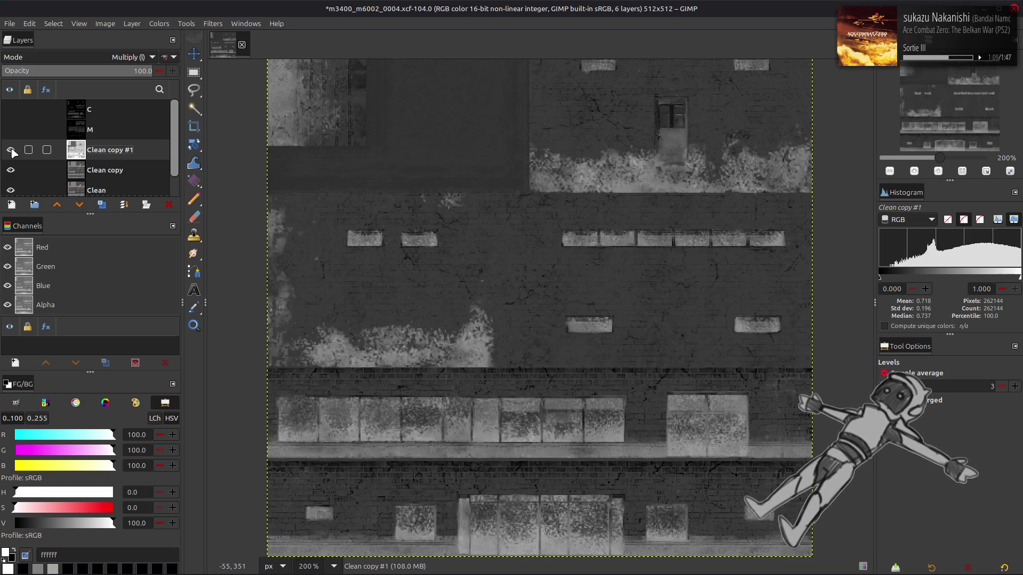
pyautogui.click(102, 205)
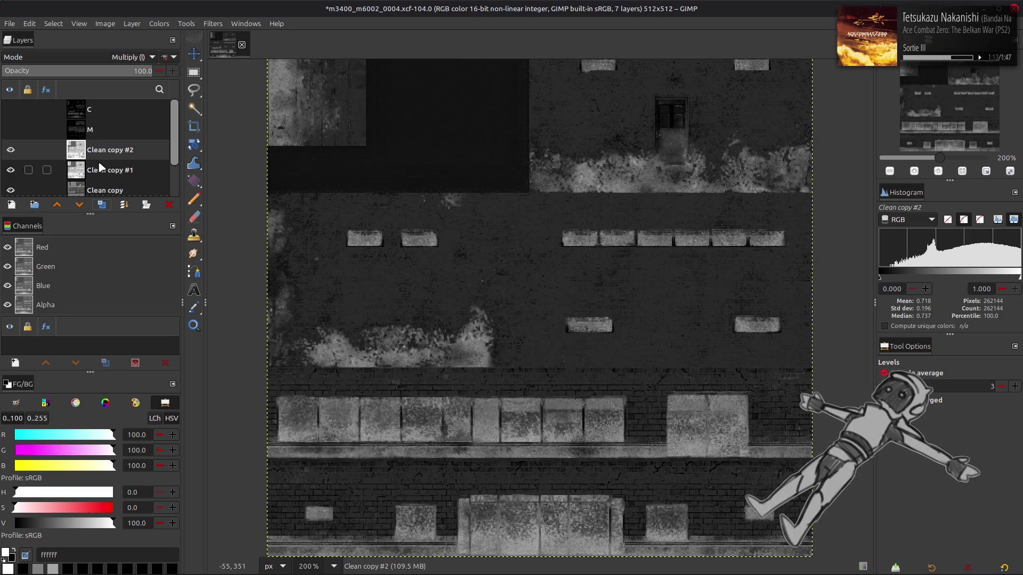
pyautogui.hotkey('ctrl', 'z')
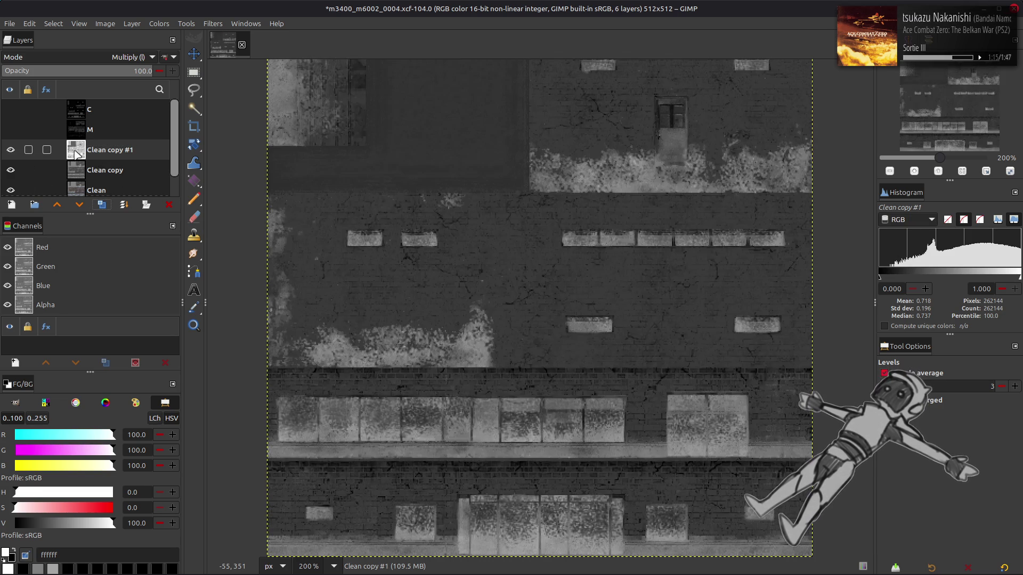
pyautogui.hotkey('ctrl', 'z')
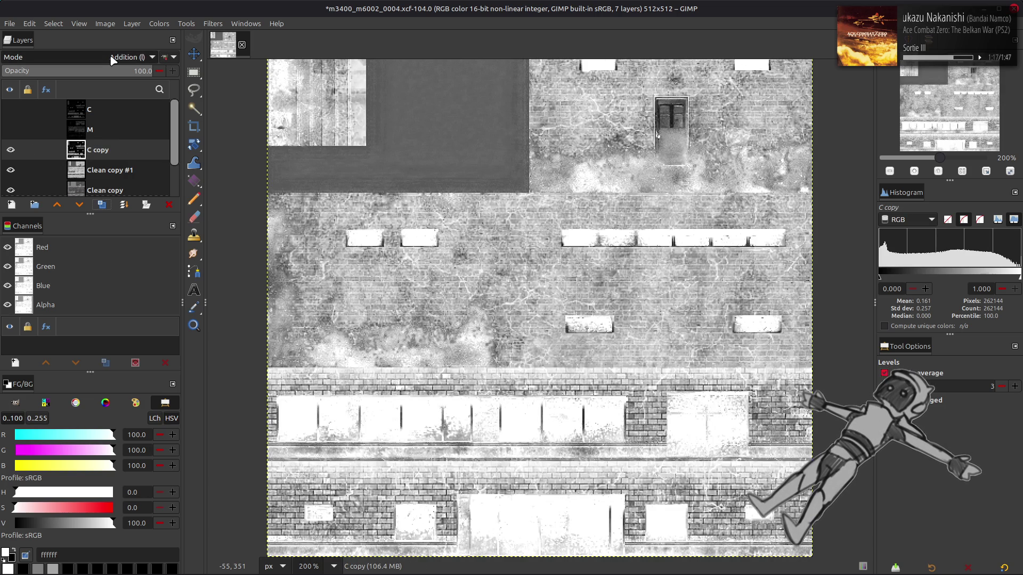
# - Open and cancel Levels on C copy, then cycle its blend modes back to Addition
pyautogui.click(158, 24)
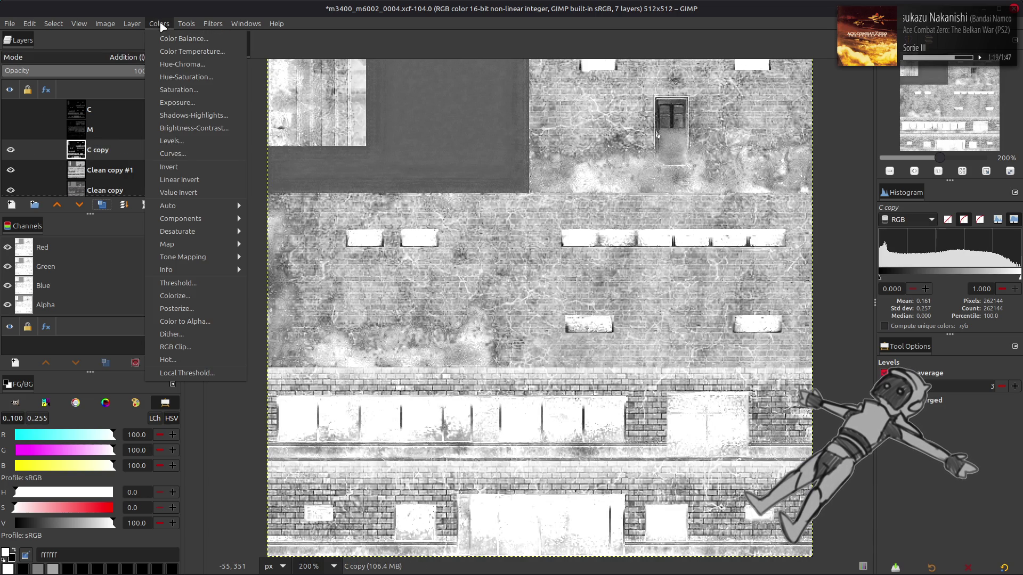
pyautogui.click(170, 141)
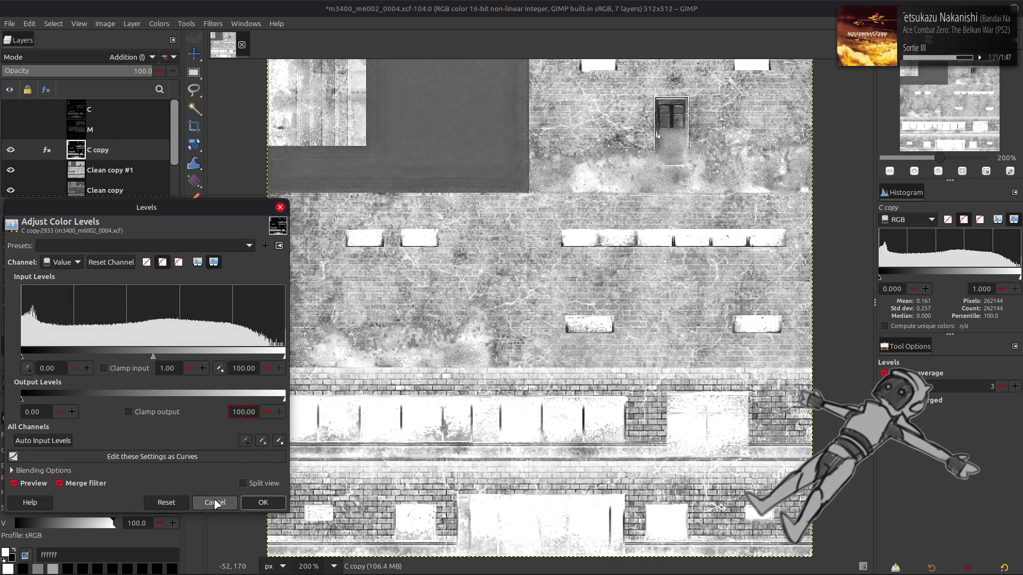
pyautogui.click(215, 502)
pyautogui.hotkey('shift', '-')
pyautogui.hotkey('shift', '-')
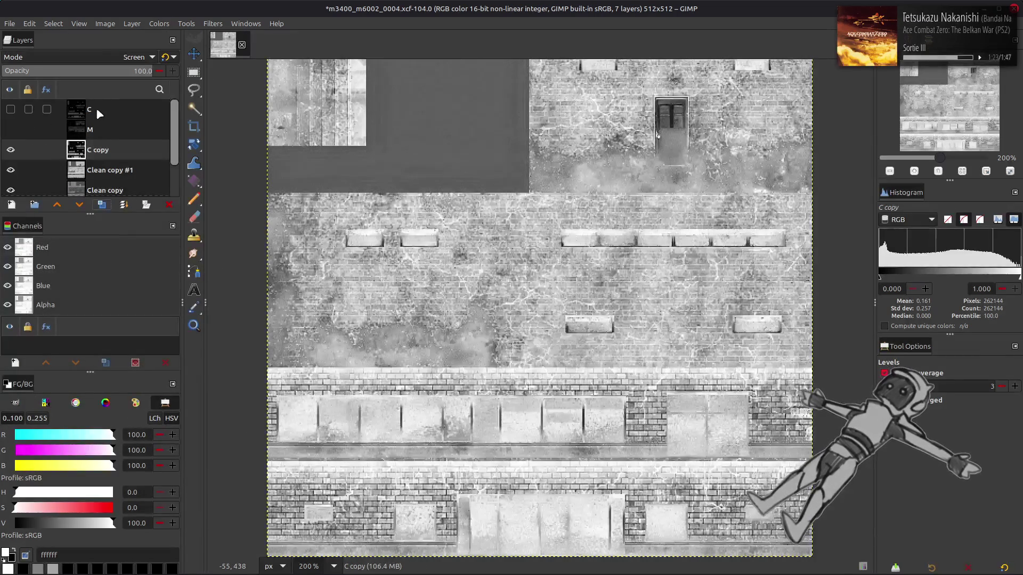
pyautogui.hotkey('shift', '-')
pyautogui.hotkey('shift', '-')
pyautogui.hotkey('shift', '-')
pyautogui.click(97, 57)
pyautogui.click(48, 208)
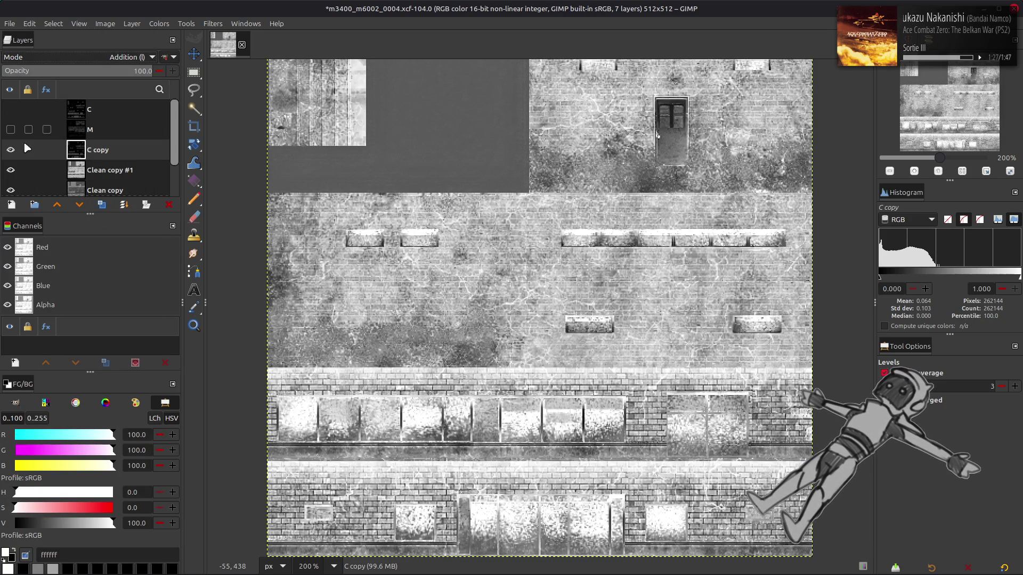
# - Merge C copy down into Clean copy #1 and set it to legacy Multiply
pyautogui.rightClick(108, 146)
pyautogui.click(142, 267)
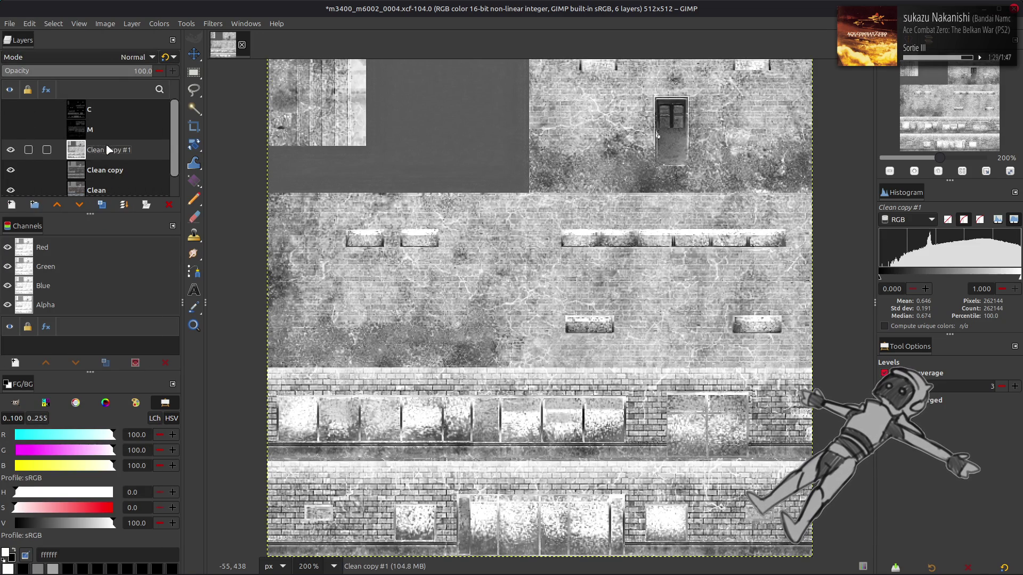
pyautogui.click(120, 57)
pyautogui.click(62, 254)
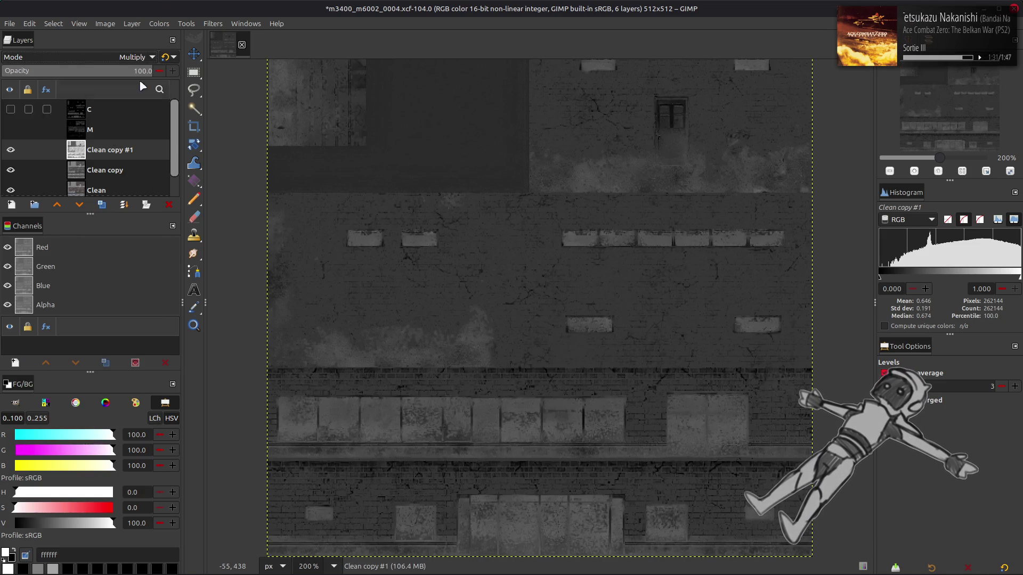
pyautogui.click(165, 57)
# - Compare the texture with Clean copy #1 shown and hidden, then undo to remove it
pyautogui.doubleClick(11, 150)
pyautogui.click(11, 149)
pyautogui.click(10, 150)
pyautogui.click(11, 150)
pyautogui.click(10, 150)
pyautogui.doubleClick(11, 150)
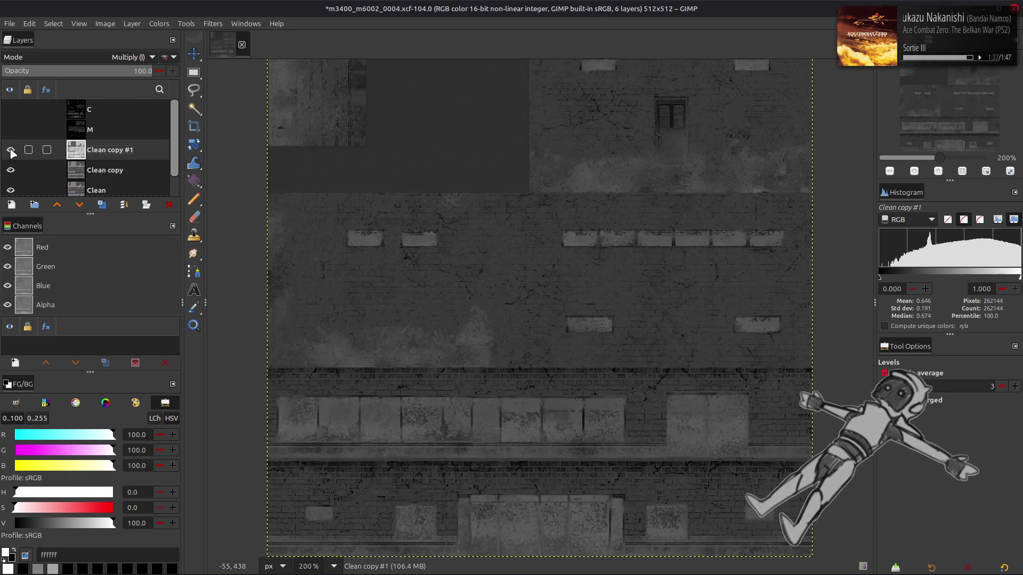
pyautogui.click(11, 151)
pyautogui.click(12, 151)
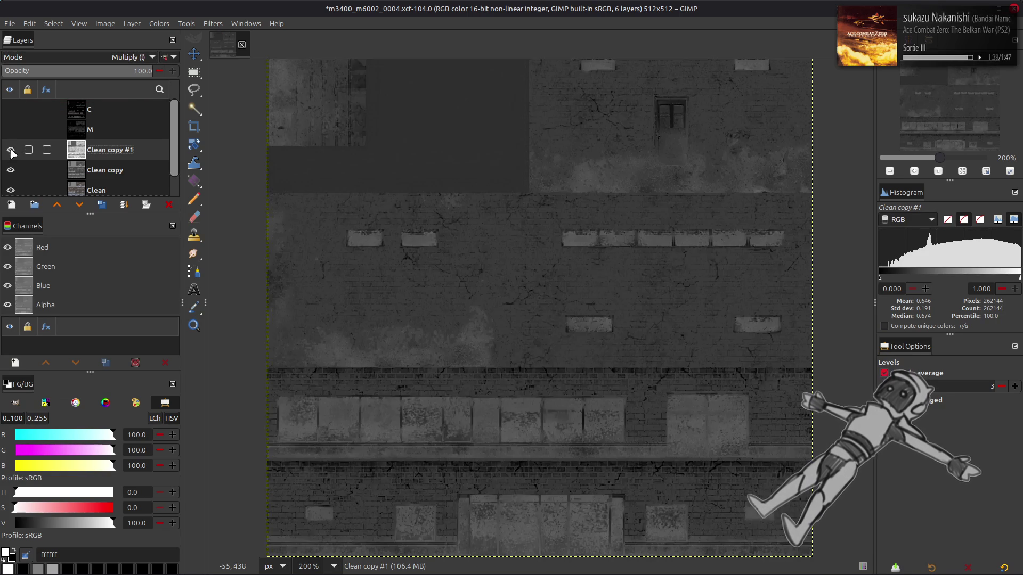
pyautogui.click(11, 151)
pyautogui.click(12, 151)
pyautogui.click(12, 151)
pyautogui.click(11, 151)
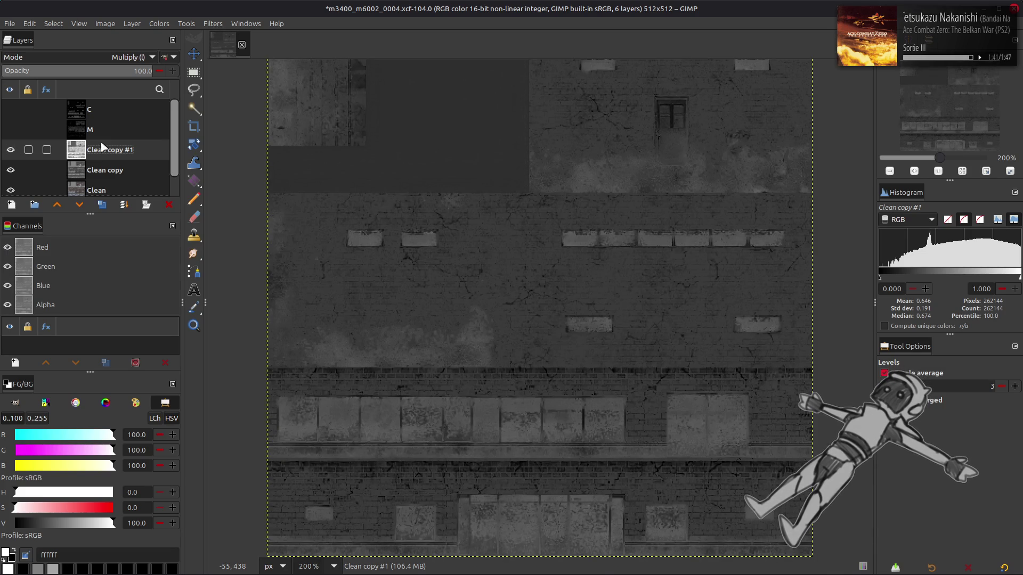
pyautogui.hotkey('ctrl', 'z')
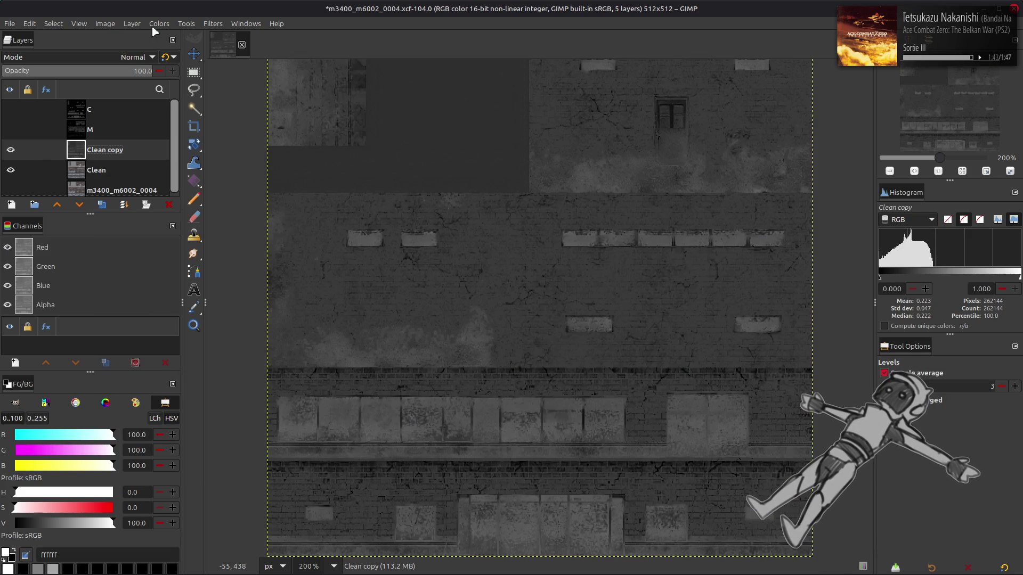
# - Apply Colors > Auto > Stretch Contrast to Clean copy
pyautogui.click(159, 23)
pyautogui.moveTo(155, 206)
pyautogui.click(281, 232)
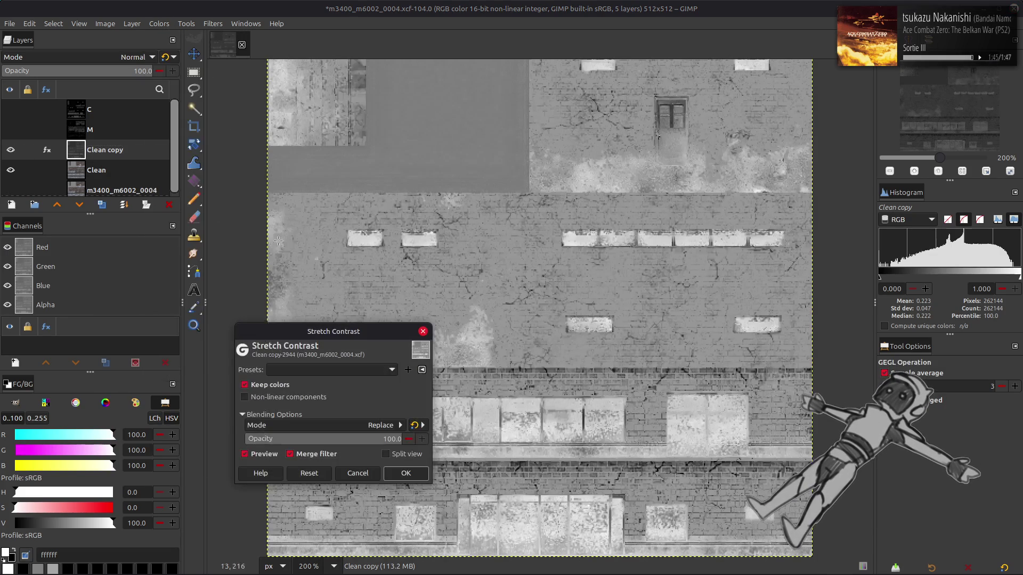
pyautogui.press('Return')
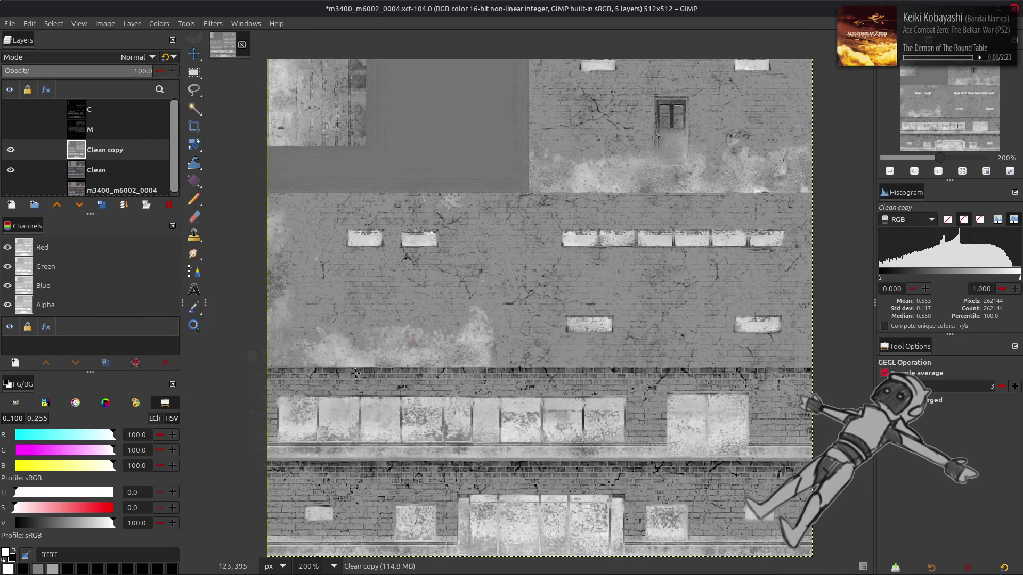
# - Compare the greyscale and coloured versions by toggling Clean copy's visibility
pyautogui.press('m')
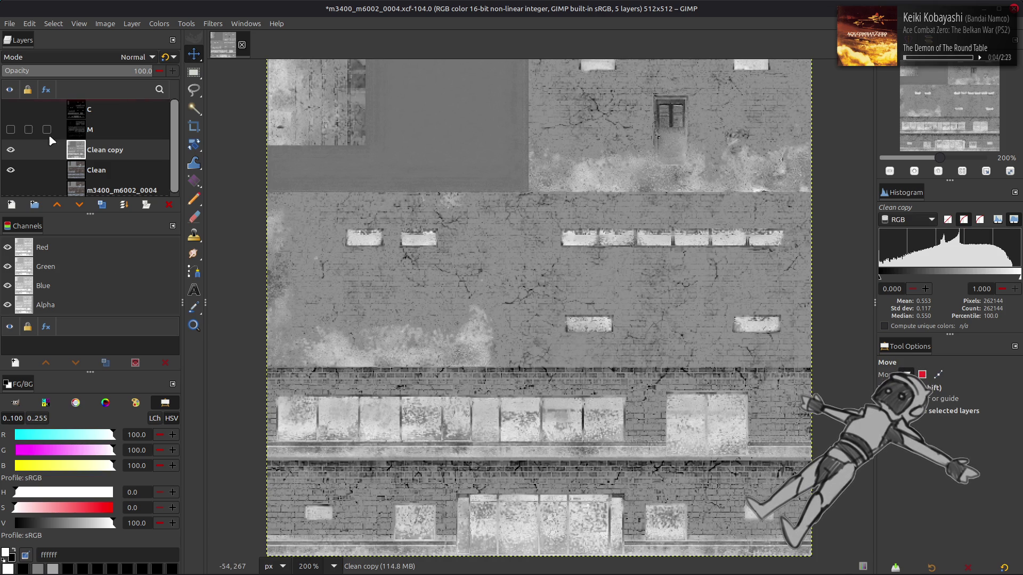
pyautogui.click(10, 151)
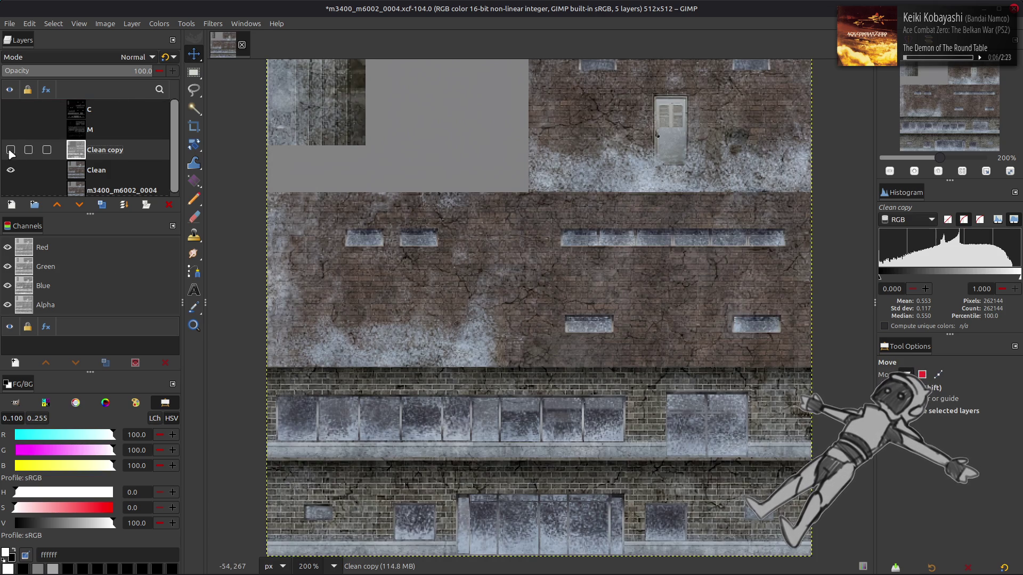
pyautogui.click(10, 151)
pyautogui.click(10, 151)
pyautogui.click(10, 151)
pyautogui.click(10, 150)
pyautogui.click(10, 150)
pyautogui.click(11, 152)
pyautogui.click(11, 152)
# - Duplicate the C layer, move C copy below M and make it visible
pyautogui.click(95, 110)
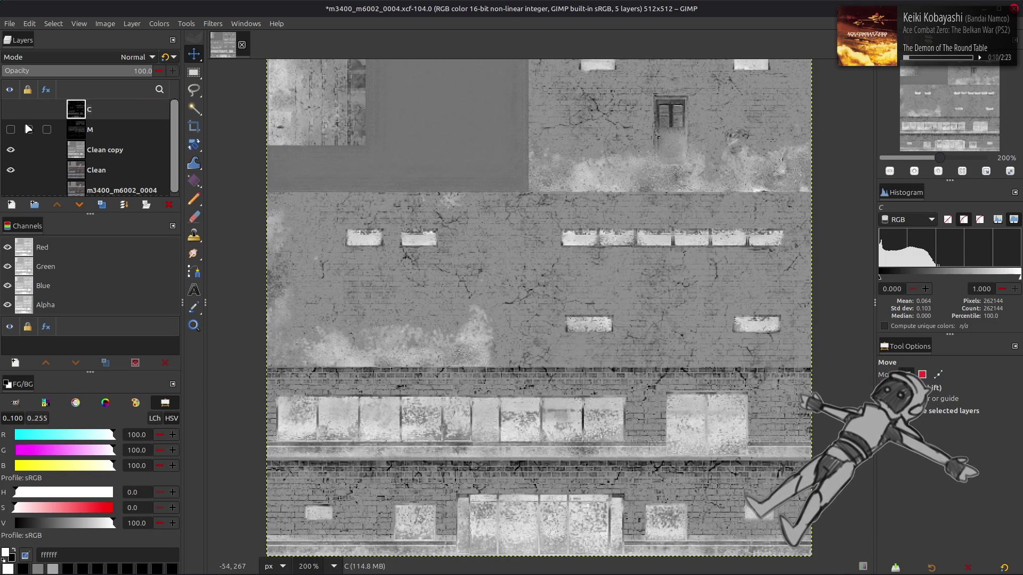
pyautogui.click(102, 204)
pyautogui.click(79, 205)
pyautogui.click(79, 205)
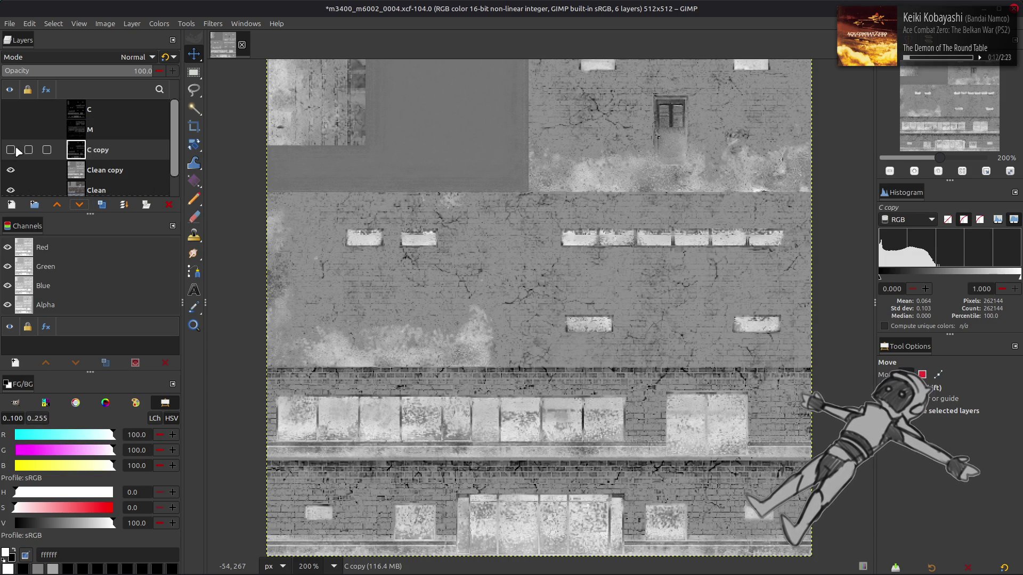
pyautogui.click(11, 150)
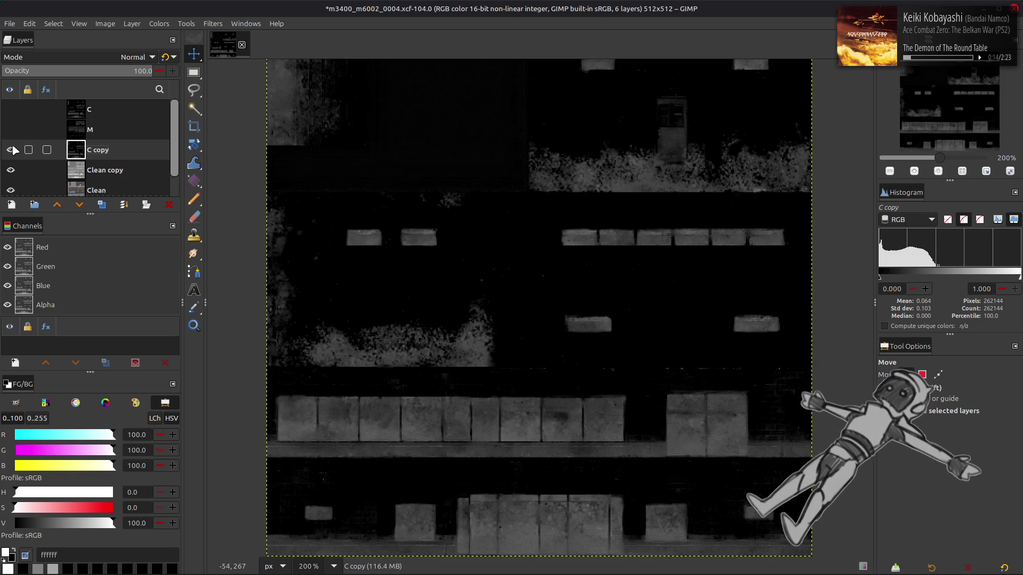
# - Brighten C copy with Levels (high input 40) and invert it
pyautogui.click(159, 23)
pyautogui.click(172, 141)
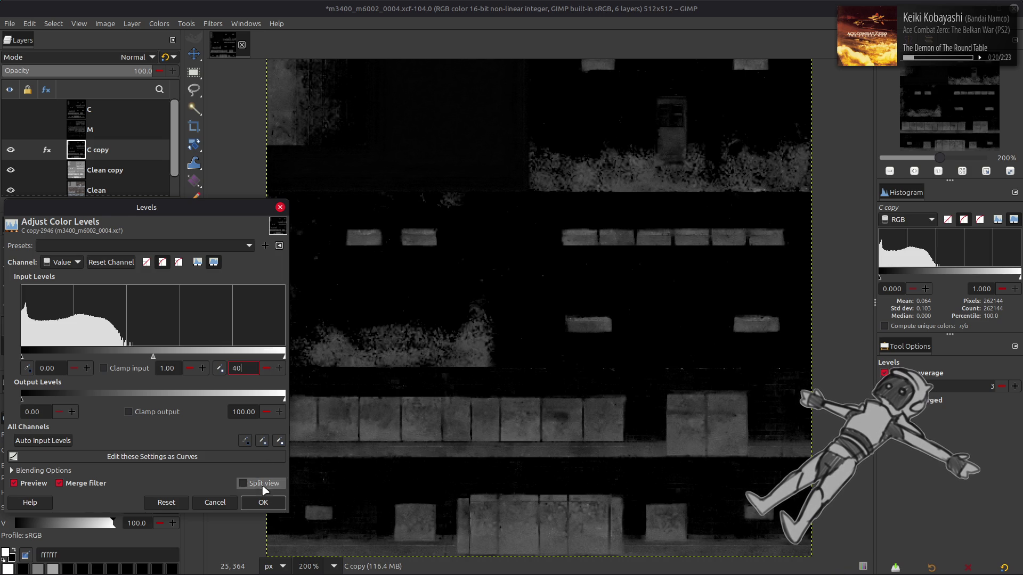
pyautogui.click(263, 503)
pyautogui.click(159, 23)
pyautogui.click(175, 165)
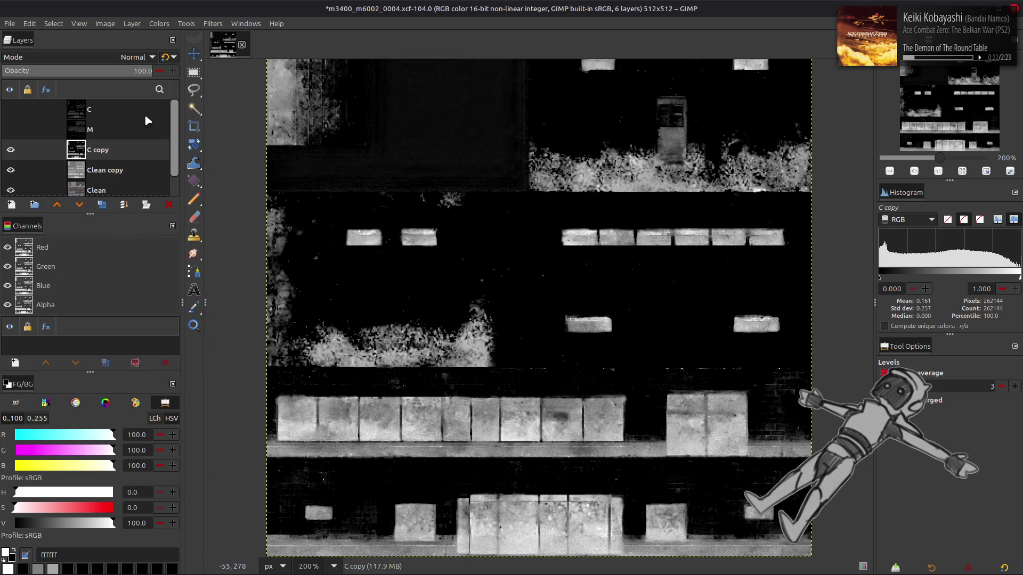
# - Set C copy to legacy Multiply, merge it down, and raise Clean copy #1 above Clean copy
pyautogui.click(107, 56)
pyautogui.click(69, 252)
pyautogui.click(165, 56)
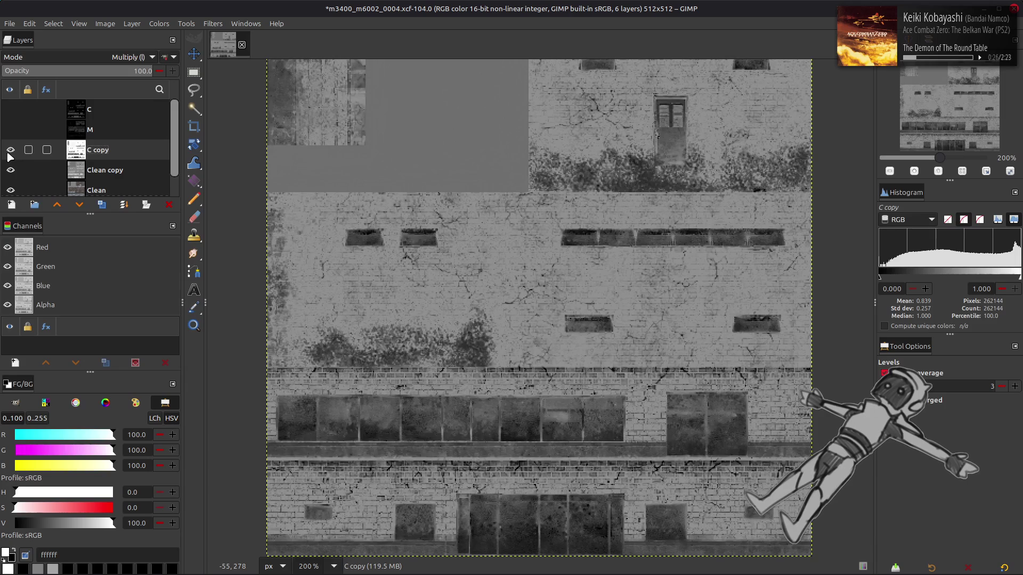
pyautogui.click(124, 205)
pyautogui.click(101, 205)
pyautogui.click(79, 205)
pyautogui.click(59, 206)
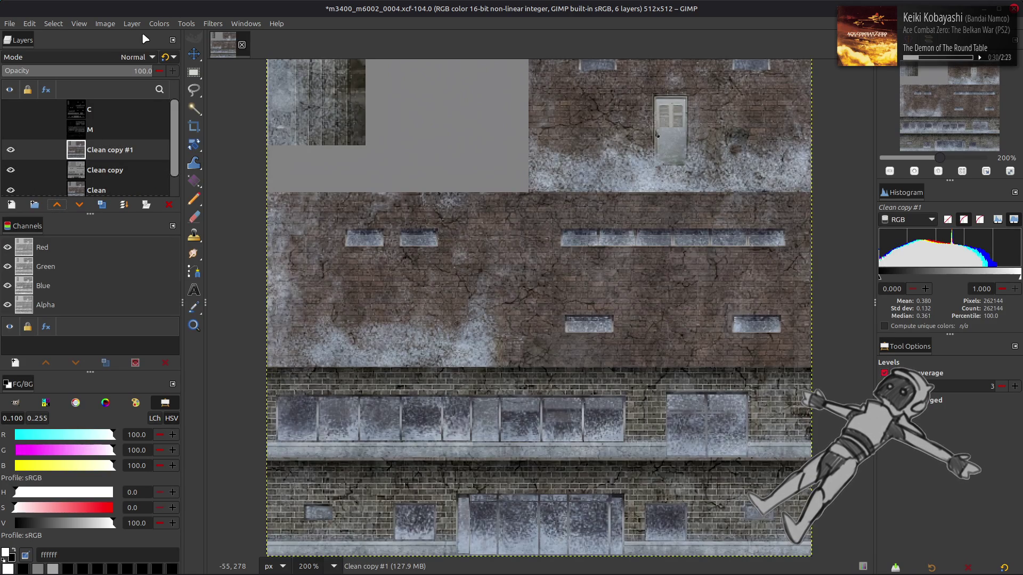
# - Extract the Y'CbCr Y' component from Clean copy #1
pyautogui.click(159, 23)
pyautogui.moveTo(197, 212)
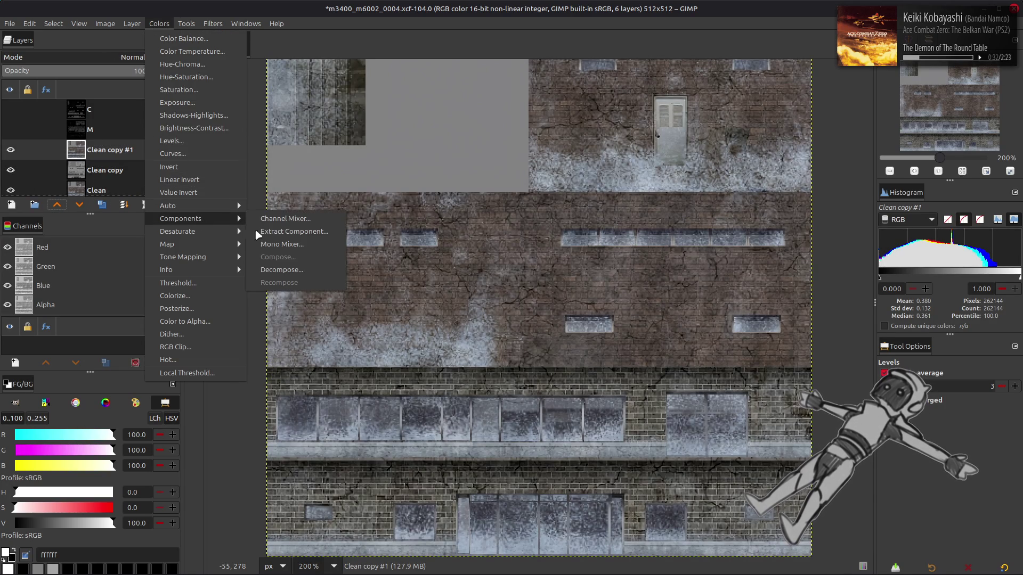
pyautogui.click(272, 230)
pyautogui.click(362, 388)
pyautogui.scroll(-1, 362, 389)
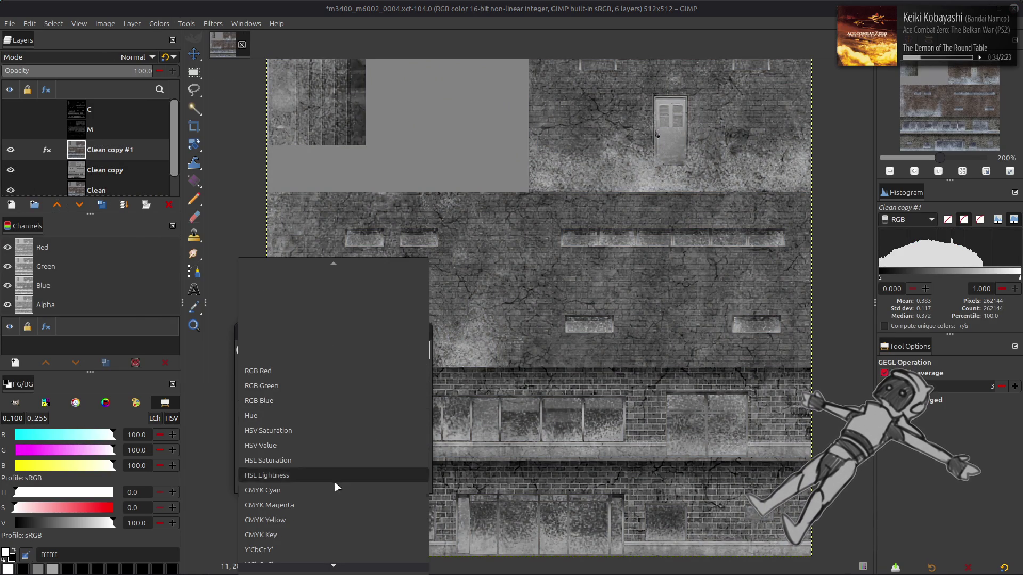
pyautogui.click(325, 549)
pyautogui.click(406, 483)
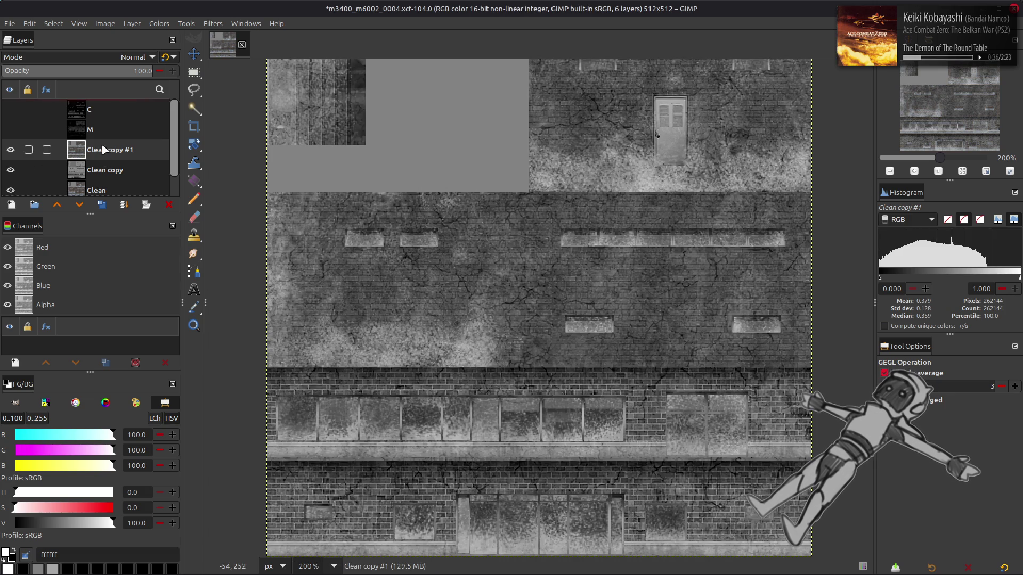
# - Make layer M active and compare the texture with and without it
pyautogui.press('pageup')
pyautogui.click(10, 131)
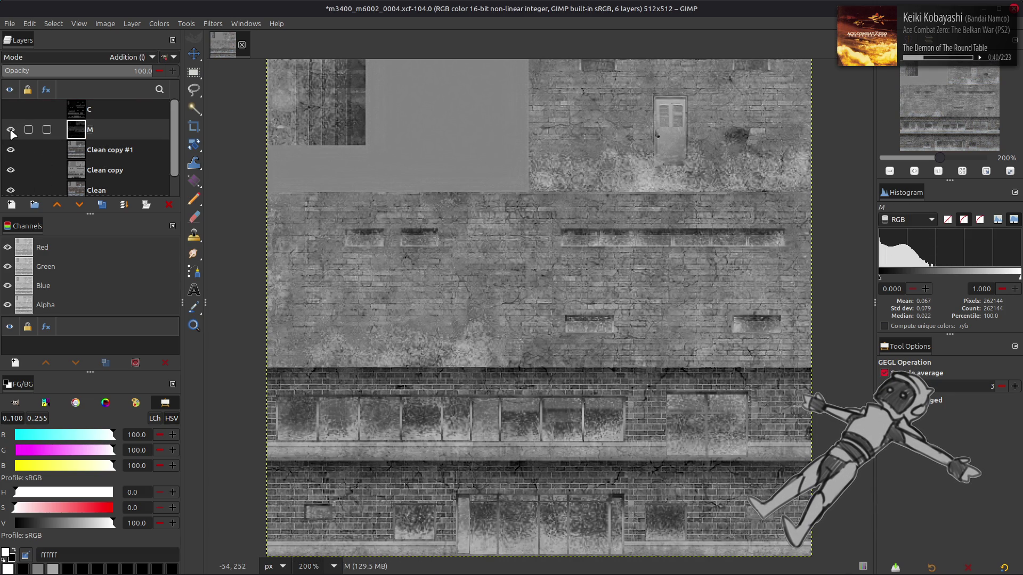
pyautogui.click(10, 130)
pyautogui.click(10, 130)
pyautogui.click(10, 131)
pyautogui.click(11, 131)
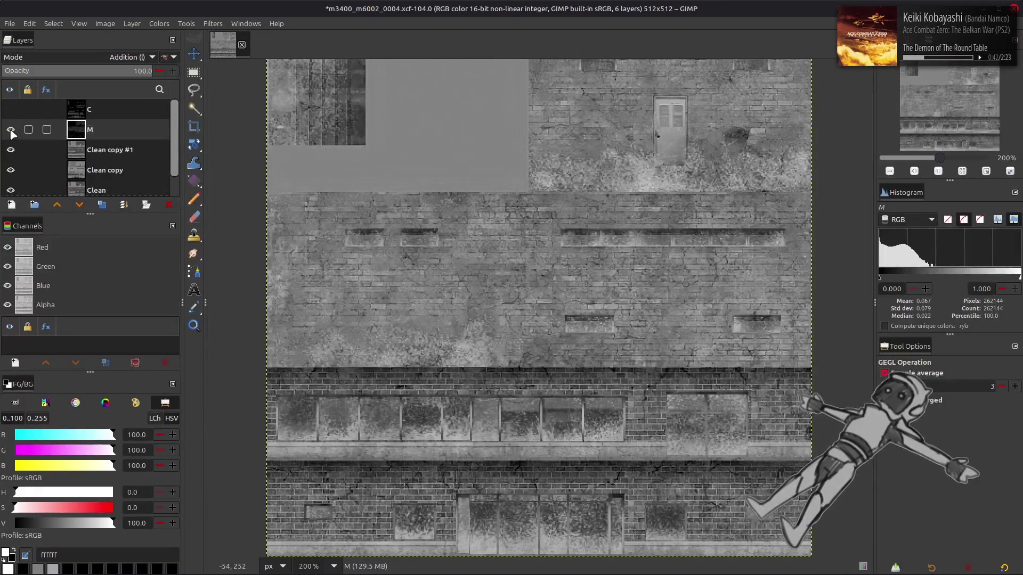
pyautogui.click(11, 130)
pyautogui.click(11, 130)
pyautogui.click(11, 130)
# - Undo twice, redo to restore Clean copy #1, and recheck the texture with M
pyautogui.hotkey('ctrl', 'z')
pyautogui.hotkey('ctrl', 'z')
pyautogui.hotkey('ctrl', 'z')
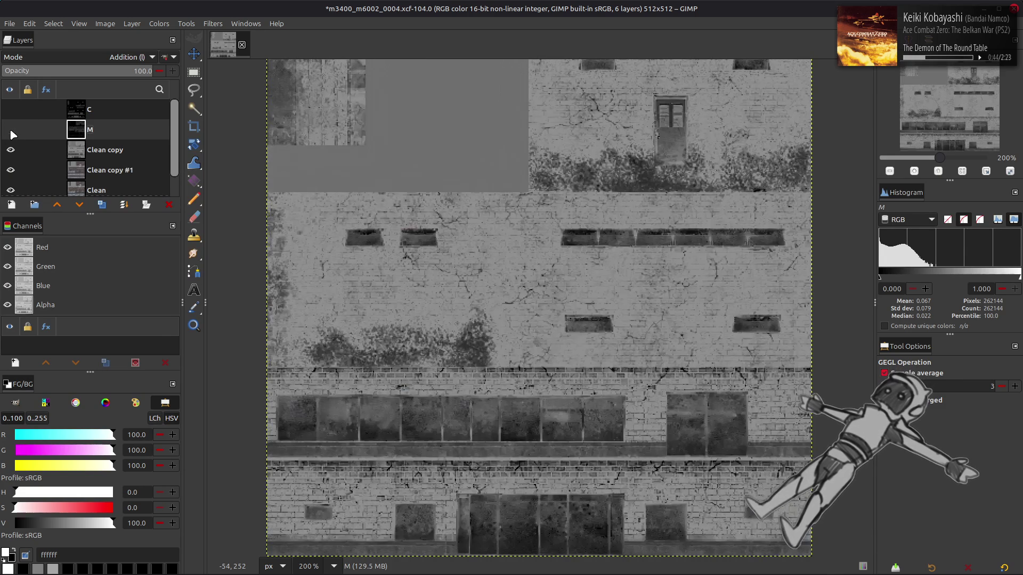
pyautogui.hotkey('ctrl', 'z')
pyautogui.hotkey('ctrl', 'z')
pyautogui.hotkey('ctrl', 'z')
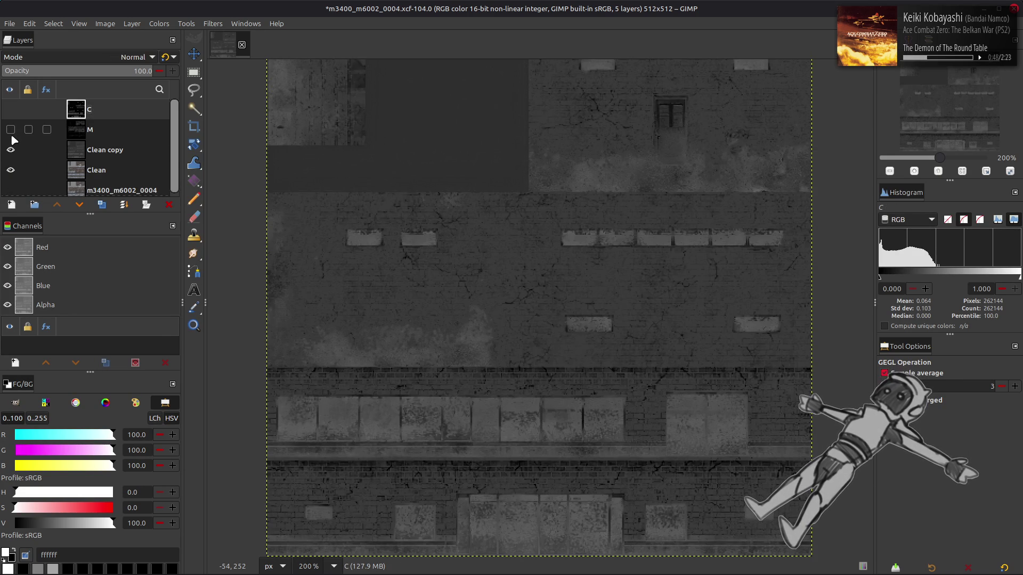
pyautogui.hotkey('ctrl', 'y')
pyautogui.hotkey('ctrl', 'y')
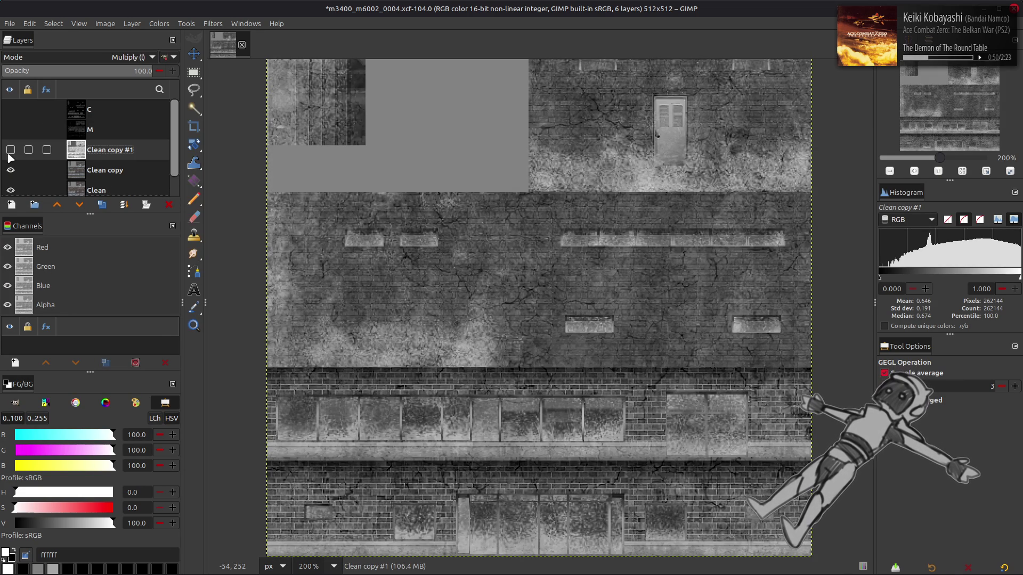
pyautogui.click(11, 129)
pyautogui.click(11, 129)
pyautogui.click(11, 130)
pyautogui.click(11, 129)
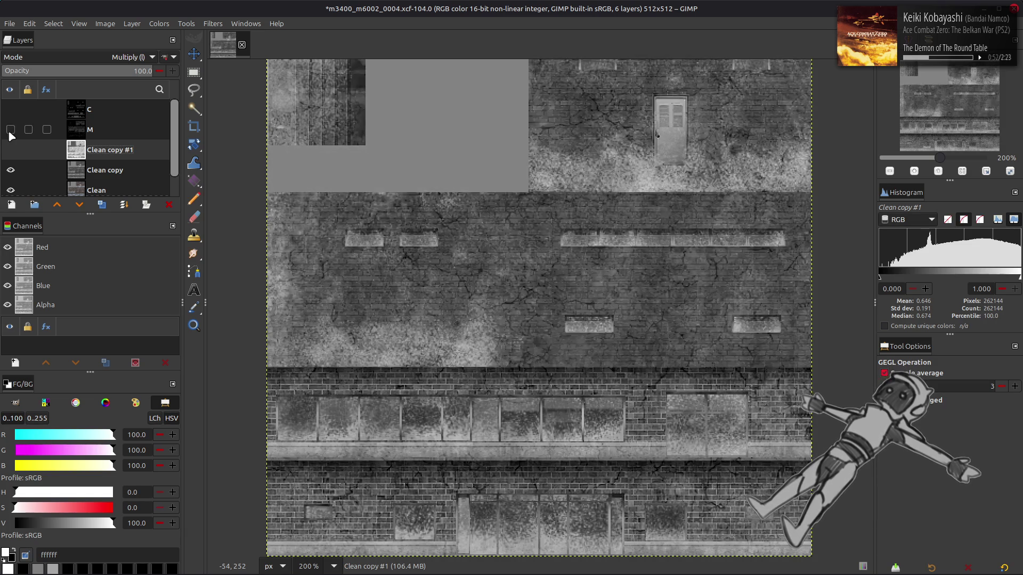
pyautogui.click(10, 133)
# - Duplicate M as M copy below Clean copy #1, hide M, and reset M copy to Normal
pyautogui.click(142, 135)
pyautogui.click(101, 204)
pyautogui.click(79, 205)
pyautogui.click(79, 205)
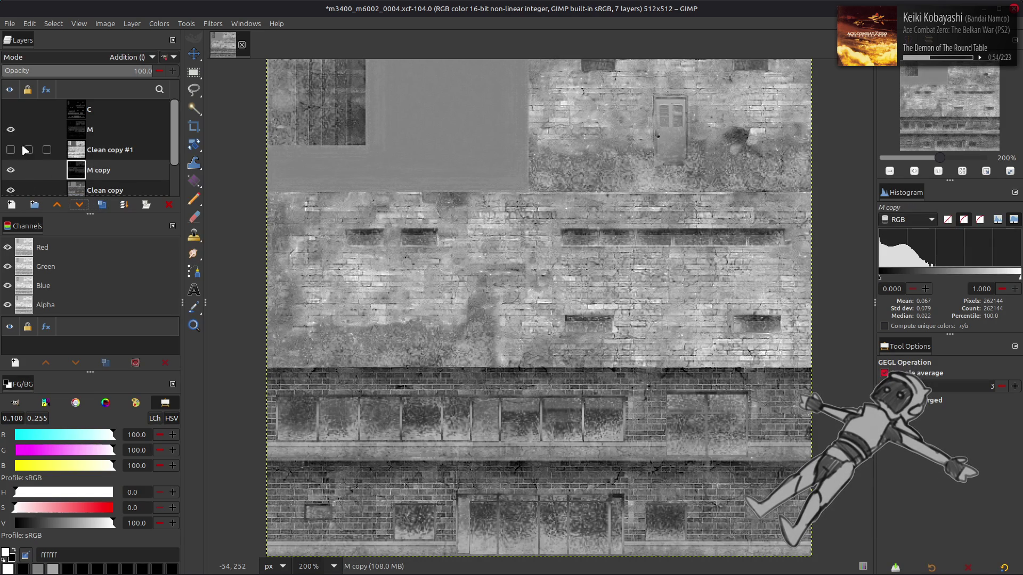
pyautogui.click(11, 130)
pyautogui.click(166, 57)
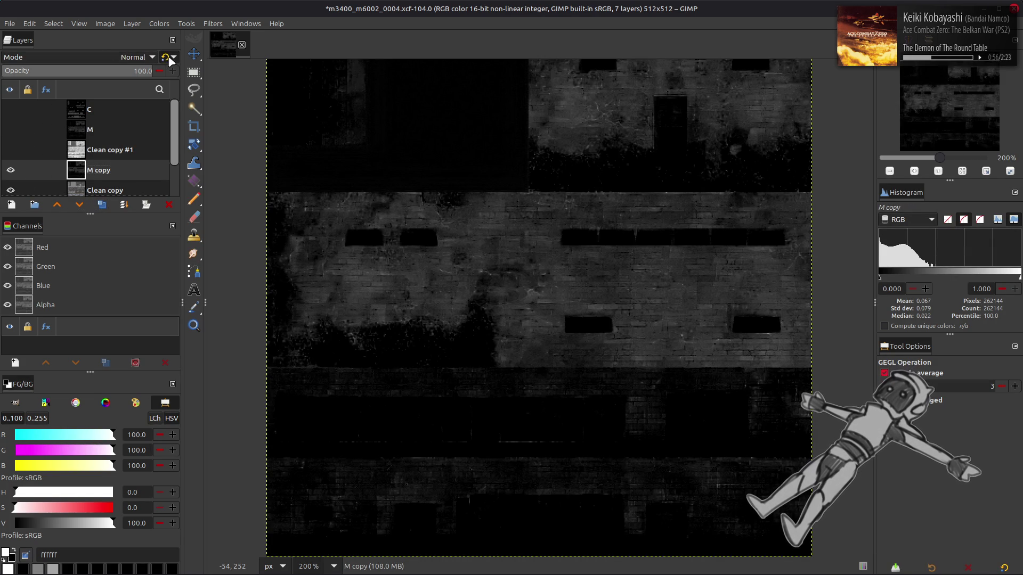
# - Switch M copy to the newer Addition blend mode
pyautogui.click(100, 126)
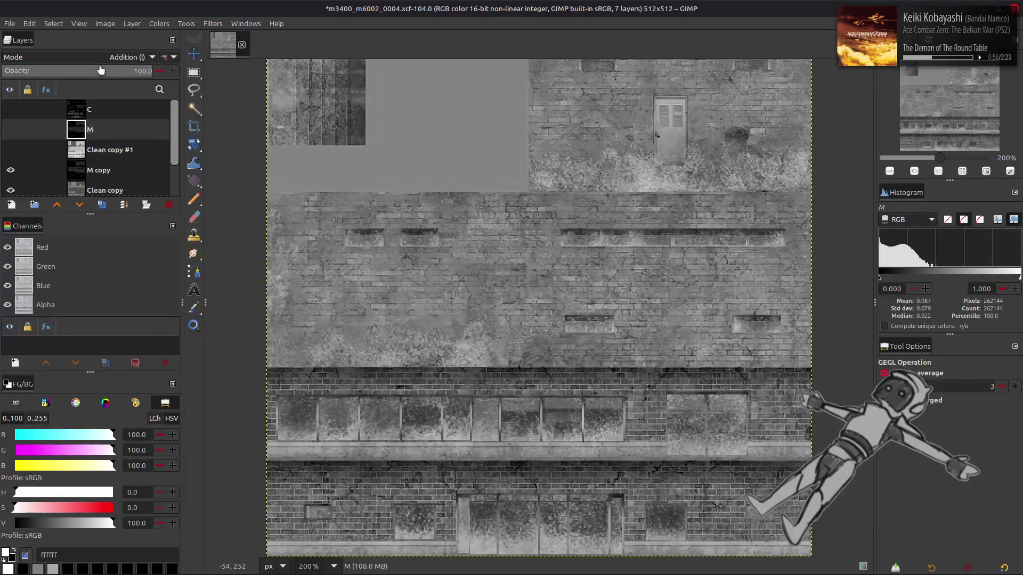
pyautogui.scroll(-2, 100, 173)
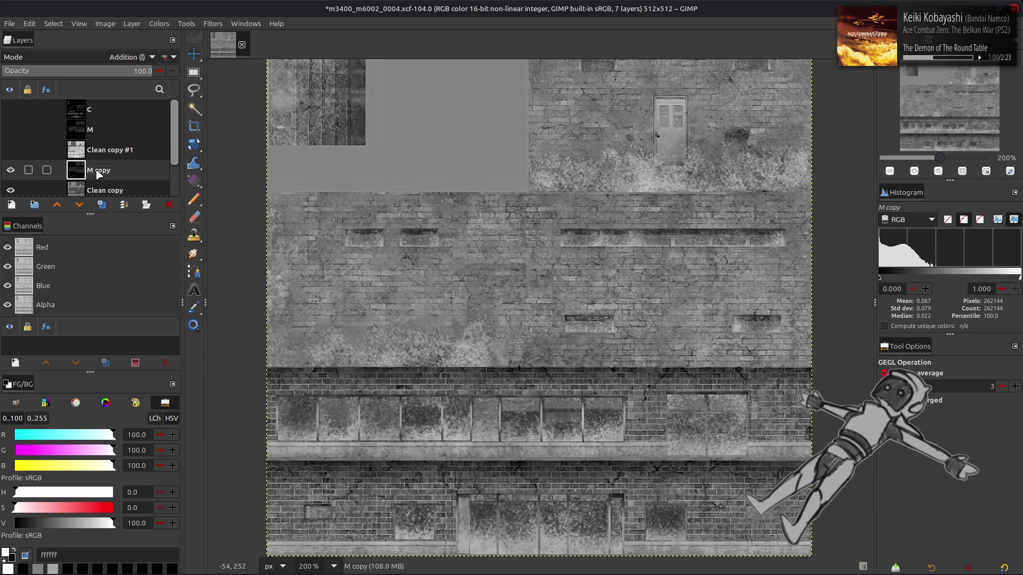
pyautogui.rightClick(98, 138)
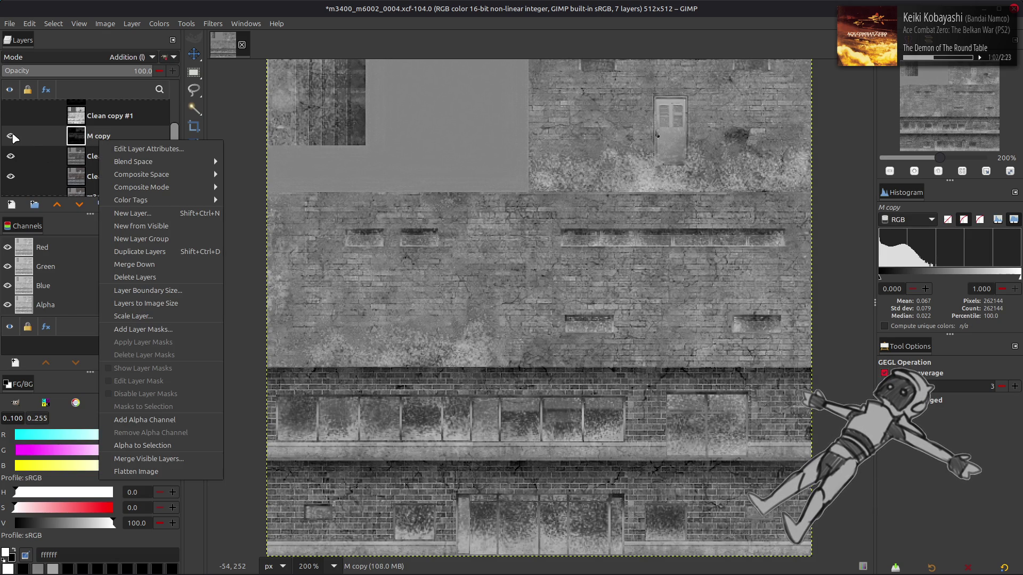
pyautogui.click(11, 136)
pyautogui.click(10, 136)
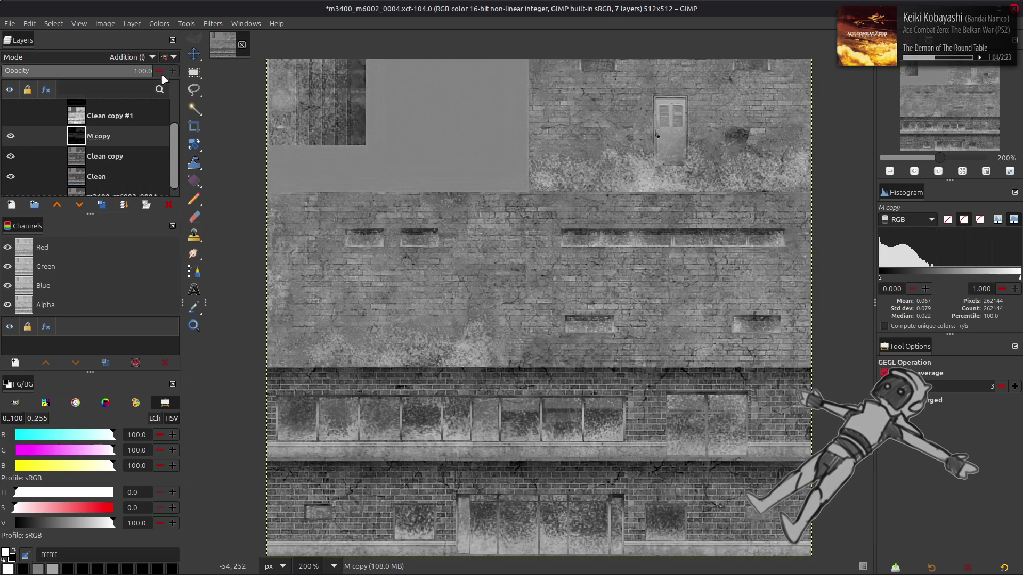
pyautogui.click(166, 58)
# - Compare the texture with and without M copy, then delete M copy
pyautogui.click(11, 137)
pyautogui.click(11, 136)
pyautogui.click(10, 137)
pyautogui.click(11, 137)
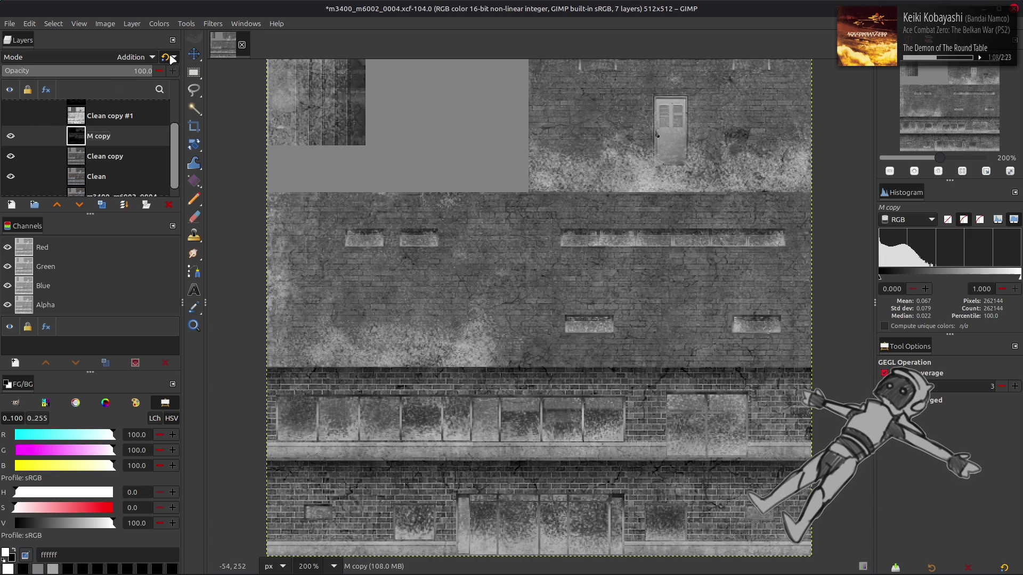
pyautogui.click(11, 136)
pyautogui.click(10, 137)
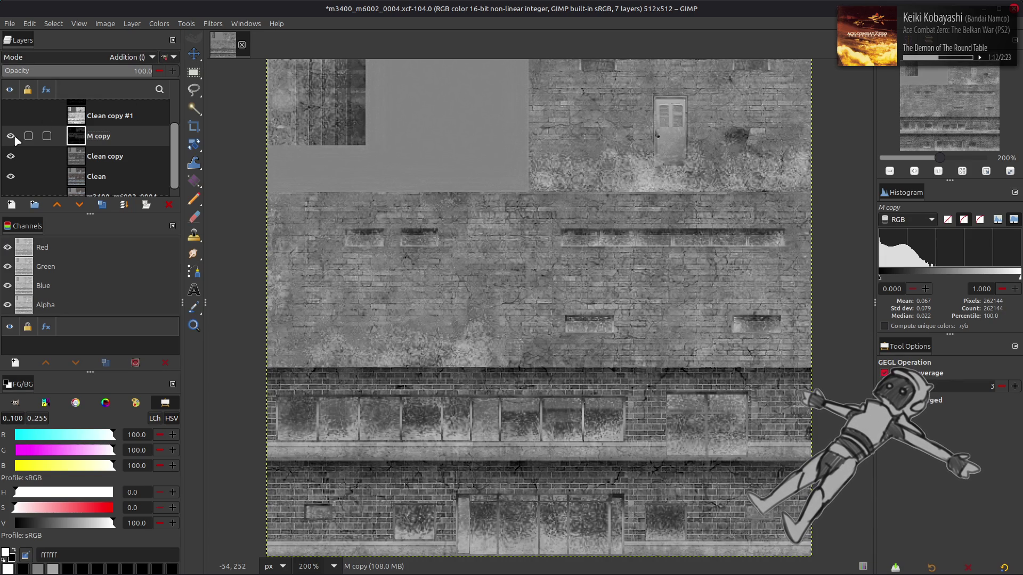
pyautogui.click(11, 136)
pyautogui.click(10, 136)
pyautogui.click(11, 137)
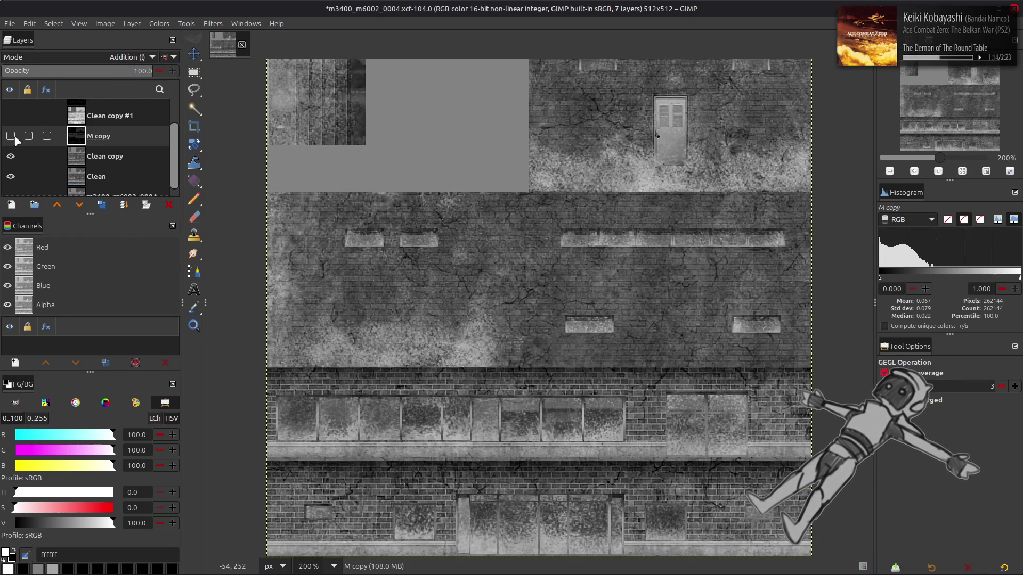
pyautogui.click(168, 206)
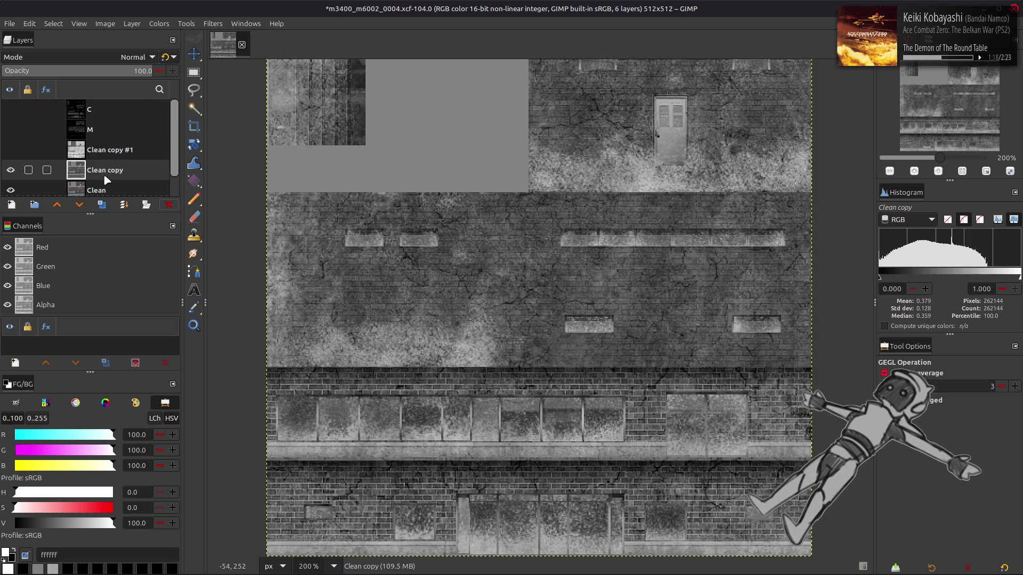
# - Raise Clean copy, apply Levels with output low 5, and drag it above M
pyautogui.click(57, 205)
pyautogui.click(159, 23)
pyautogui.click(165, 123)
pyautogui.click(263, 502)
pyautogui.click(10, 129)
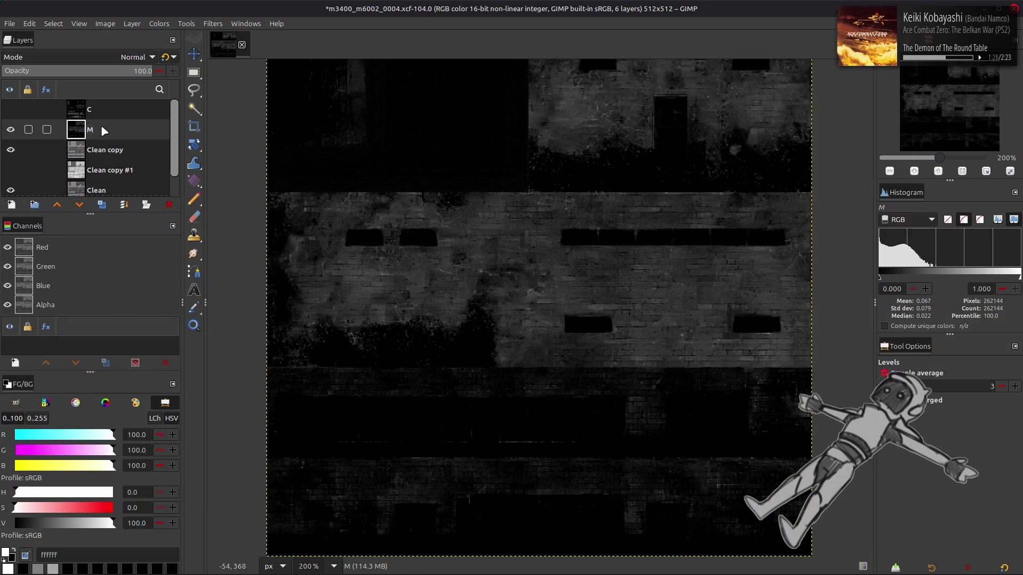
pyautogui.moveTo(105, 151); pyautogui.dragTo(103, 129)
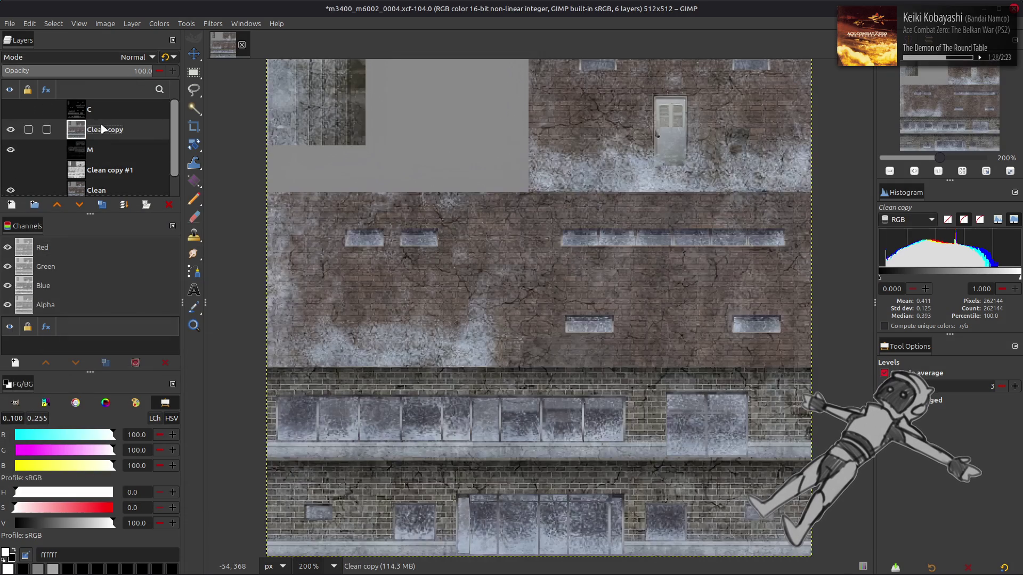
# - Extract the CMYK Yellow component from the Clean copy layer
pyautogui.click(158, 23)
pyautogui.moveTo(210, 229)
pyautogui.click(272, 229)
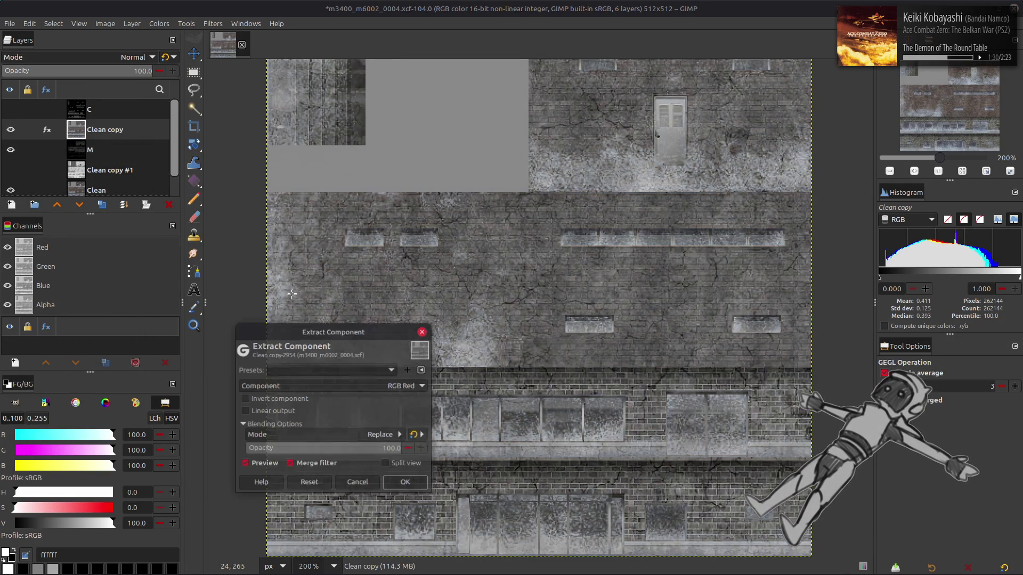
pyautogui.click(356, 388)
pyautogui.click(320, 478)
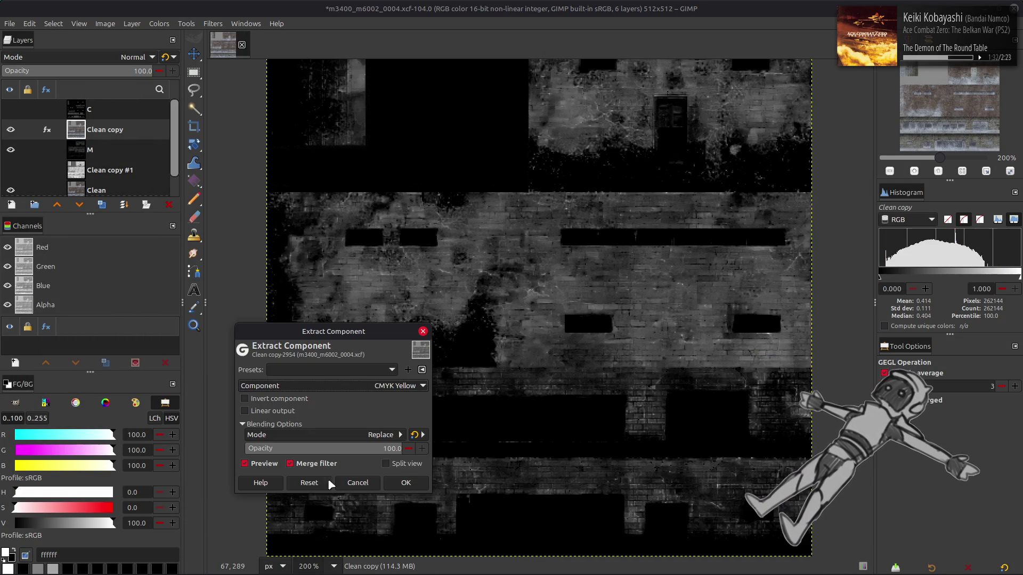
pyautogui.click(418, 478)
# - Apply Levels to layer M with a high input level of 5
pyautogui.click(105, 150)
pyautogui.click(159, 24)
pyautogui.click(172, 140)
pyautogui.press('Return')
pyautogui.click(264, 502)
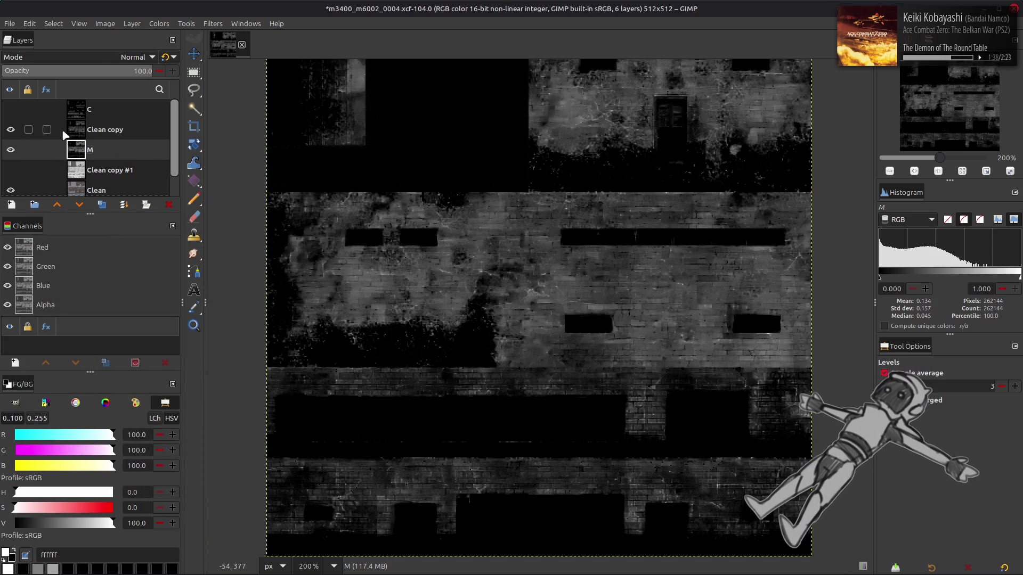
# - Set Clean copy to Subtract blending and merge it down into M
pyautogui.click(63, 133)
pyautogui.click(133, 57)
pyautogui.click(57, 443)
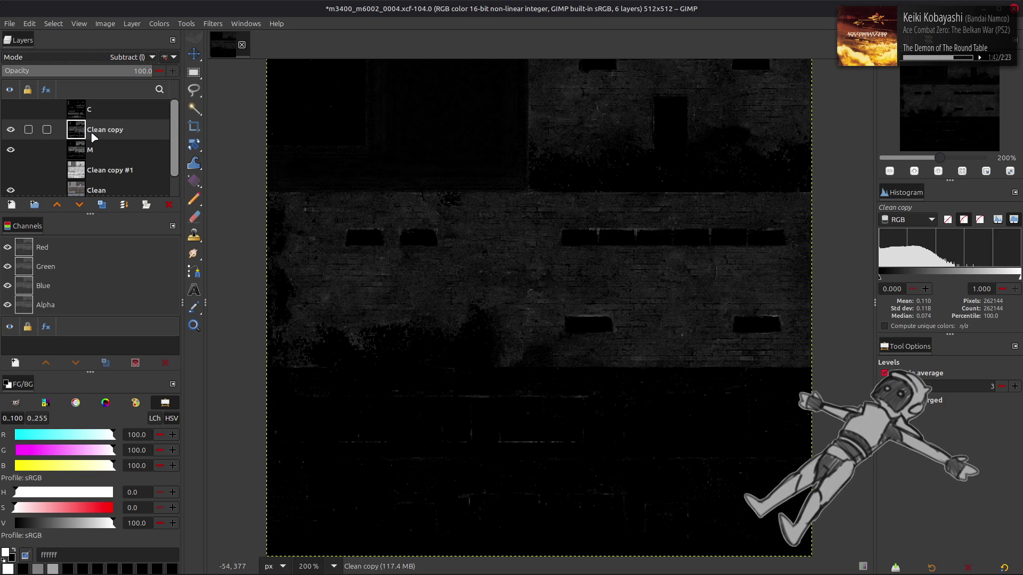
pyautogui.rightClick(93, 137)
pyautogui.click(123, 243)
# - Set layer M's blend mode to Addition
pyautogui.click(159, 24)
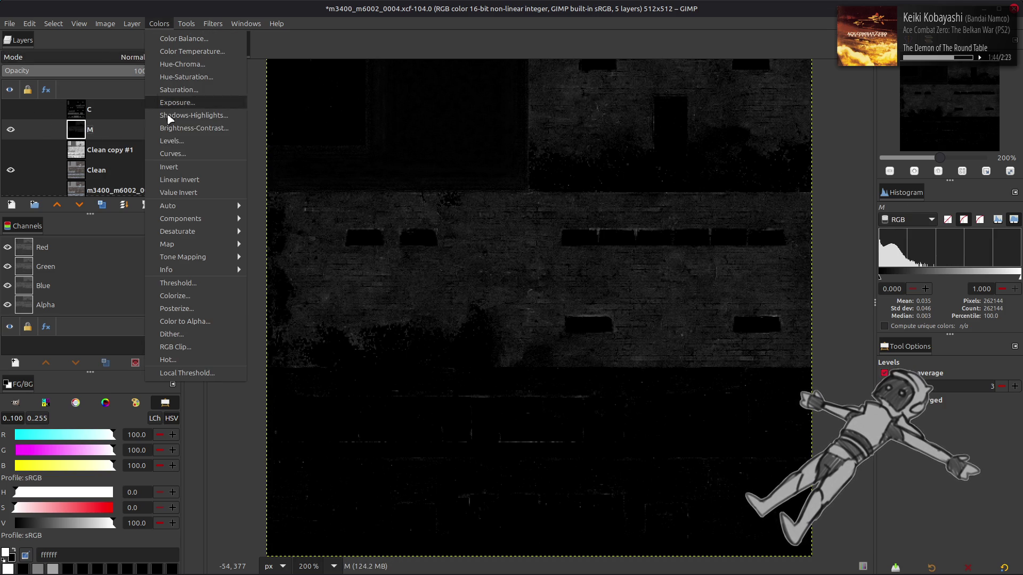
pyautogui.click(91, 113)
pyautogui.click(99, 58)
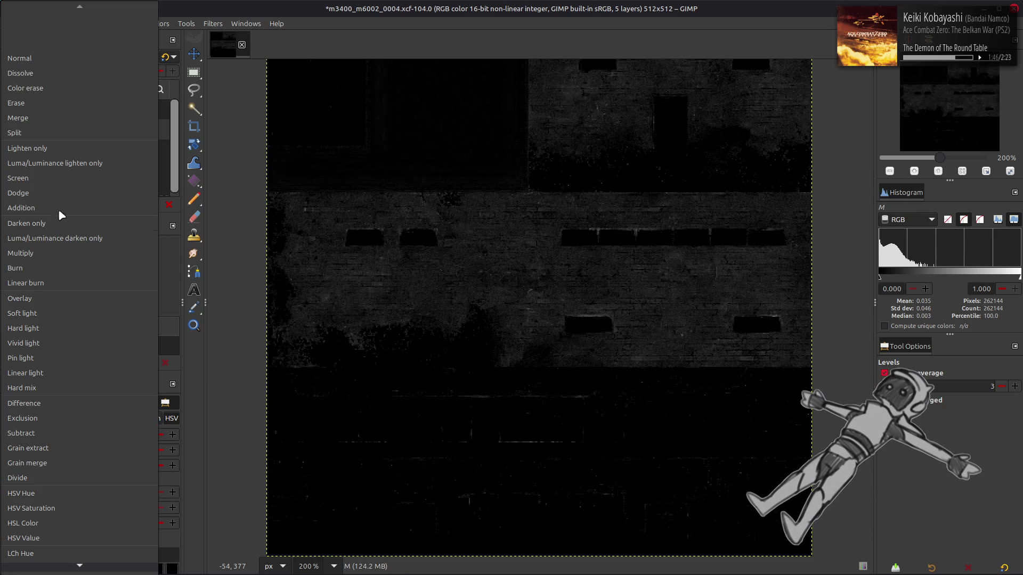
pyautogui.click(80, 200)
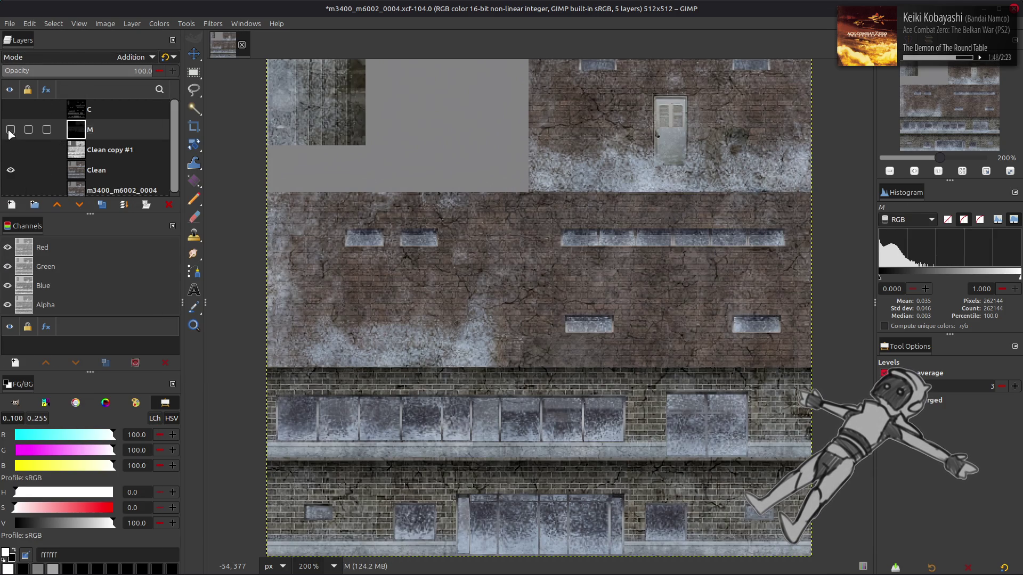
# - Duplicate the Clean layer and extract its LAB lightness component
pyautogui.click(85, 170)
pyautogui.click(101, 205)
pyautogui.click(159, 23)
pyautogui.moveTo(207, 219)
pyautogui.click(287, 230)
pyautogui.click(333, 388)
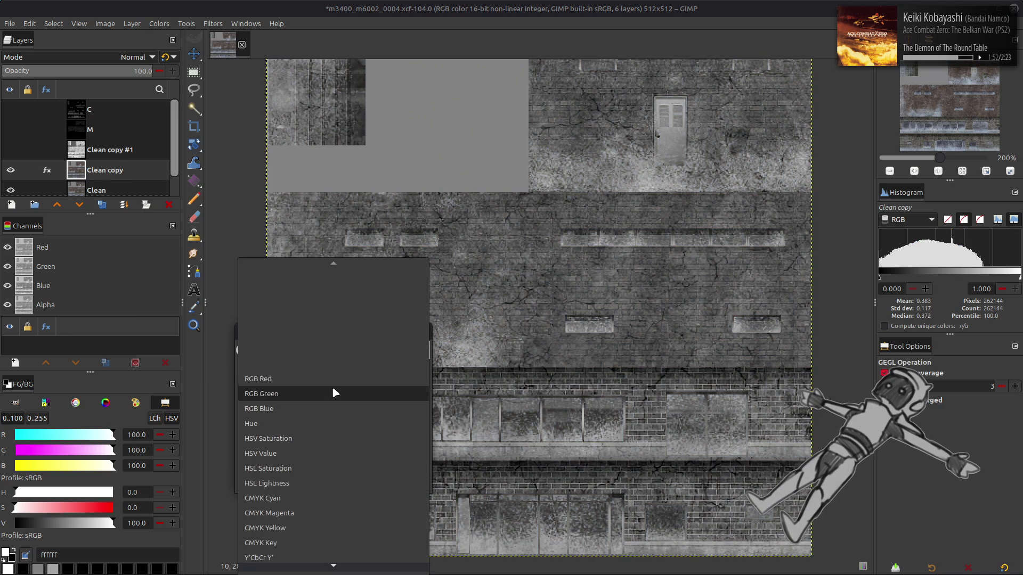
pyautogui.press('Escape')
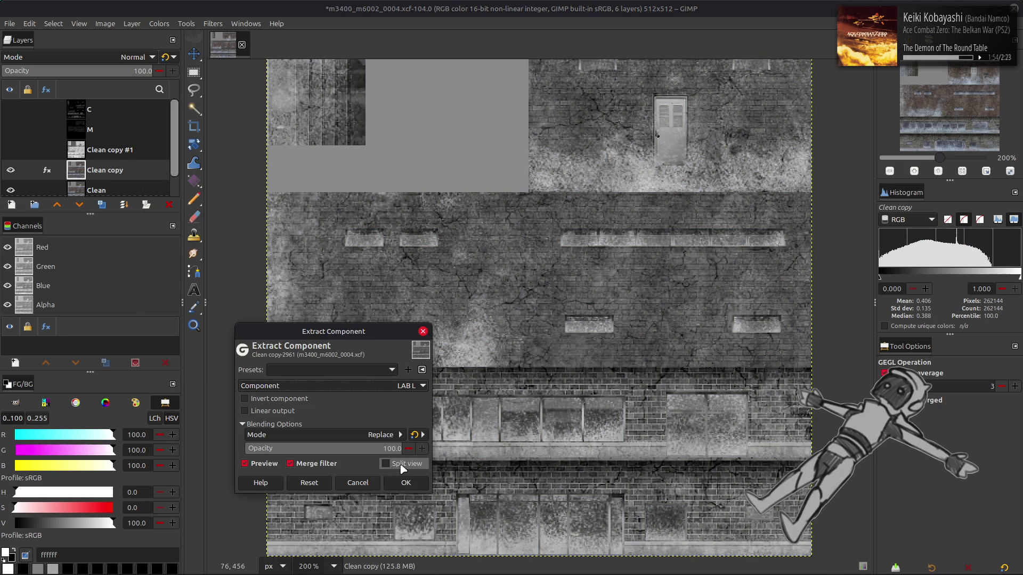
pyautogui.click(343, 387)
pyautogui.click(333, 343)
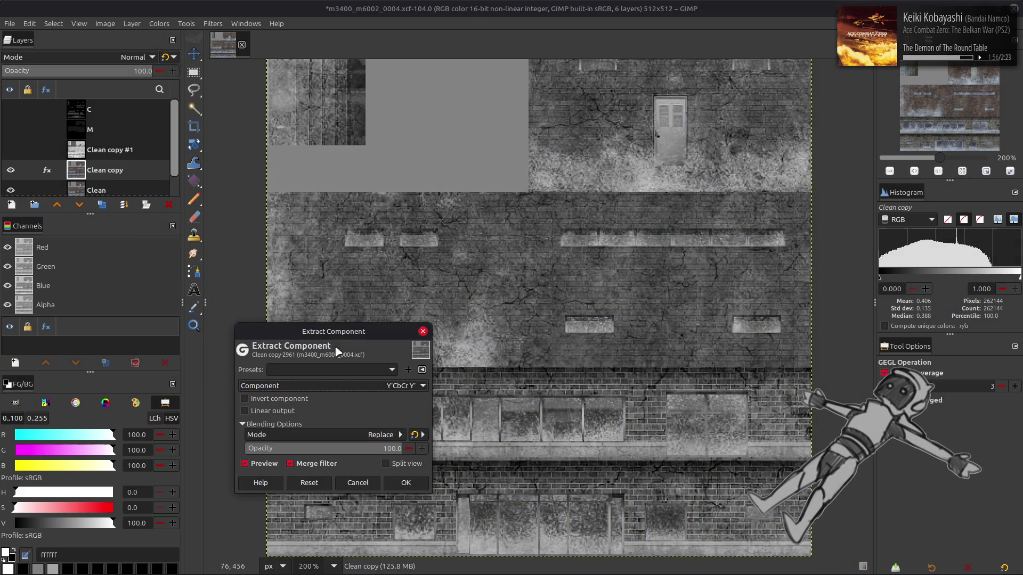
pyautogui.click(332, 387)
pyautogui.click(331, 431)
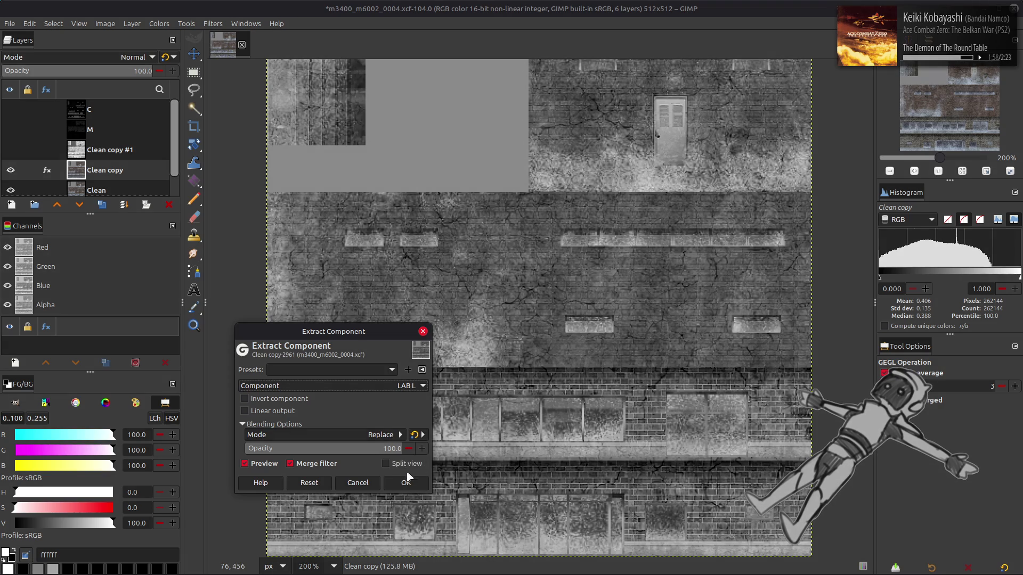
pyautogui.click(410, 476)
# - Toggle Clean copy #1 to compare, make M visible, and undo the last change
pyautogui.click(10, 150)
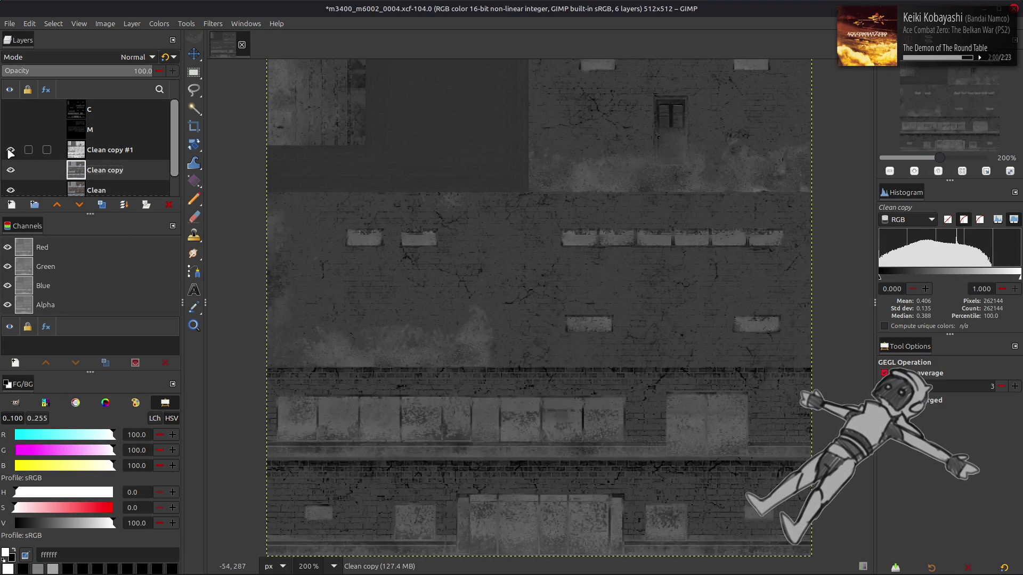
pyautogui.click(10, 151)
pyautogui.click(90, 131)
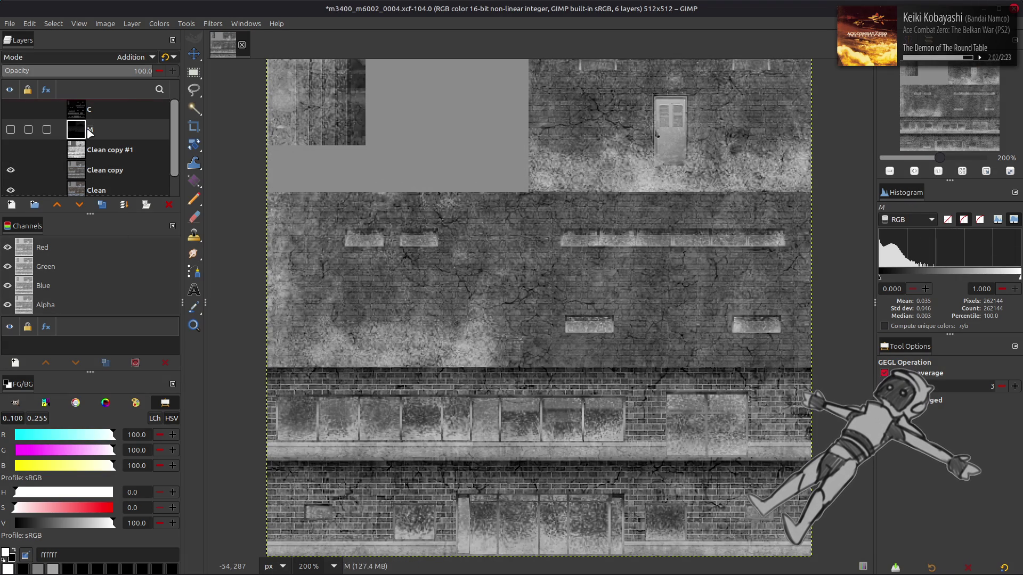
pyautogui.click(56, 149)
pyautogui.click(9, 152)
pyautogui.click(8, 145)
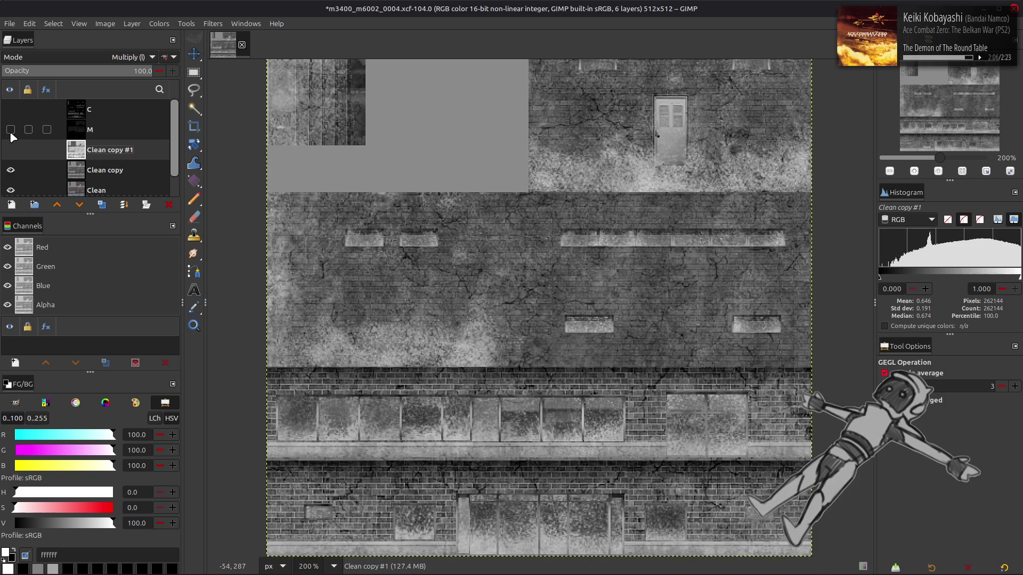
pyautogui.click(9, 131)
pyautogui.click(90, 135)
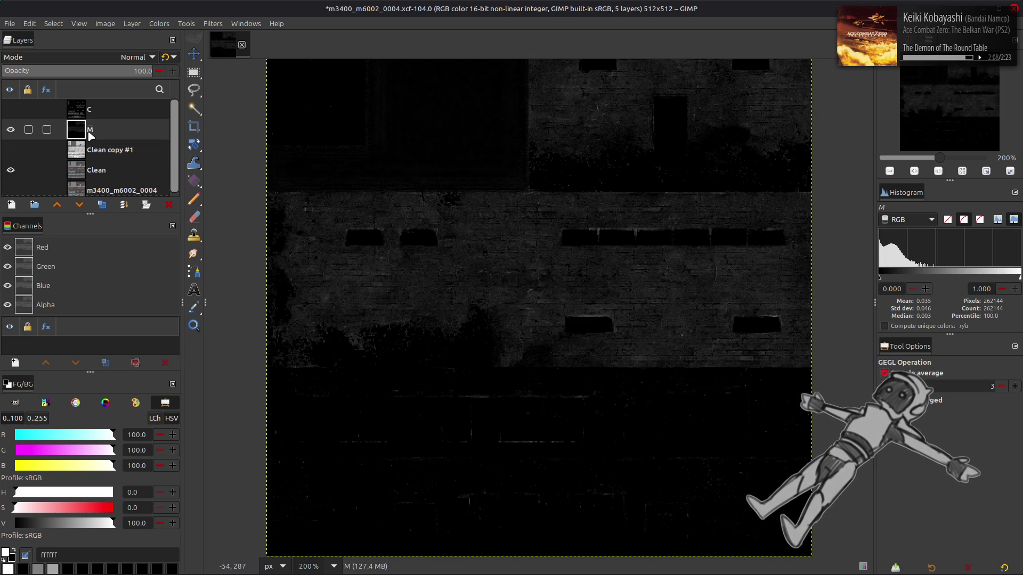
pyautogui.hotkey('ctrl', 'z')
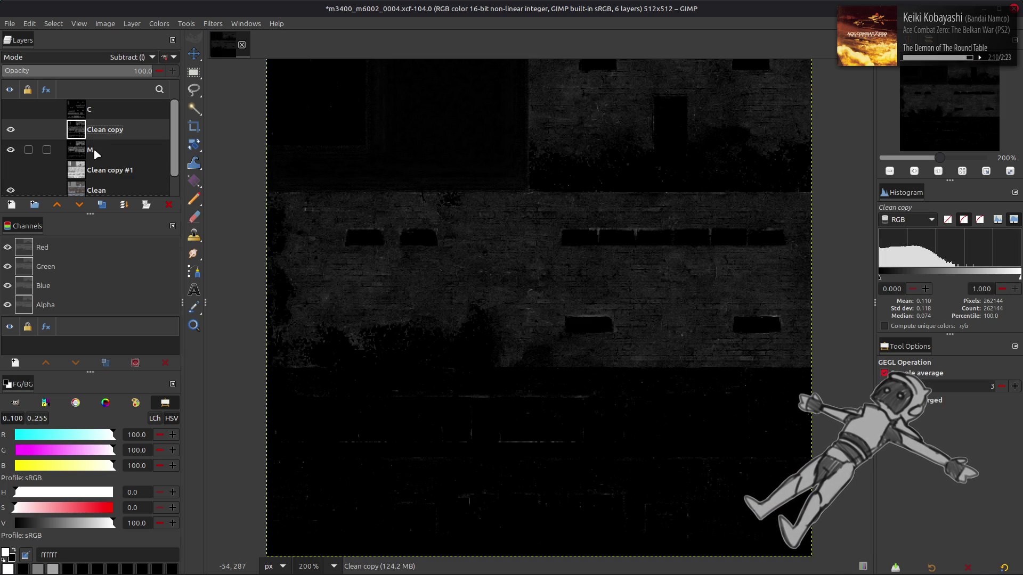
# - Duplicate layer M and delete the unwanted Clean copy layer
pyautogui.click(94, 148)
pyautogui.click(101, 204)
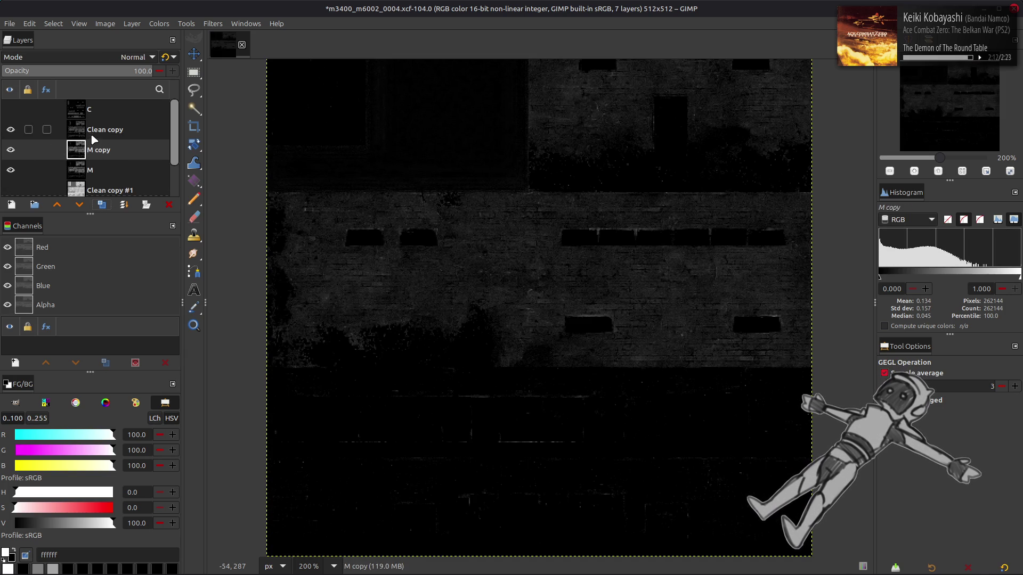
pyautogui.rightClick(92, 135)
pyautogui.click(127, 272)
# - Move M copy above Clean, duplicate Clean, and hide M copy
pyautogui.moveTo(111, 130); pyautogui.dragTo(101, 174)
pyautogui.click(93, 167)
pyautogui.click(101, 205)
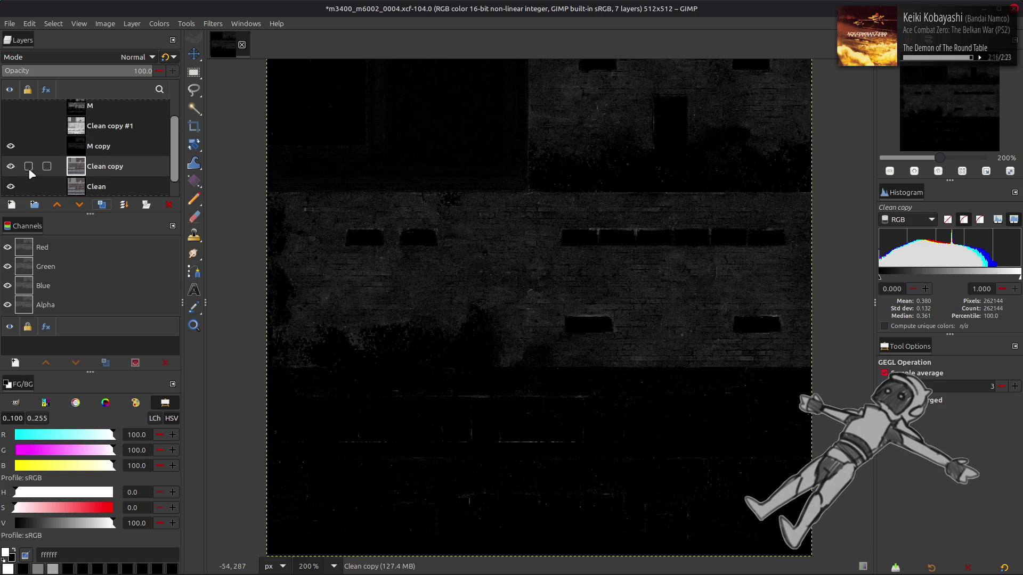
pyautogui.click(10, 126)
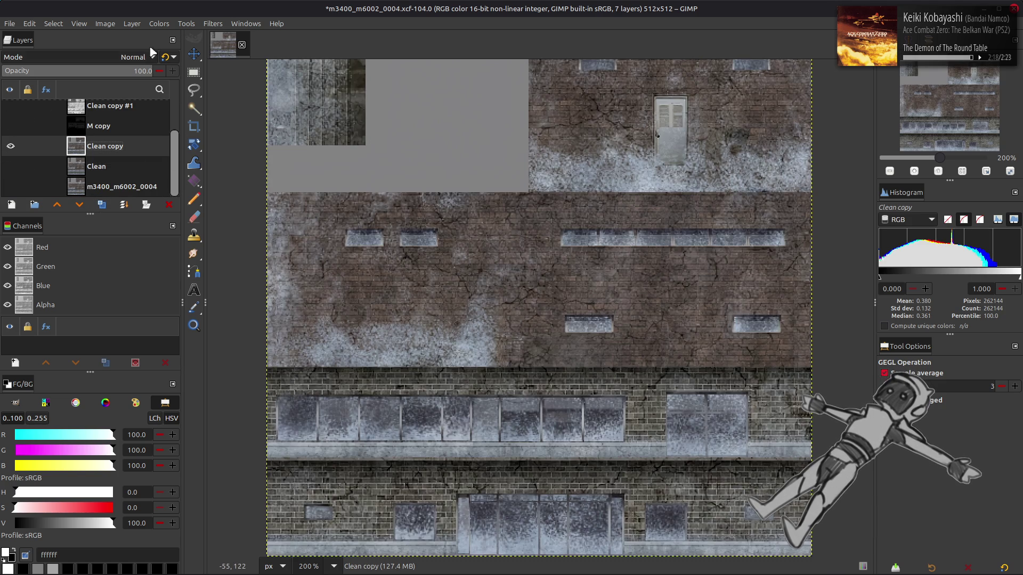
# - Extract the LAB lightness of Clean copy using the previous extraction settings
pyautogui.click(159, 24)
pyautogui.click(263, 221)
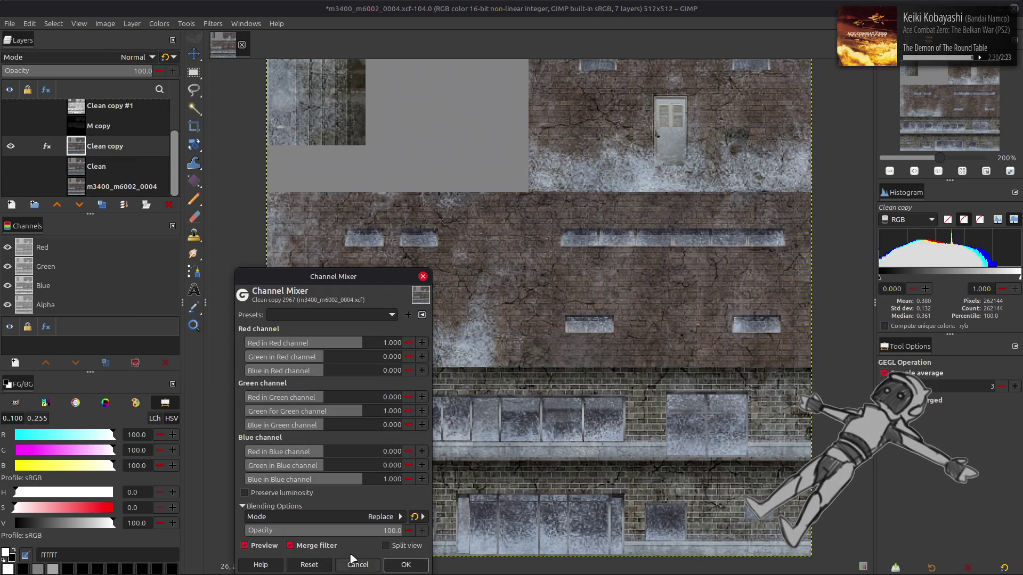
pyautogui.click(356, 564)
pyautogui.click(159, 24)
pyautogui.moveTo(234, 219)
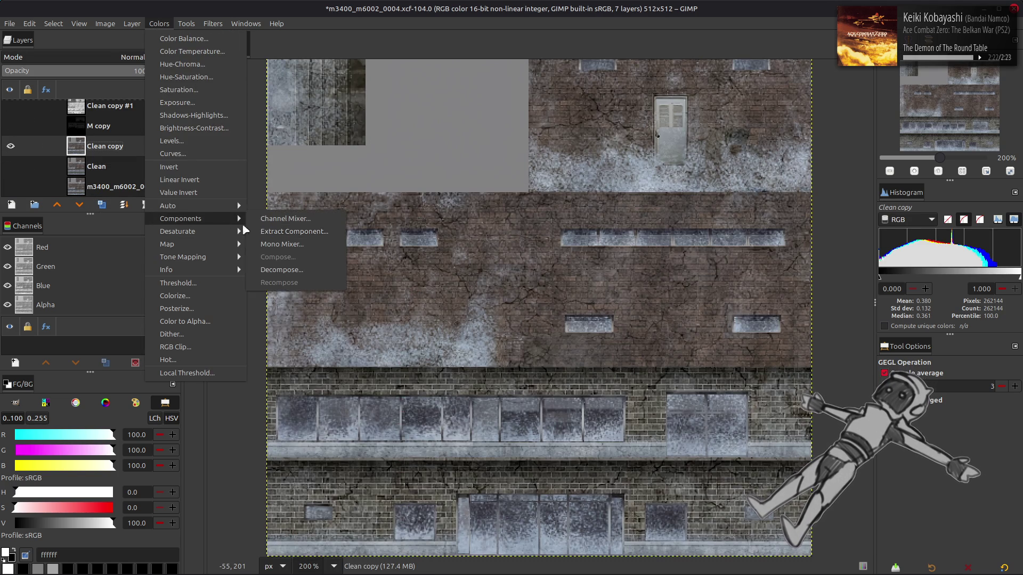
pyautogui.click(266, 232)
pyautogui.click(326, 314)
pyautogui.click(326, 320)
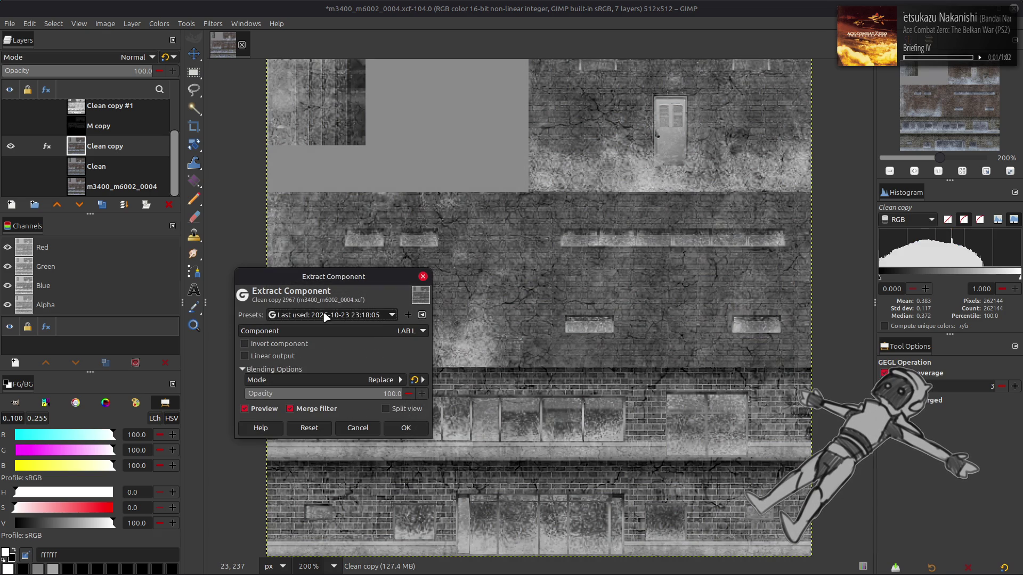
pyautogui.click(405, 428)
# - Show M copy in legacy Addition mode and toggle it to compare the texture
pyautogui.click(9, 127)
pyautogui.click(101, 128)
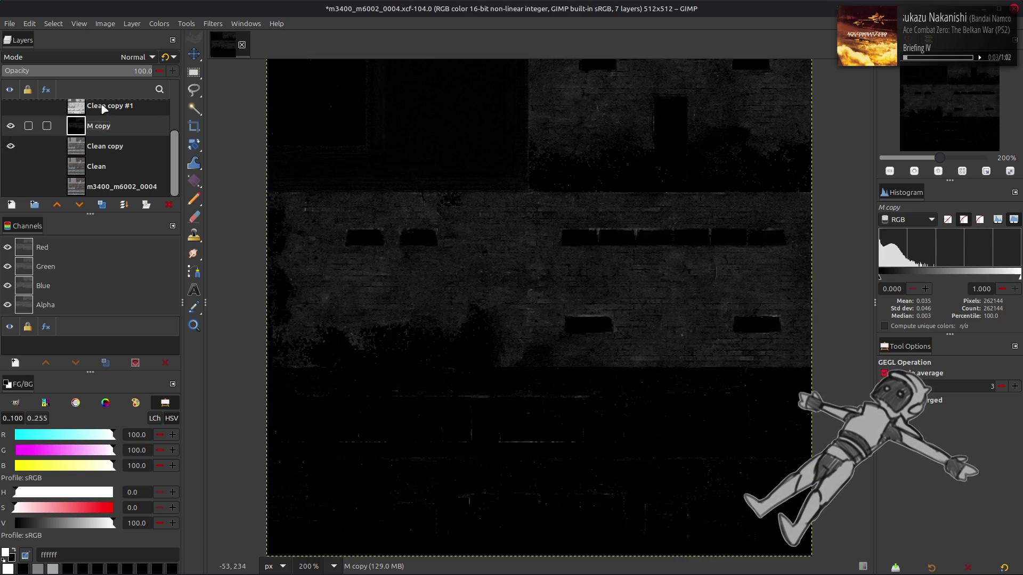
pyautogui.click(100, 56)
pyautogui.click(64, 213)
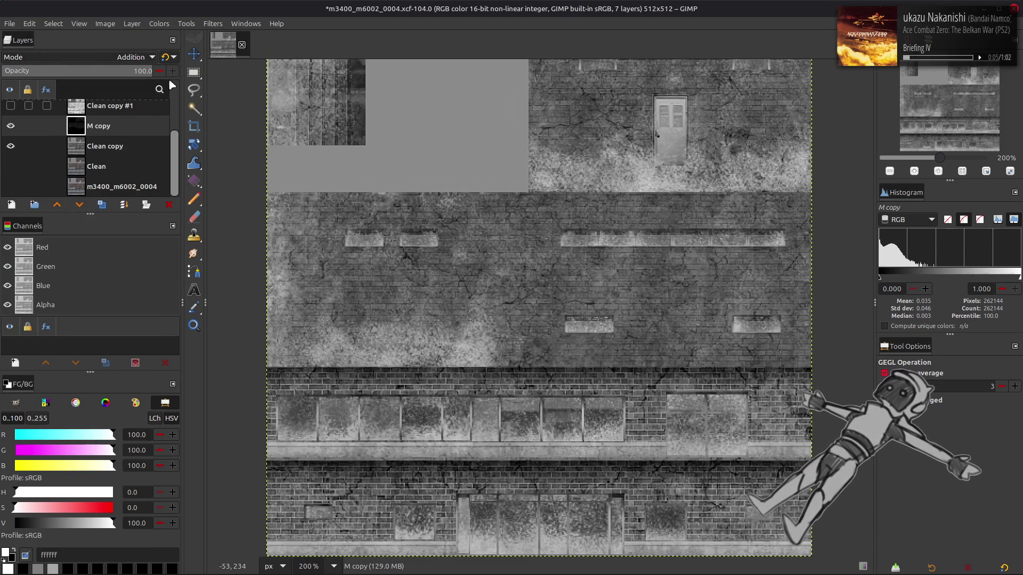
pyautogui.click(170, 57)
pyautogui.click(15, 126)
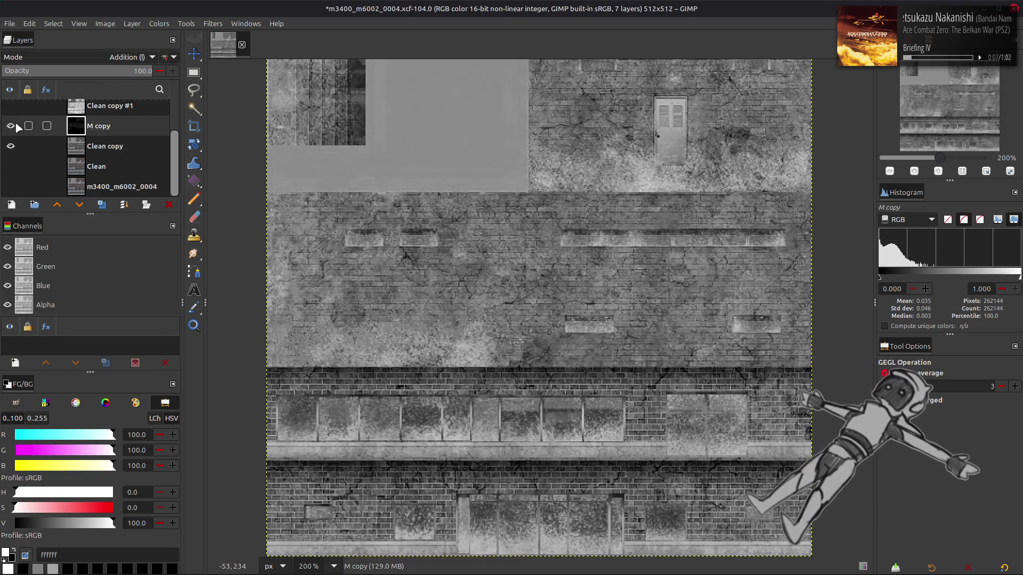
pyautogui.click(14, 125)
pyautogui.click(15, 126)
pyautogui.click(15, 126)
pyautogui.click(15, 126)
pyautogui.click(15, 125)
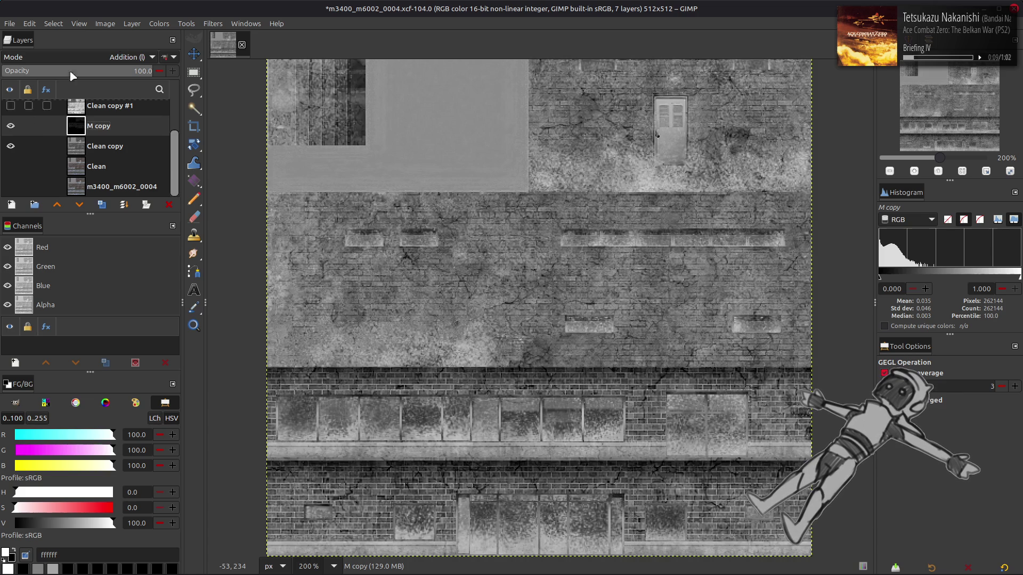
# - Try a Levels highlight boost on M copy, then undo it
pyautogui.click(162, 24)
pyautogui.click(224, 133)
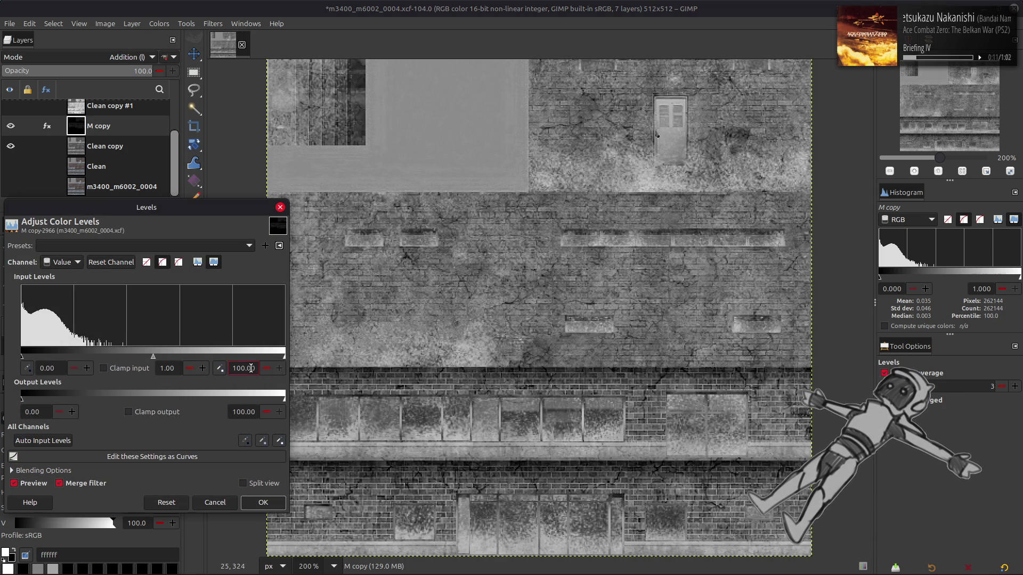
pyautogui.press('Return')
pyautogui.click(263, 503)
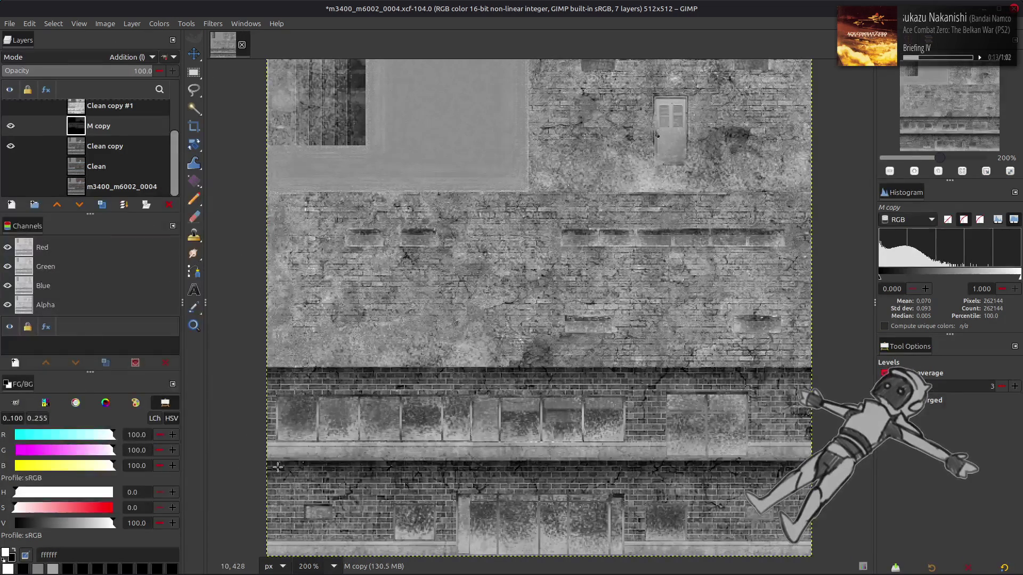
pyautogui.hotkey('ctrl', 'z')
pyautogui.hotkey('ctrl', 'y')
pyautogui.hotkey('ctrl', 'z')
pyautogui.scroll(2, 360, 231)
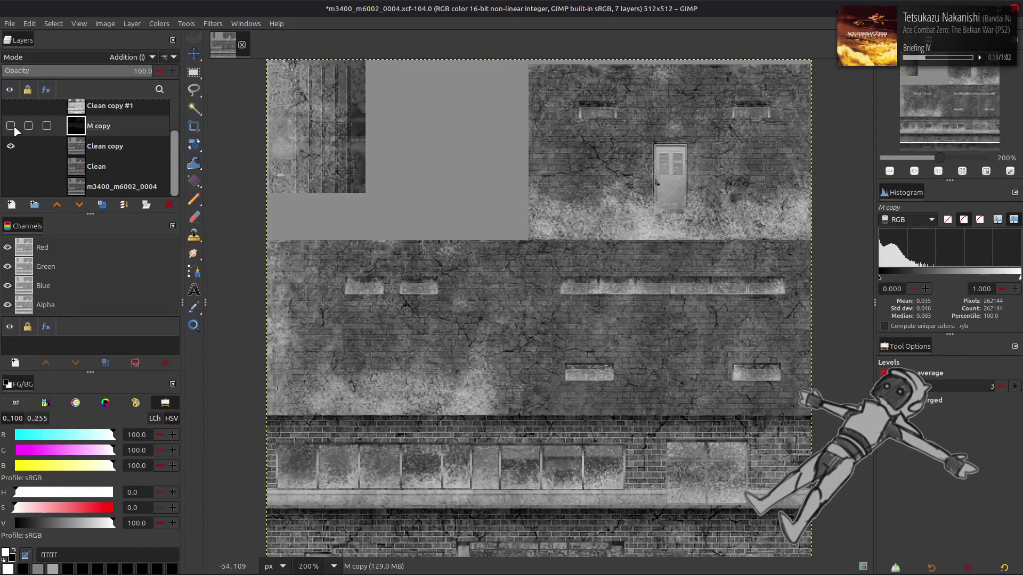
pyautogui.rightClick(88, 133)
# - Delete the M copy layer and make Clean copy #1 visible
pyautogui.press('d')
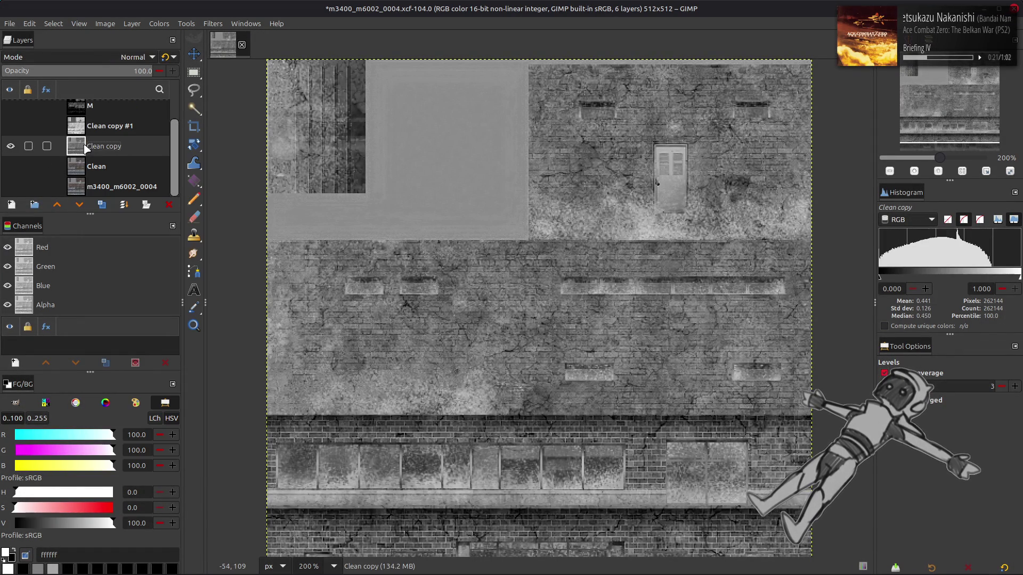
pyautogui.click(15, 123)
pyautogui.scroll(-2, 280, 156)
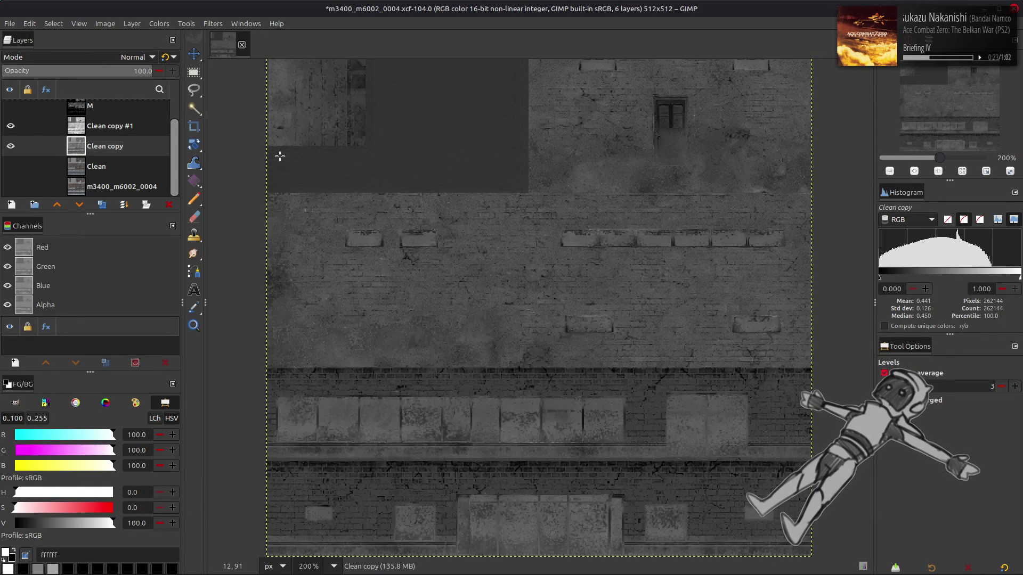
# - Toggle Clean copy #1 to compare, then merge it down into Clean copy
pyautogui.click(92, 128)
pyautogui.click(10, 126)
pyautogui.click(10, 127)
pyautogui.click(9, 126)
pyautogui.click(9, 127)
pyautogui.click(9, 127)
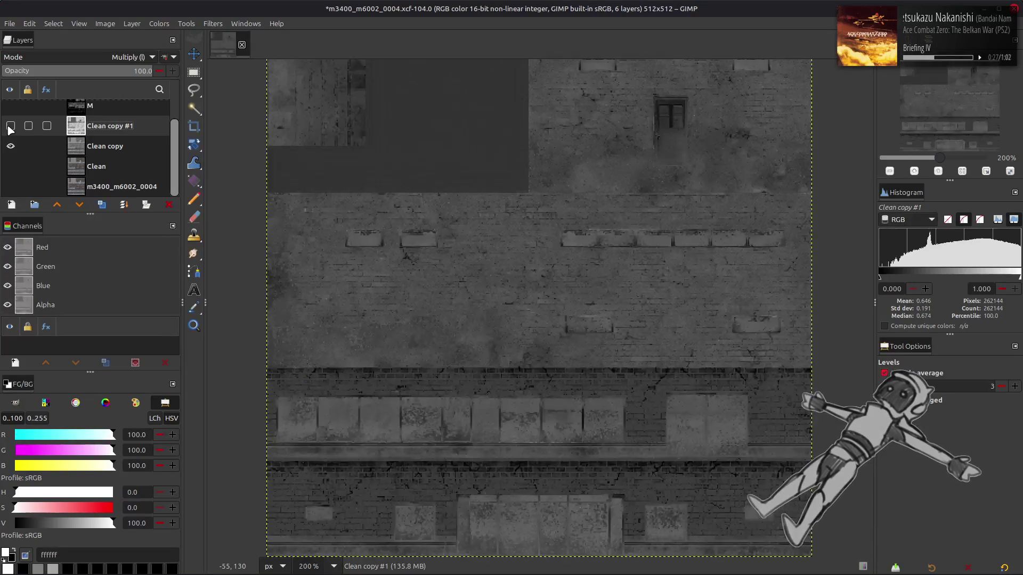
pyautogui.click(10, 127)
pyautogui.click(9, 126)
pyautogui.click(10, 127)
pyautogui.click(9, 127)
pyautogui.click(10, 127)
pyautogui.click(10, 127)
pyautogui.hotkey('ctrl', 'm')
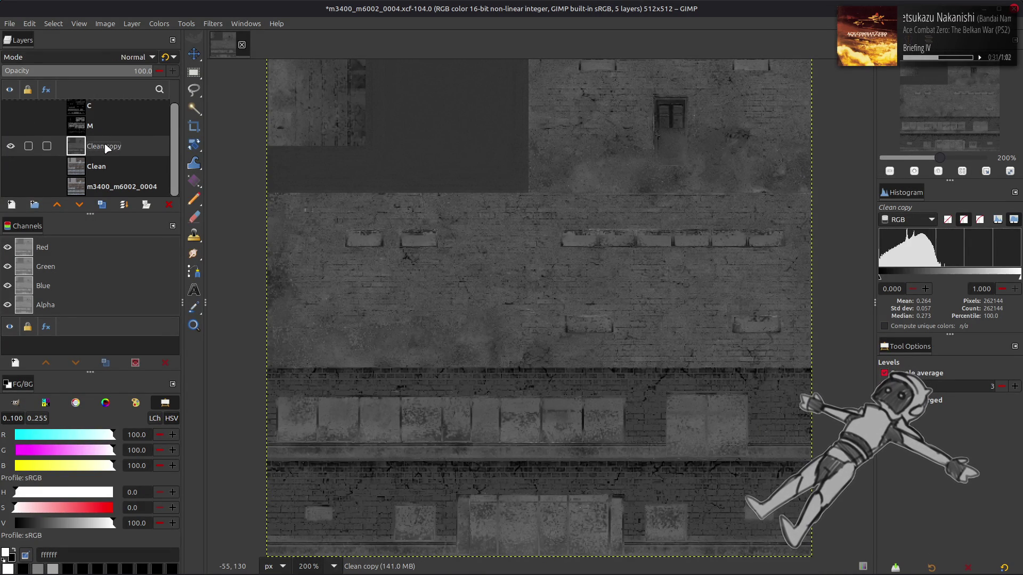
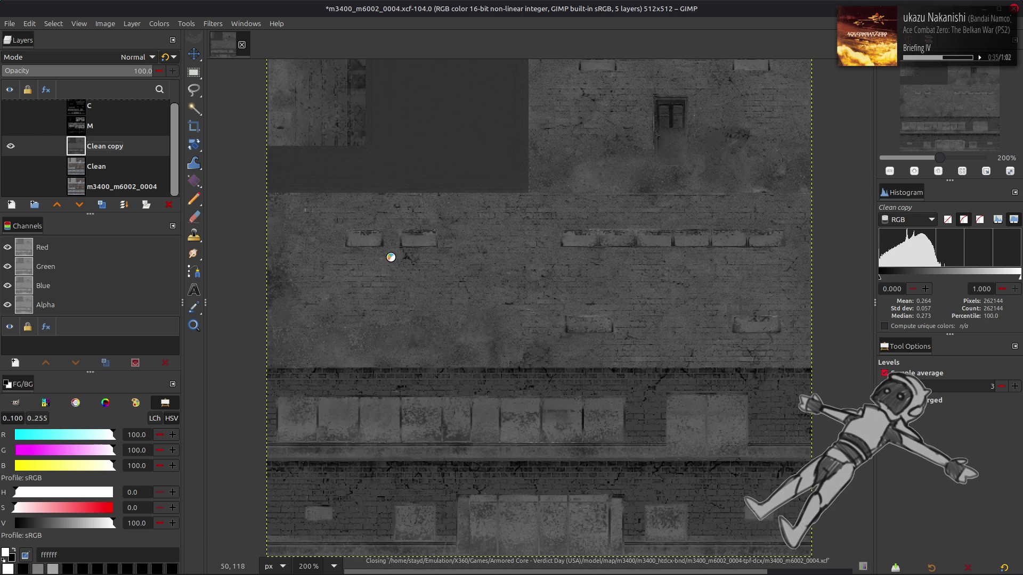
# - In Nemo, open m3400_m6002_0002.xcf from the m3400_m6002_0002-tpf-dcx folder
pyautogui.hotkey('alt', 'Tab')
pyautogui.hotkey('alt', 'Tab')
pyautogui.hotkey('alt', 'Tab')
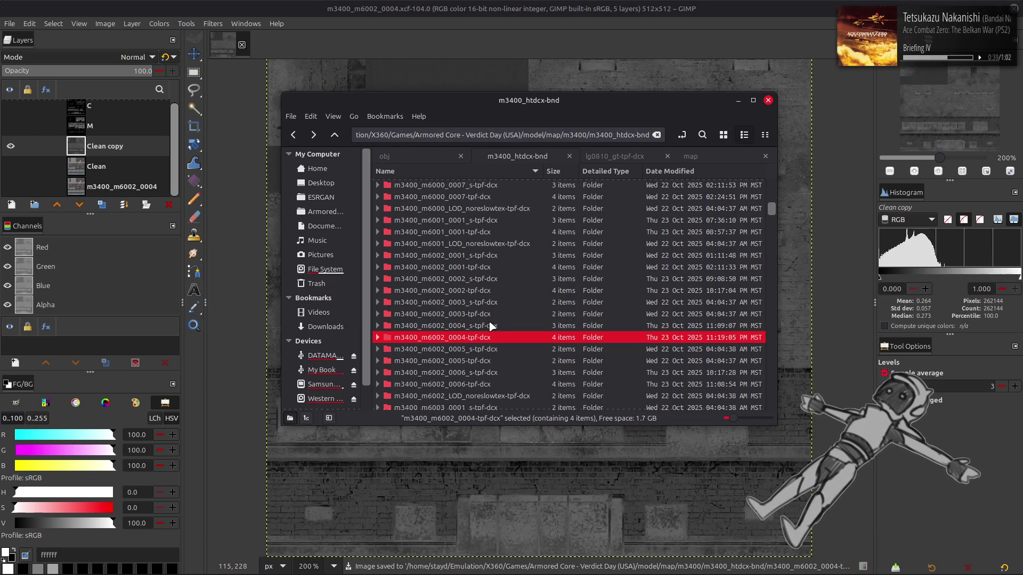
pyautogui.doubleClick(483, 267)
pyautogui.press('BackSpace')
pyautogui.click(481, 290)
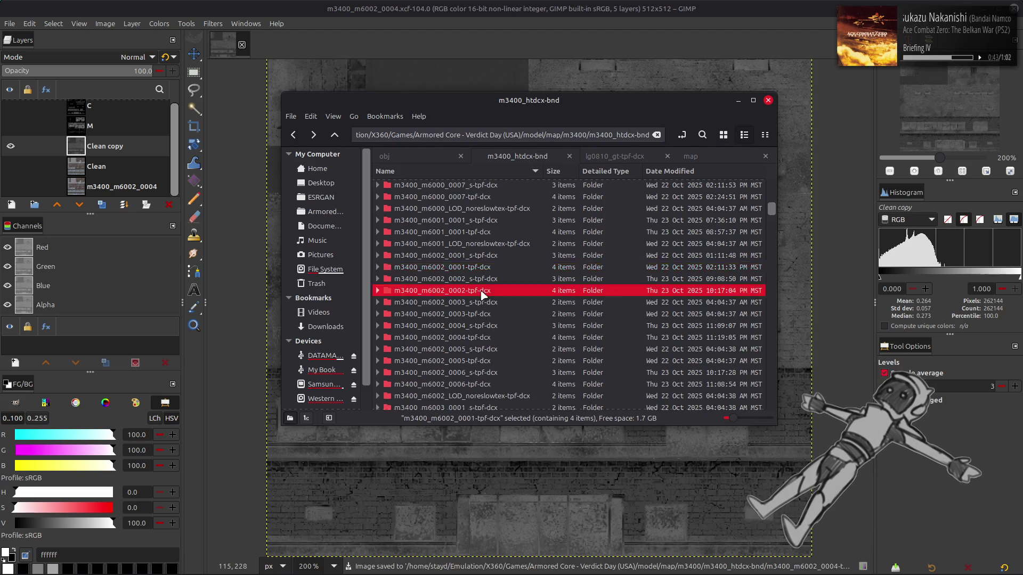
pyautogui.doubleClick(482, 292)
pyautogui.click(484, 195)
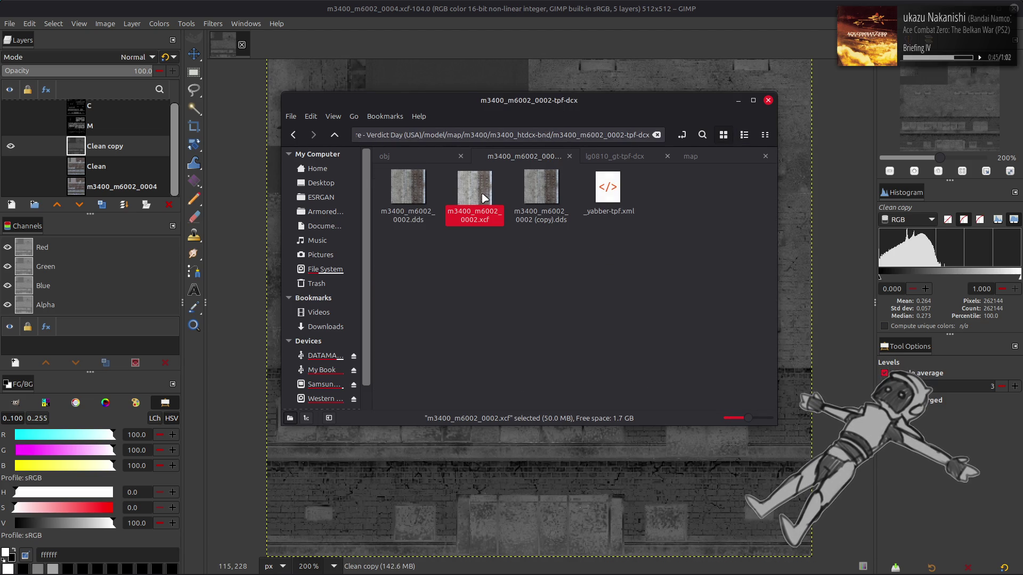
pyautogui.doubleClick(471, 193)
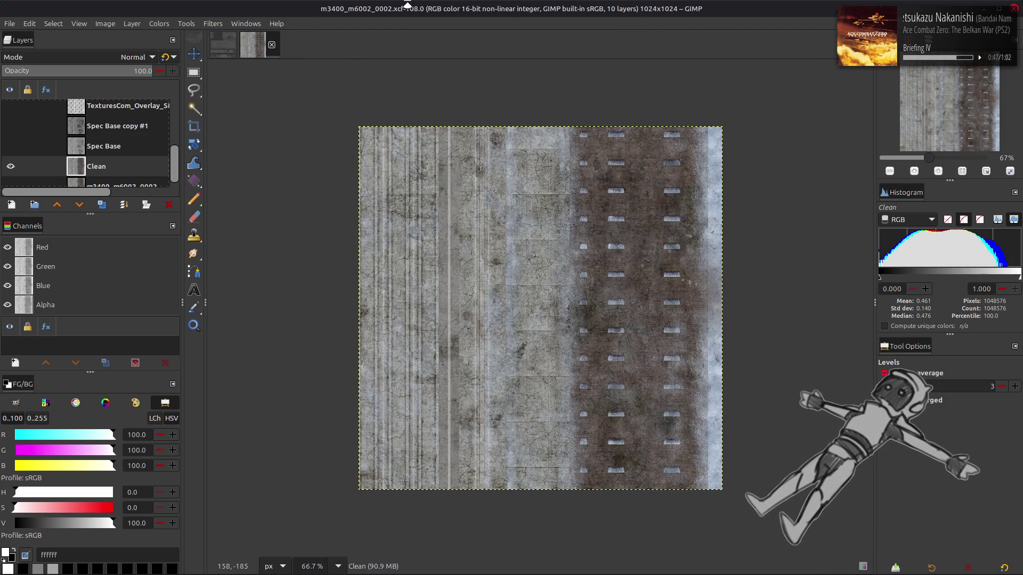
# - Hide the Clean layer and show the Spec Base copy #1 and stain overlay layers
pyautogui.click(10, 168)
pyautogui.scroll(1, 23, 155)
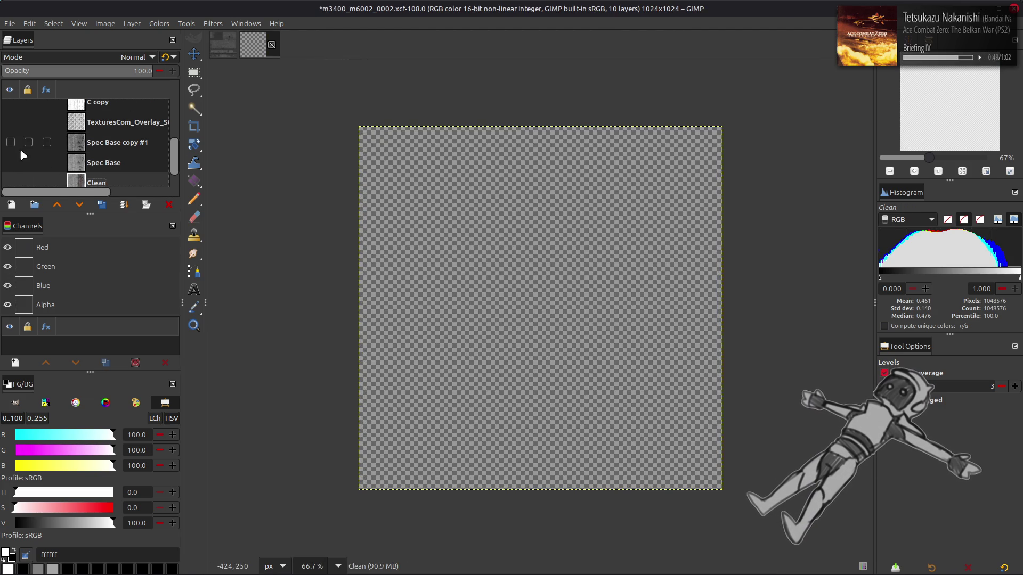
pyautogui.click(11, 143)
pyautogui.click(11, 122)
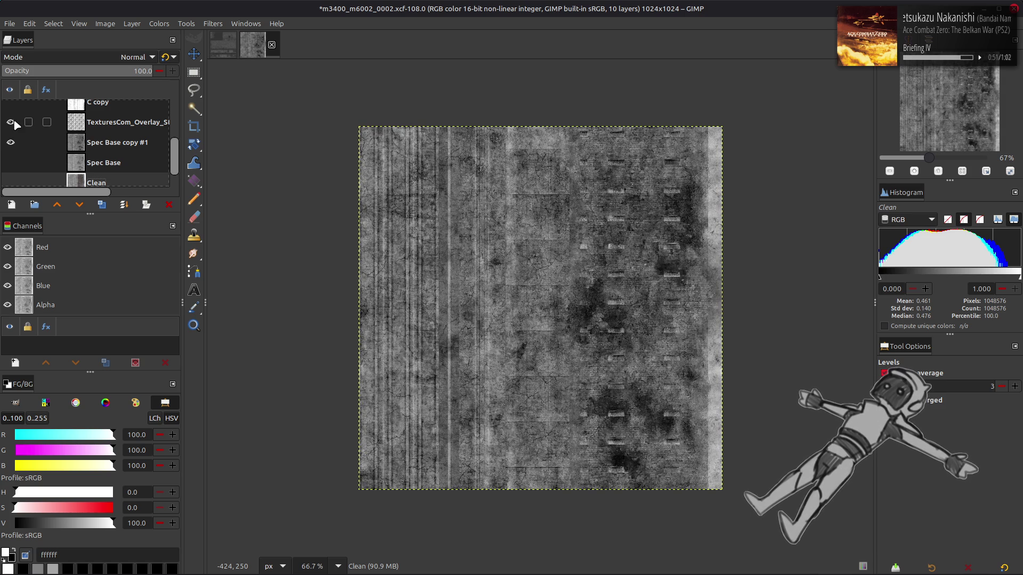
pyautogui.scroll(1, 14, 119)
# - Set the stain overlay layer to Normal mode at 100 opacity and resize it to image size
pyautogui.click(125, 156)
pyautogui.click(70, 75)
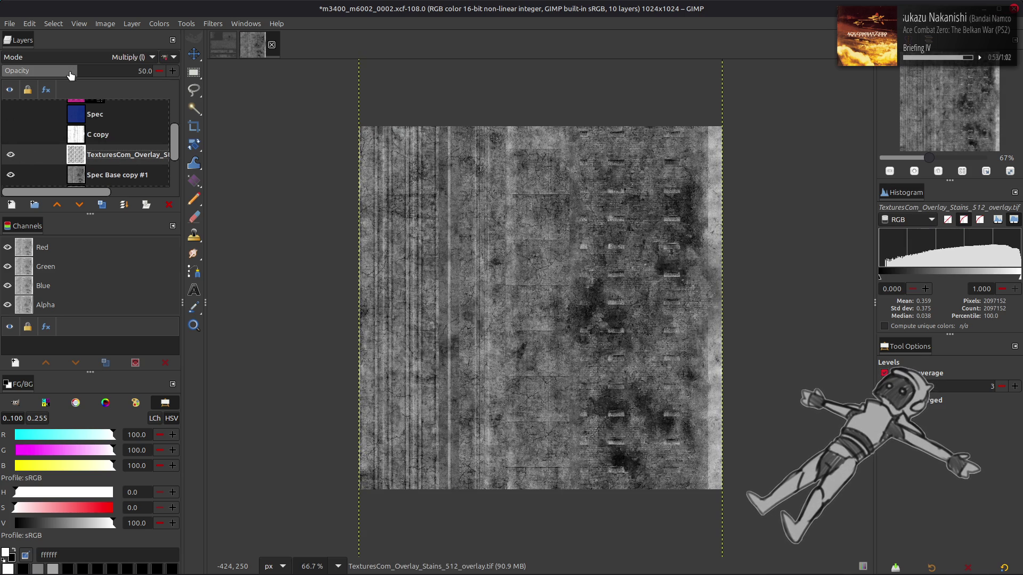
pyautogui.moveTo(71, 75); pyautogui.dragTo(297, 78)
pyautogui.click(165, 57)
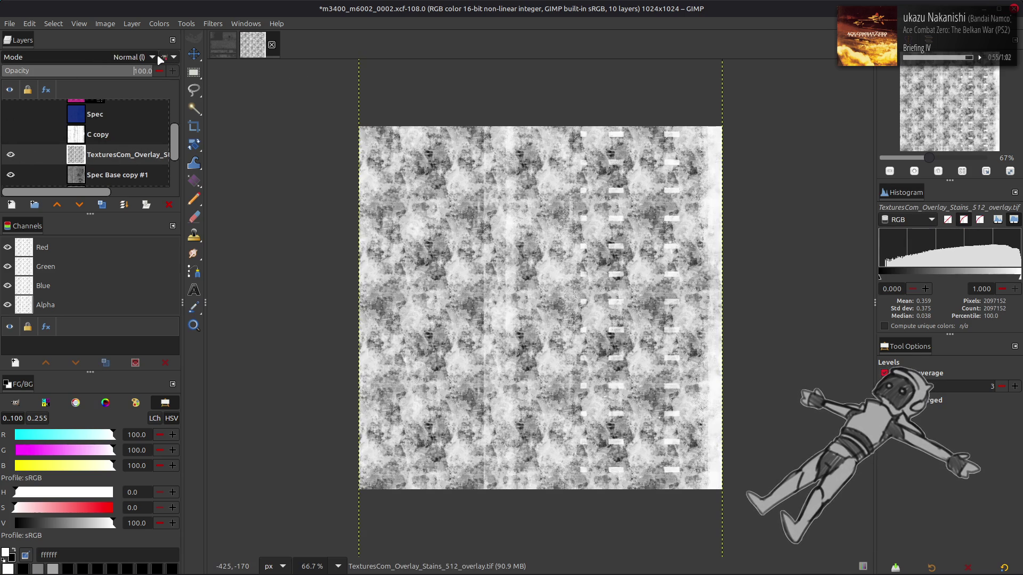
pyautogui.rightClick(117, 160)
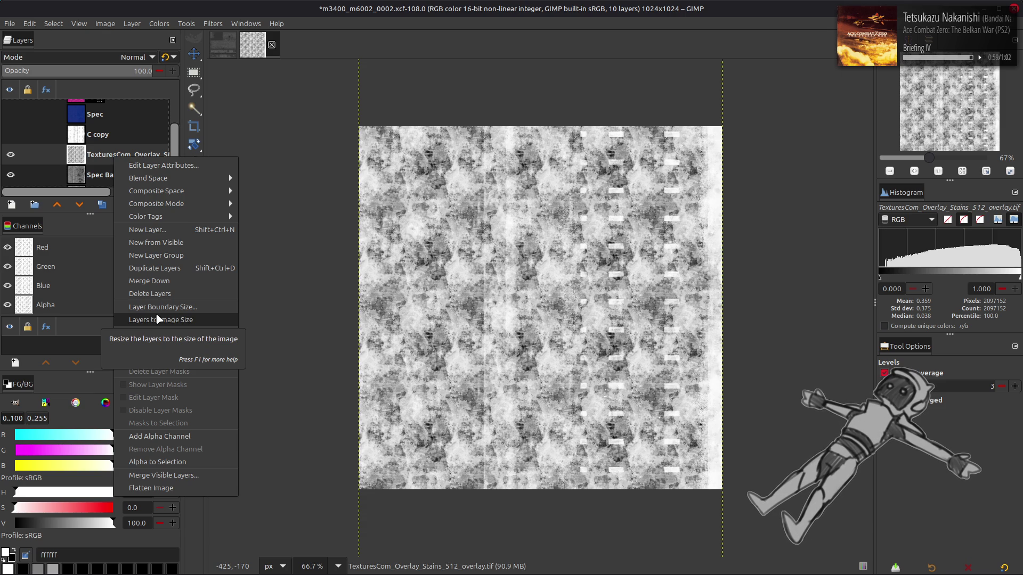
pyautogui.click(158, 319)
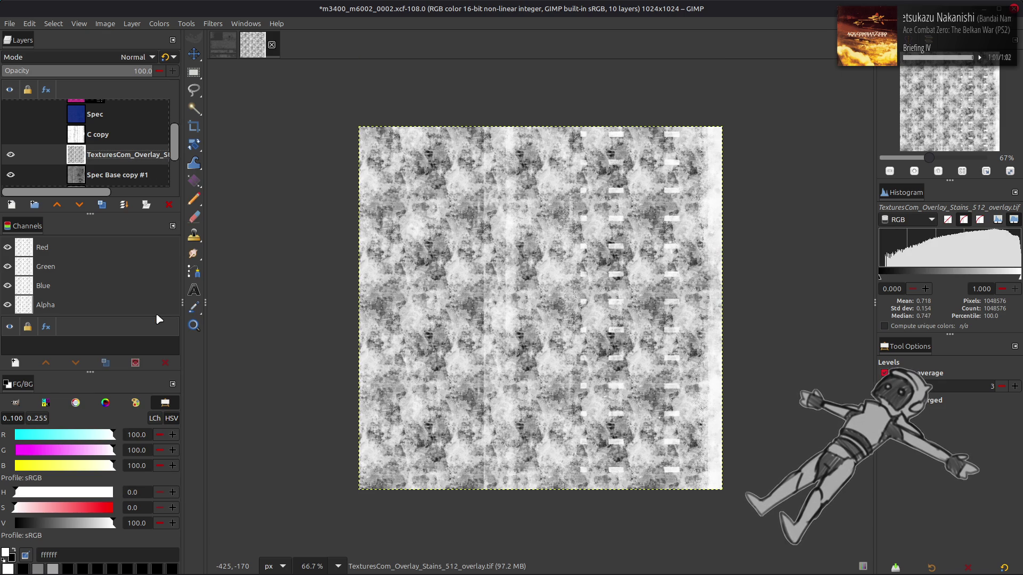
# - Toggle the overlay on and off to compare, then close the 0002 image without saving
pyautogui.scroll(1, 45, 154)
pyautogui.scroll(-2, 46, 154)
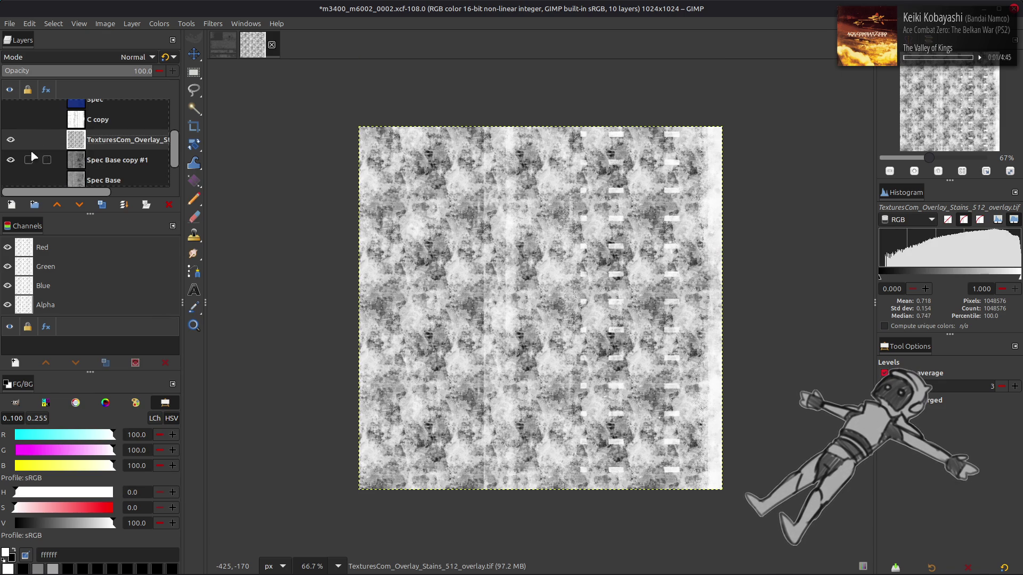
pyautogui.click(11, 139)
pyautogui.click(11, 140)
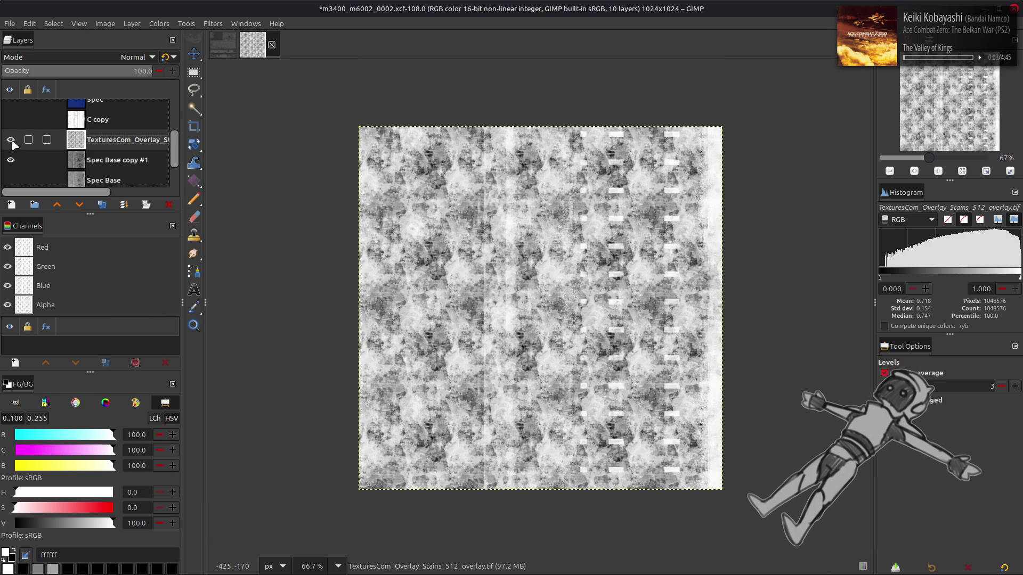
pyautogui.click(10, 139)
pyautogui.click(123, 161)
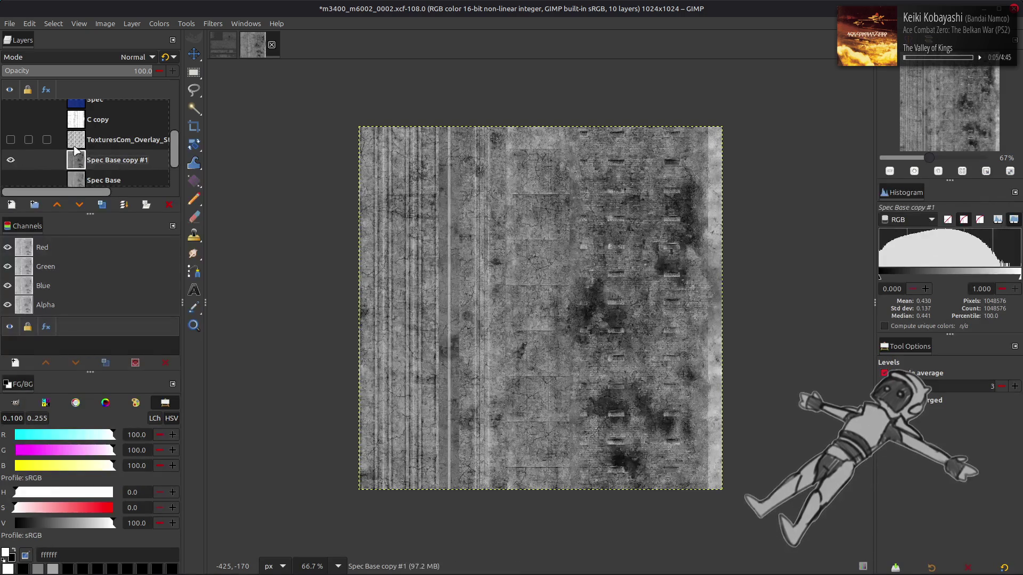
pyautogui.click(18, 139)
pyautogui.scroll(1, 101, 154)
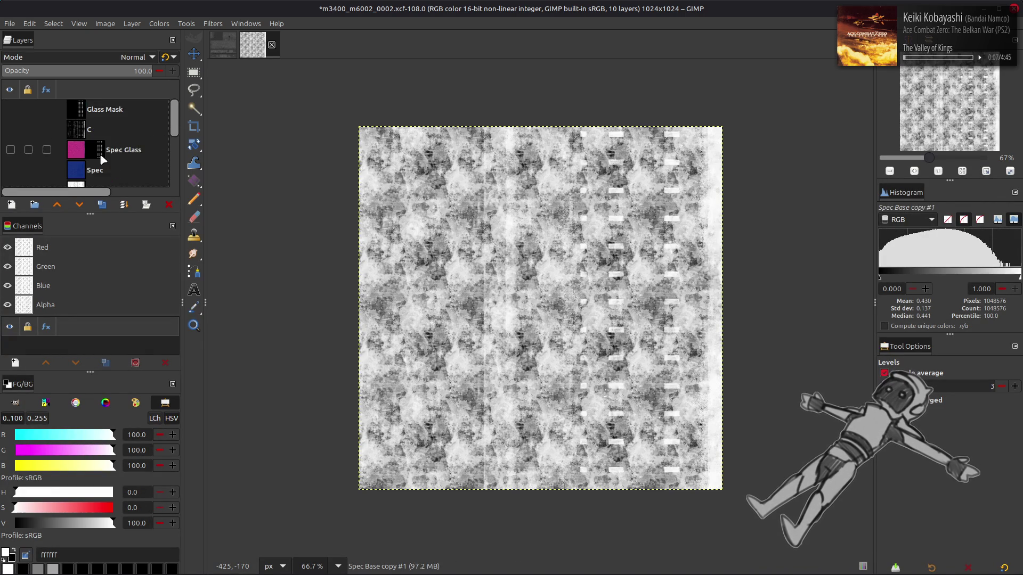
pyautogui.click(104, 161)
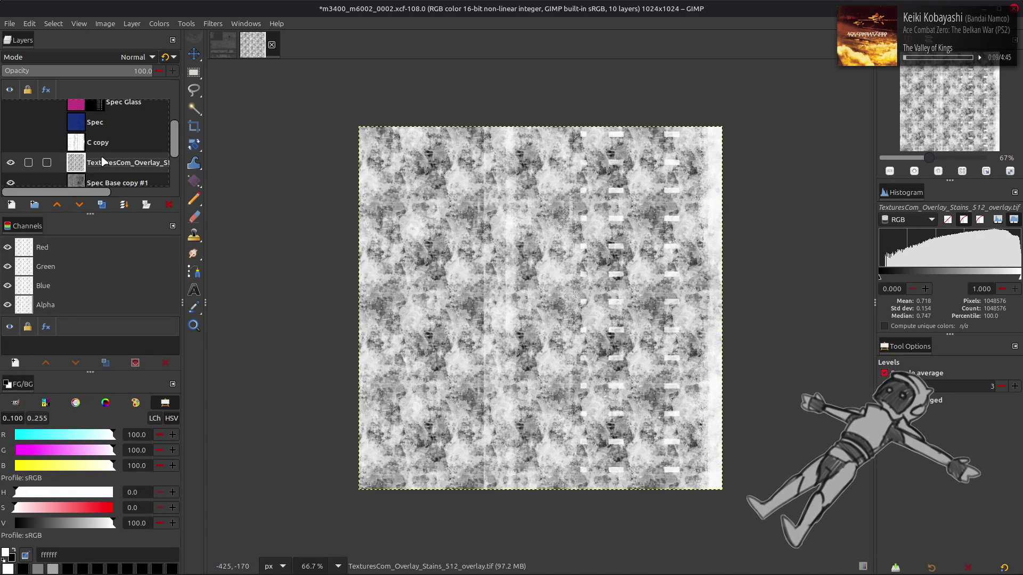
pyautogui.scroll(2, 96, 137)
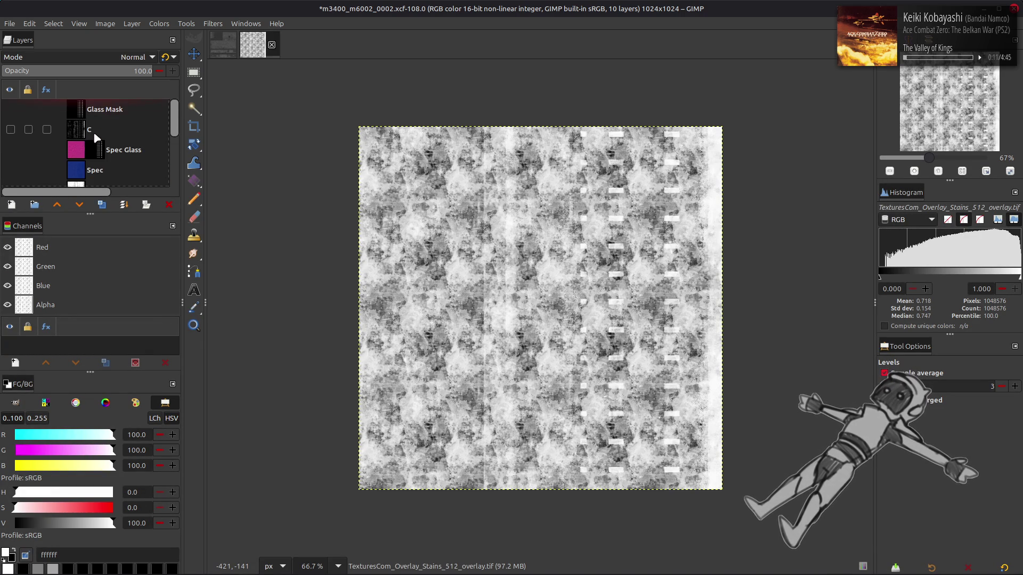
pyautogui.scroll(-5, 97, 137)
pyautogui.click(272, 45)
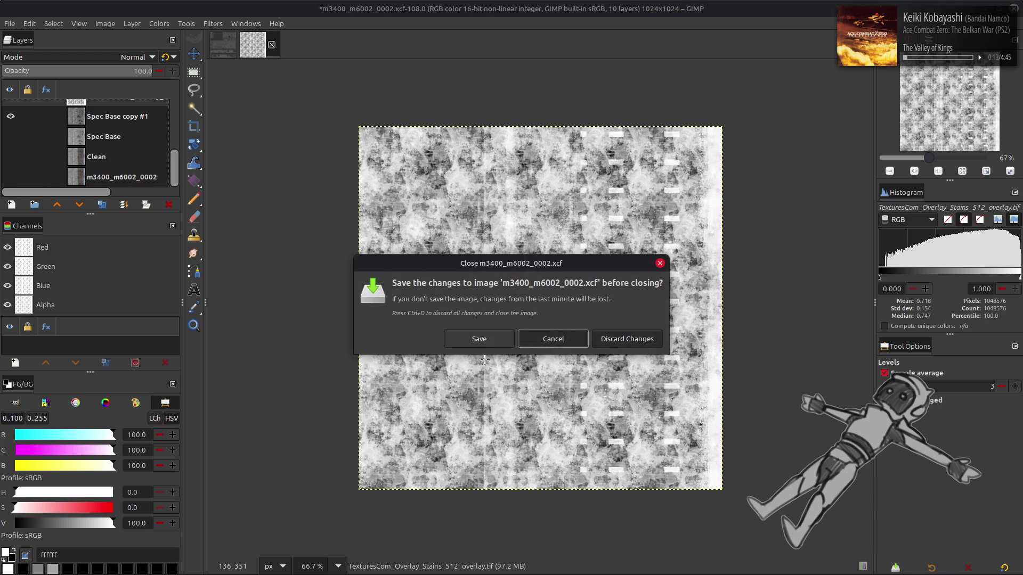
pyautogui.click(596, 339)
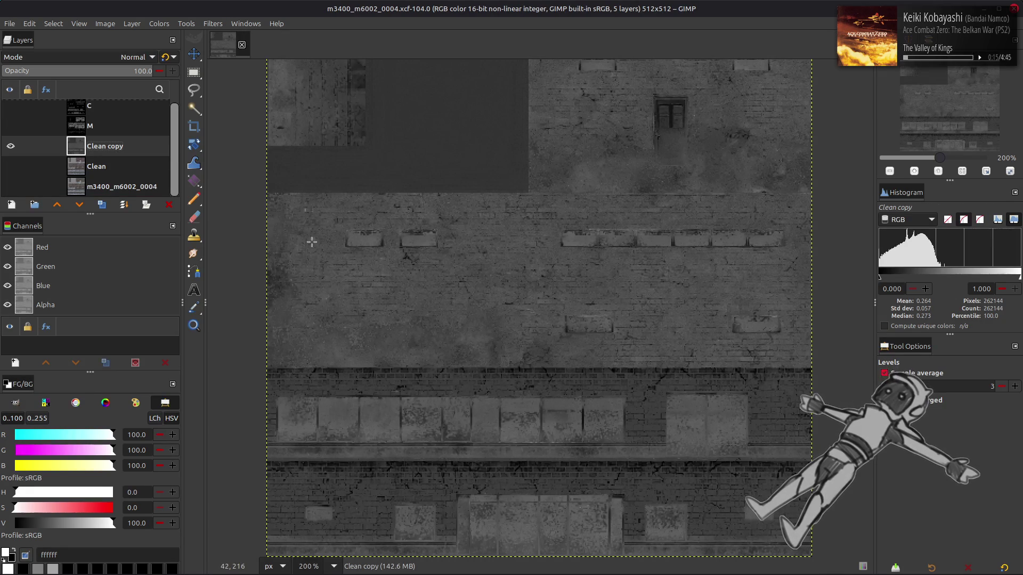
# - Back in the 0004 texture, clear the selection with Select > None
pyautogui.hotkey('alt', 'Tab')
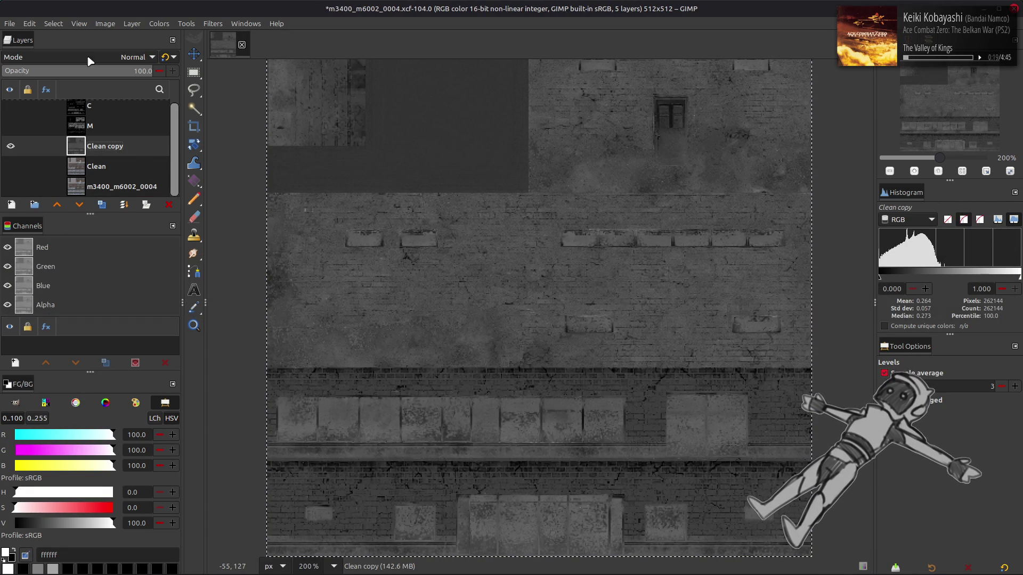
pyautogui.click(53, 24)
pyautogui.click(59, 45)
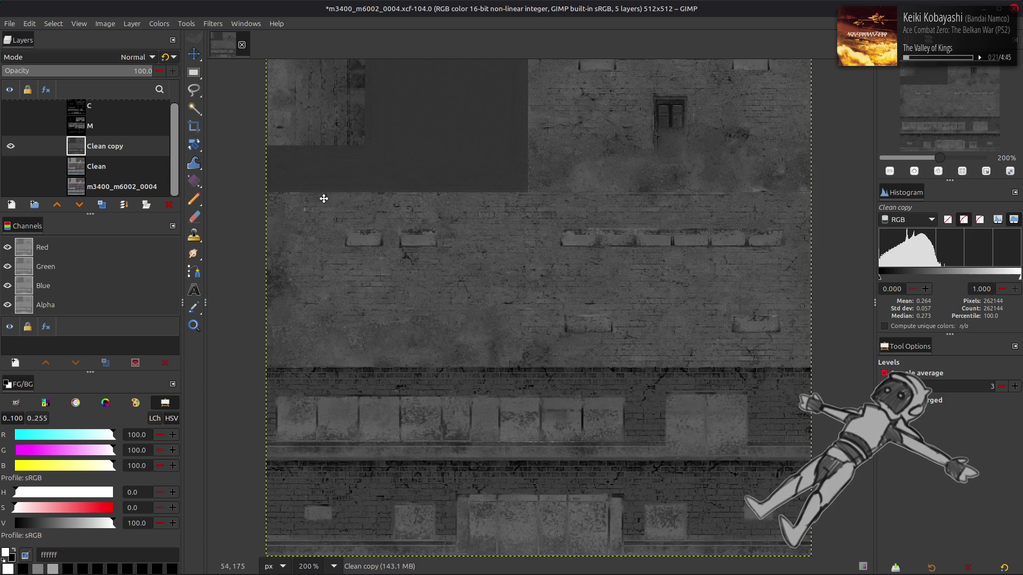
pyautogui.press('m')
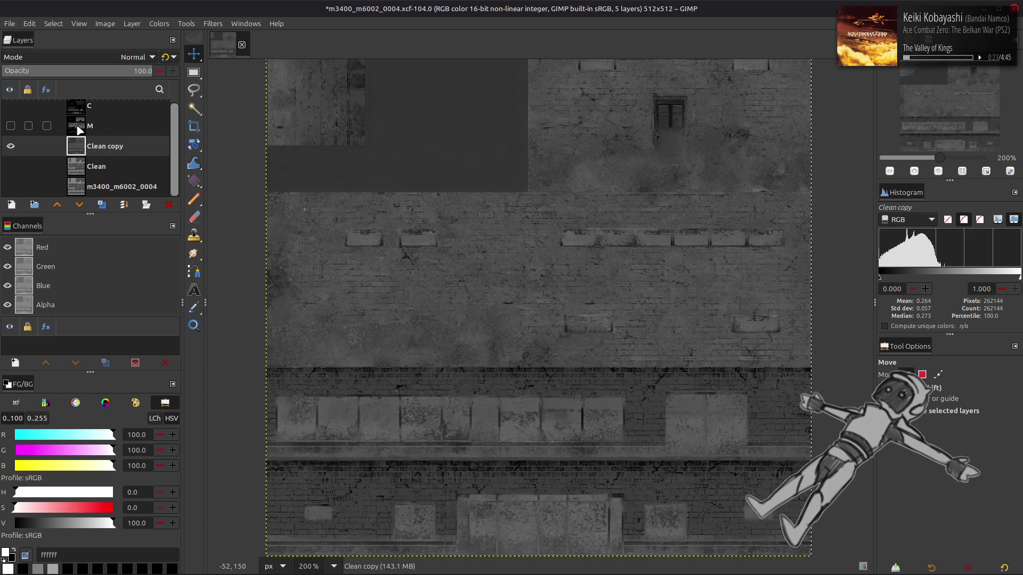
# - Apply Colors > Auto > Stretch Contrast to the Clean copy layer
pyautogui.click(158, 23)
pyautogui.moveTo(208, 206)
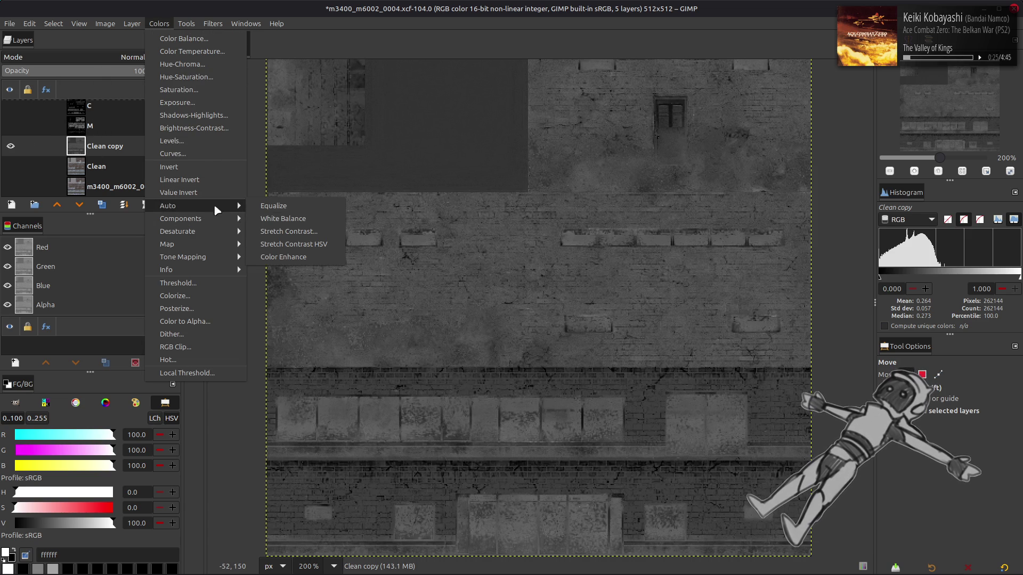
pyautogui.click(289, 231)
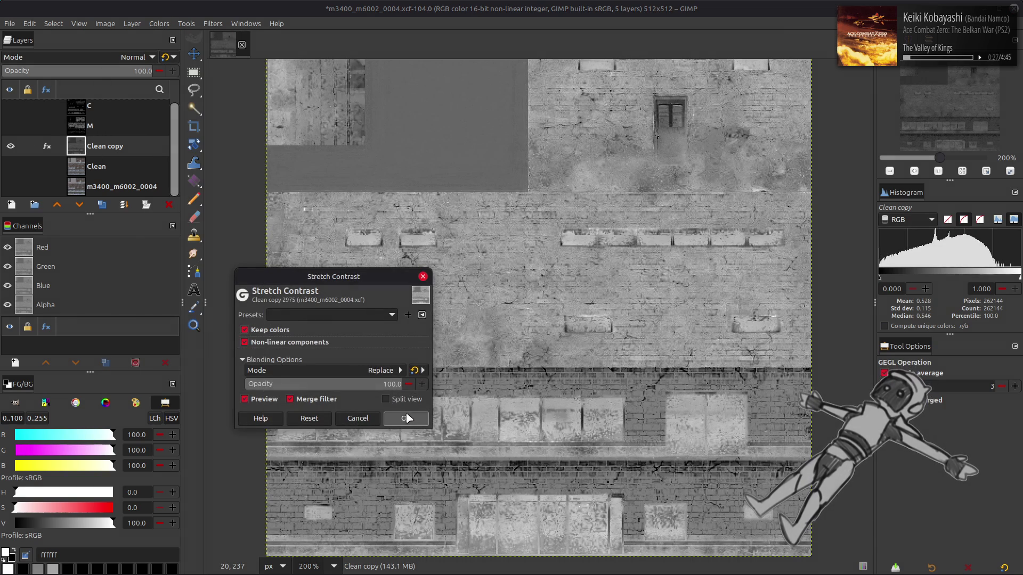
pyautogui.click(406, 419)
pyautogui.press('m')
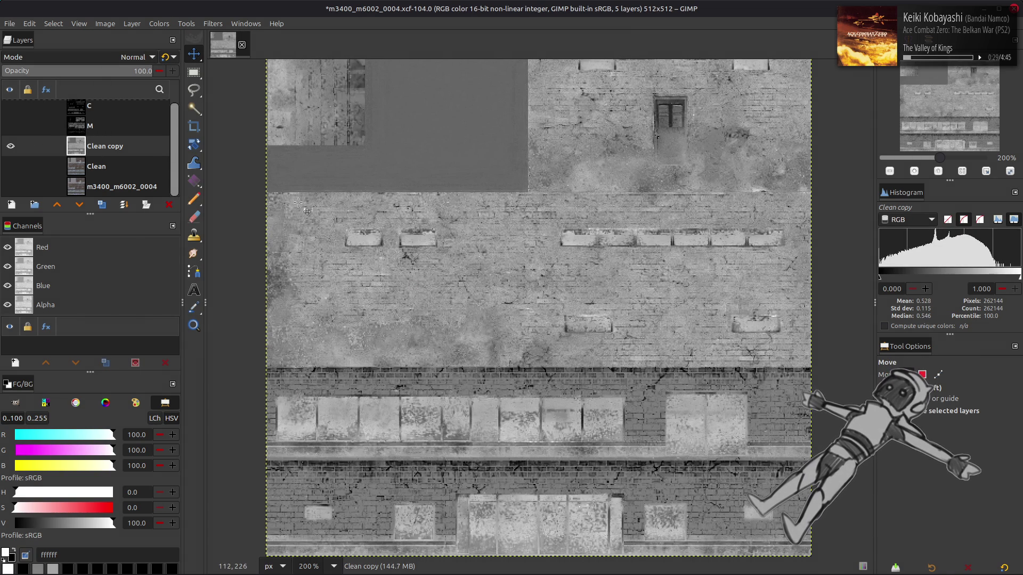
pyautogui.click(159, 24)
# - Apply Levels to Clean copy with the input gamma set to 0.50
pyautogui.click(187, 139)
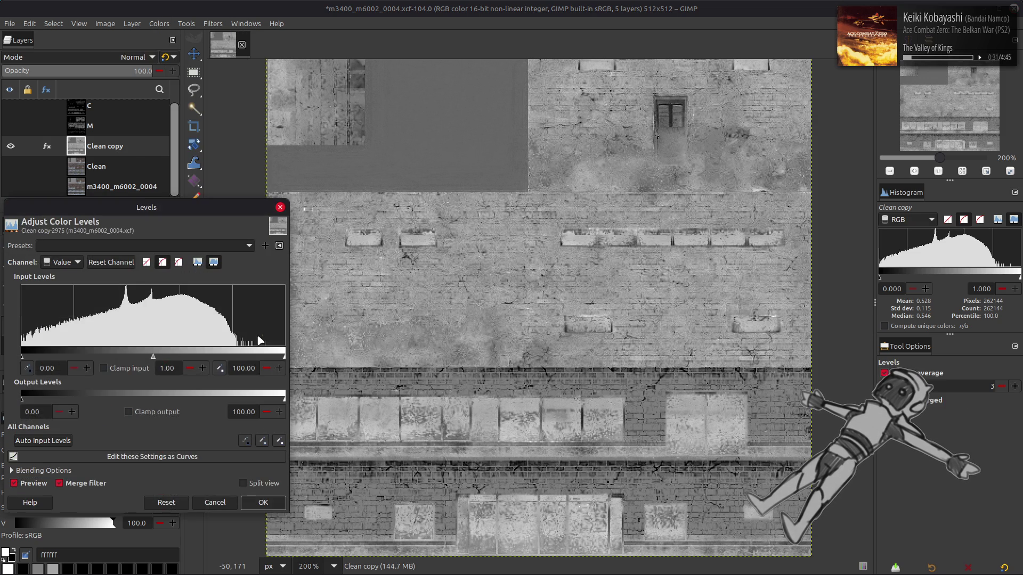
pyautogui.click(171, 367)
pyautogui.write('0.50')
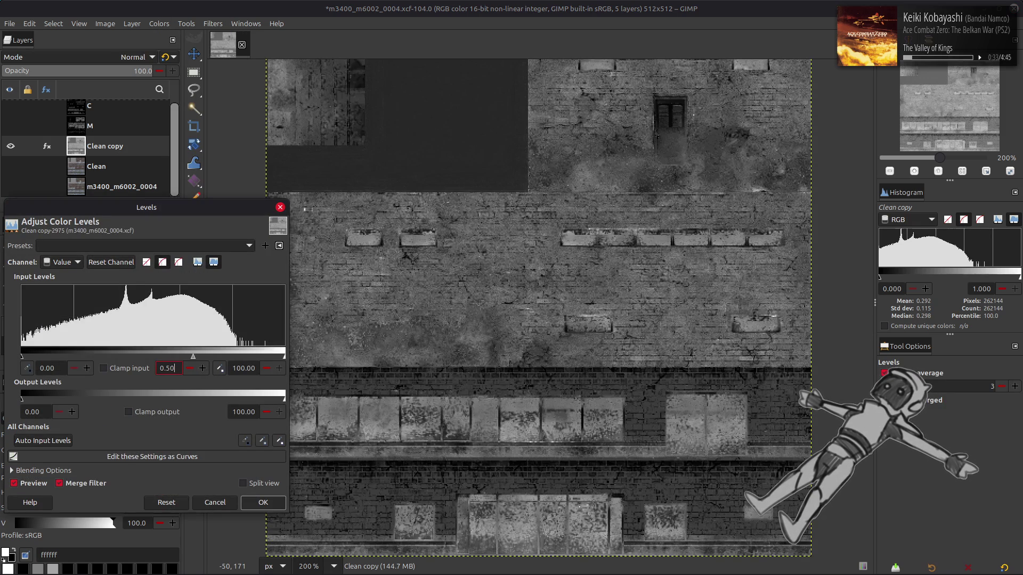
pyautogui.click(259, 504)
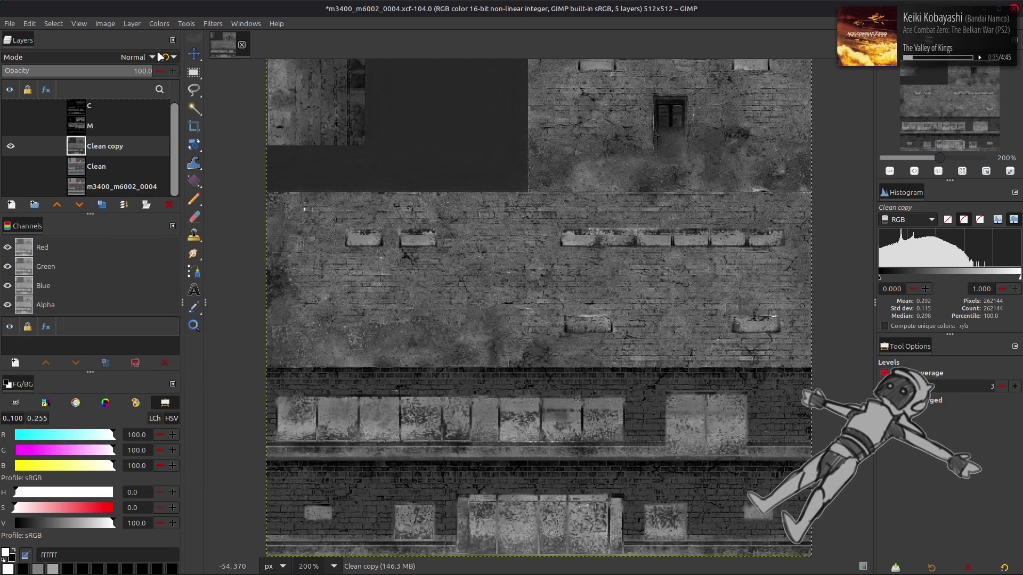
pyautogui.click(158, 23)
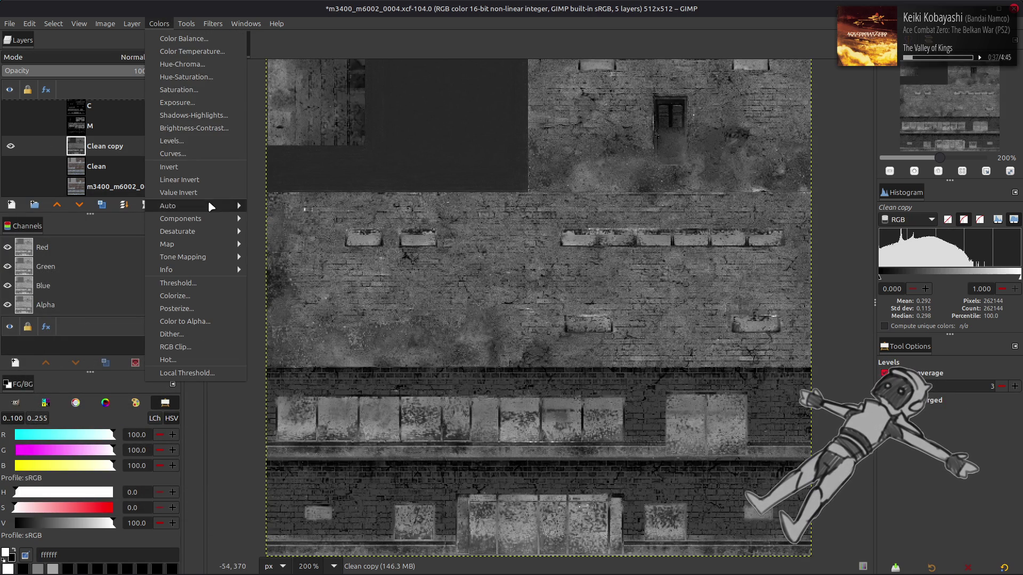
pyautogui.click(173, 153)
pyautogui.click(150, 115)
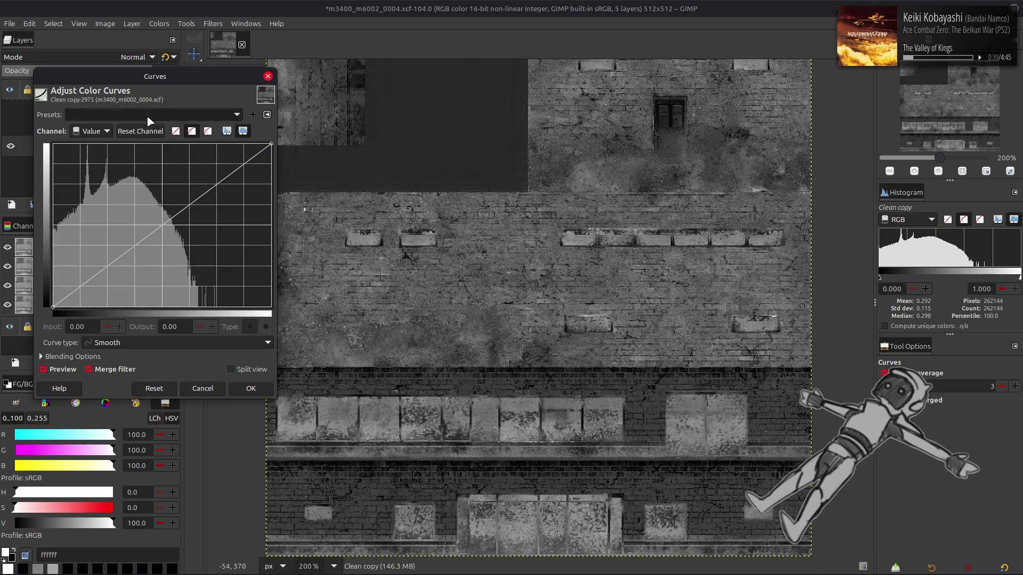
pyautogui.click(151, 121)
pyautogui.scroll(-1, 150, 121)
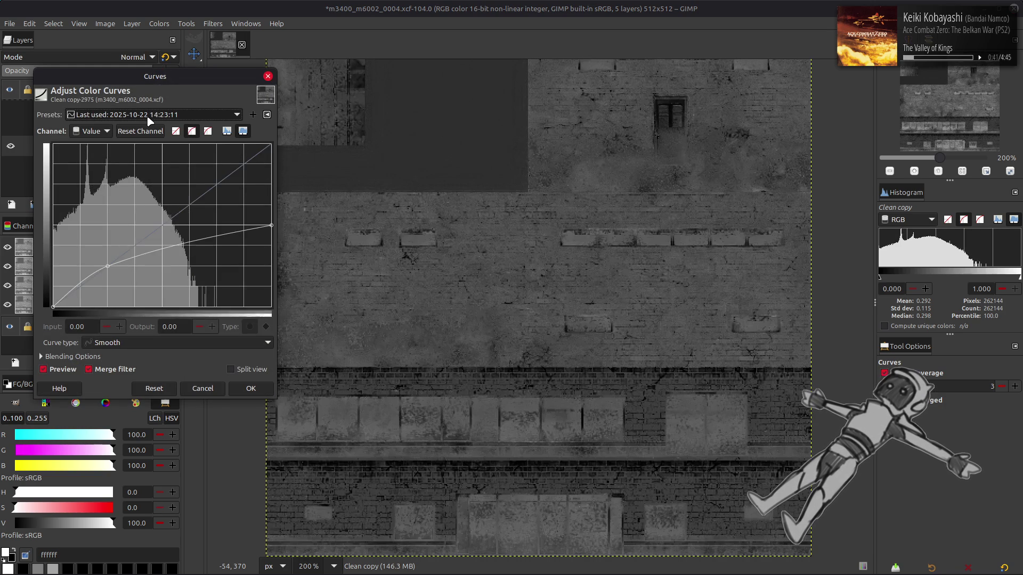
pyautogui.click(63, 372)
pyautogui.click(63, 372)
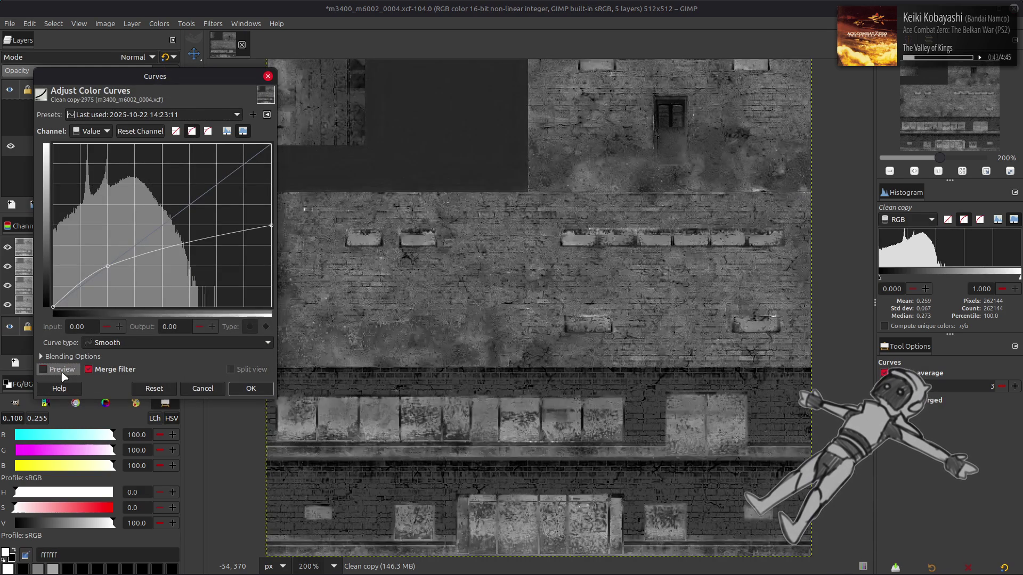
pyautogui.click(201, 389)
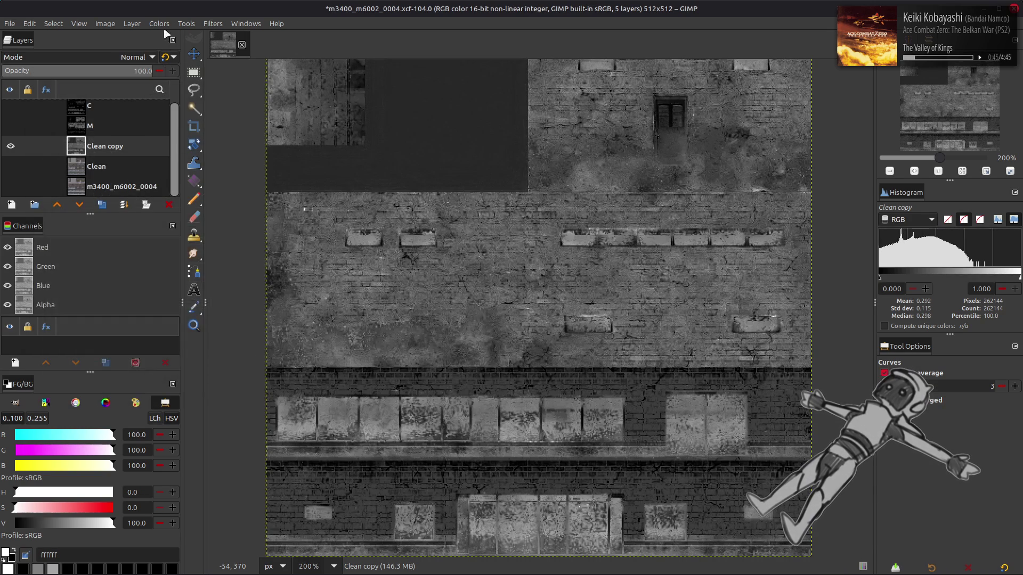
pyautogui.hotkey('ctrl', 'z')
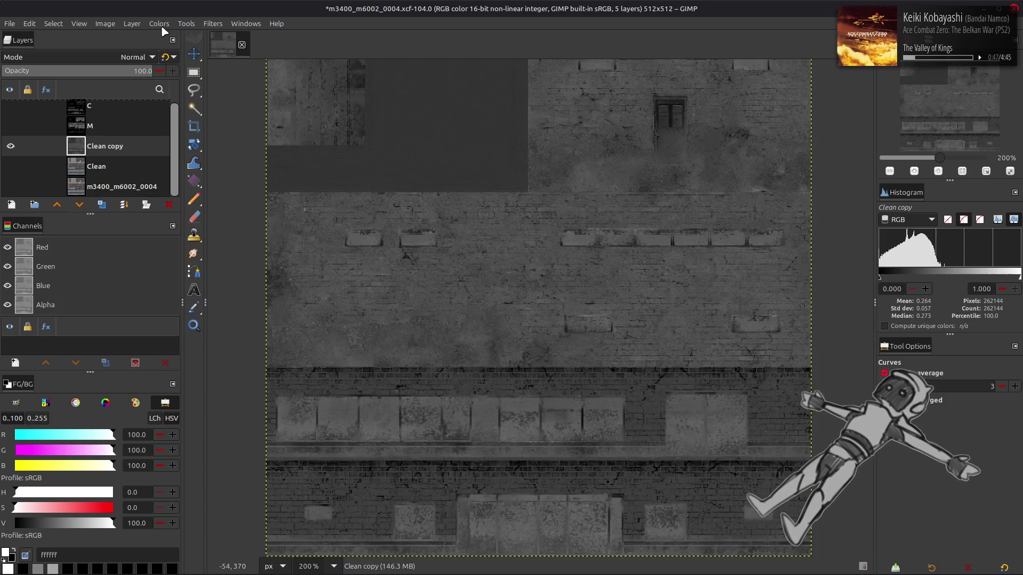
pyautogui.hotkey('ctrl', 'y')
pyautogui.click(159, 23)
pyautogui.click(160, 153)
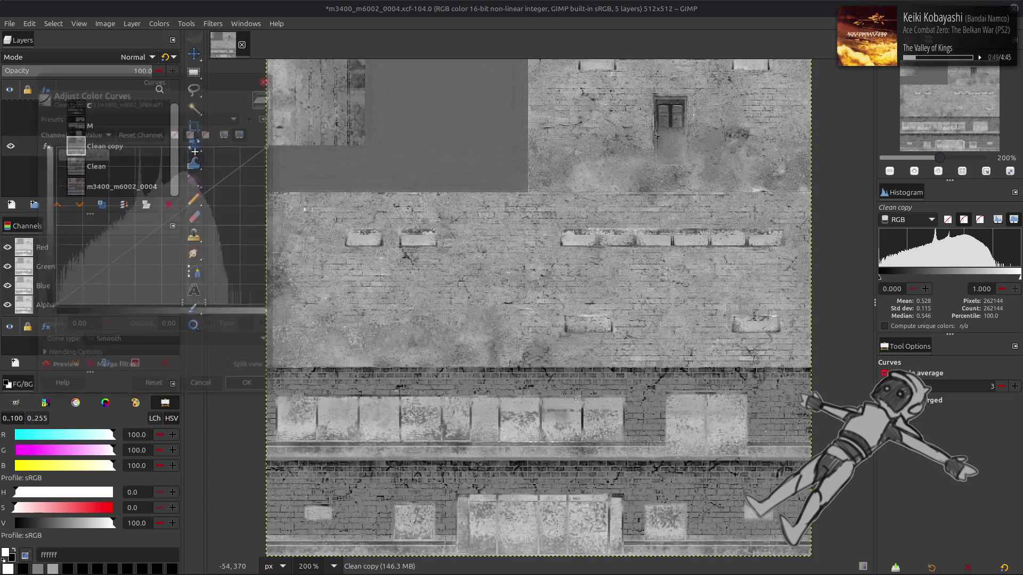
pyautogui.click(138, 115)
pyautogui.click(137, 115)
pyautogui.click(137, 114)
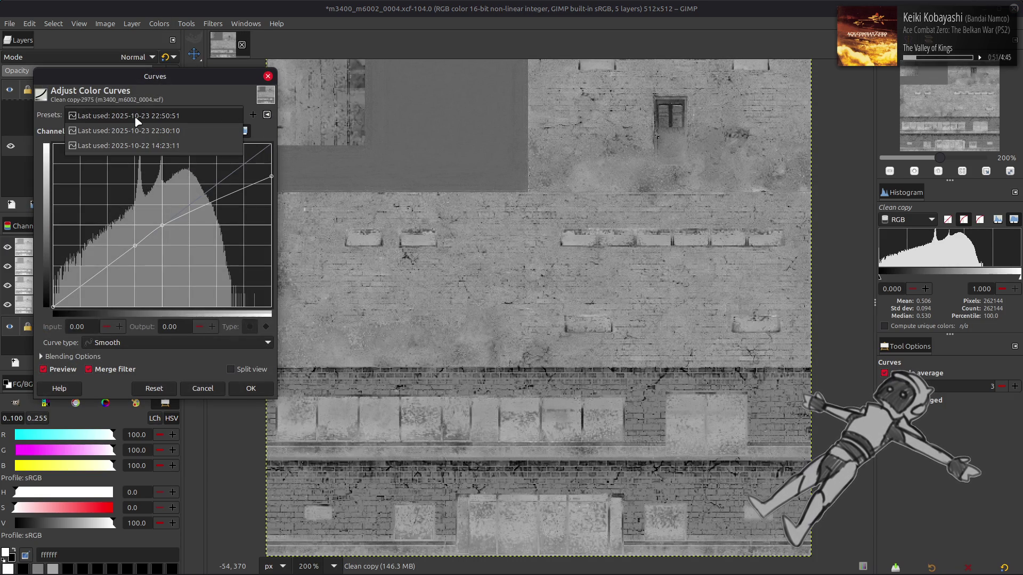
pyautogui.click(136, 117)
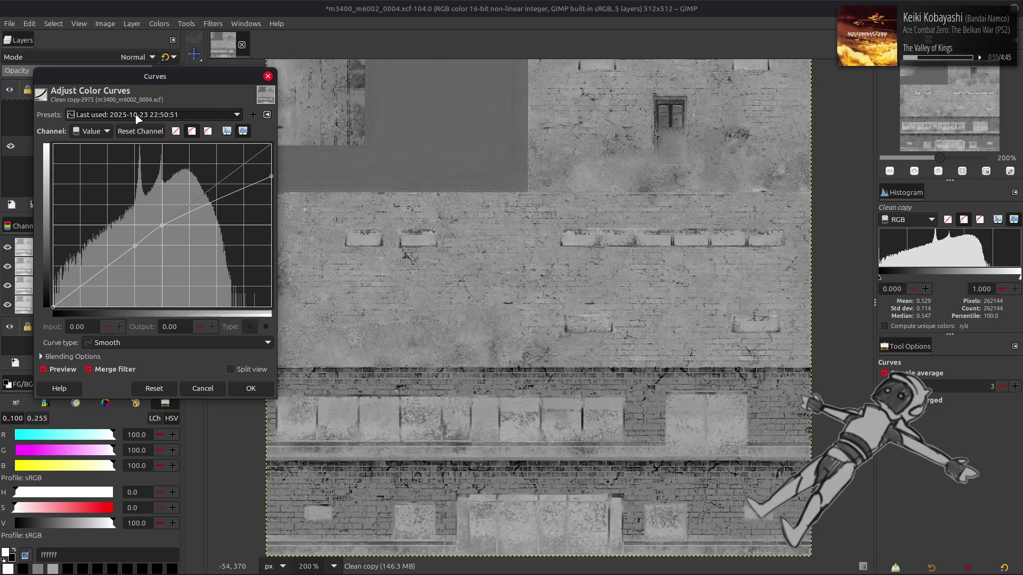
pyautogui.scroll(-1, 138, 115)
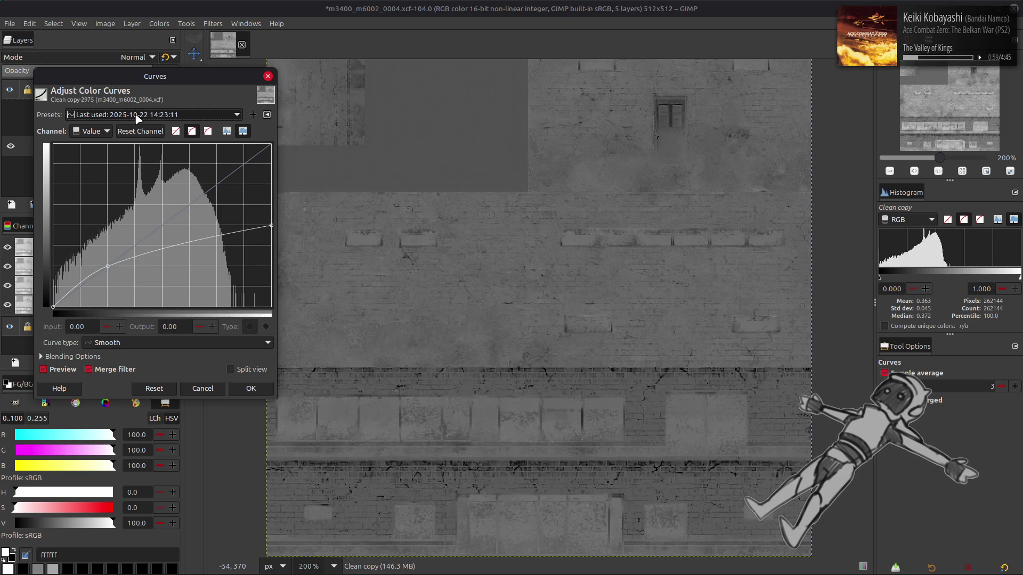
pyautogui.scroll(2, 137, 115)
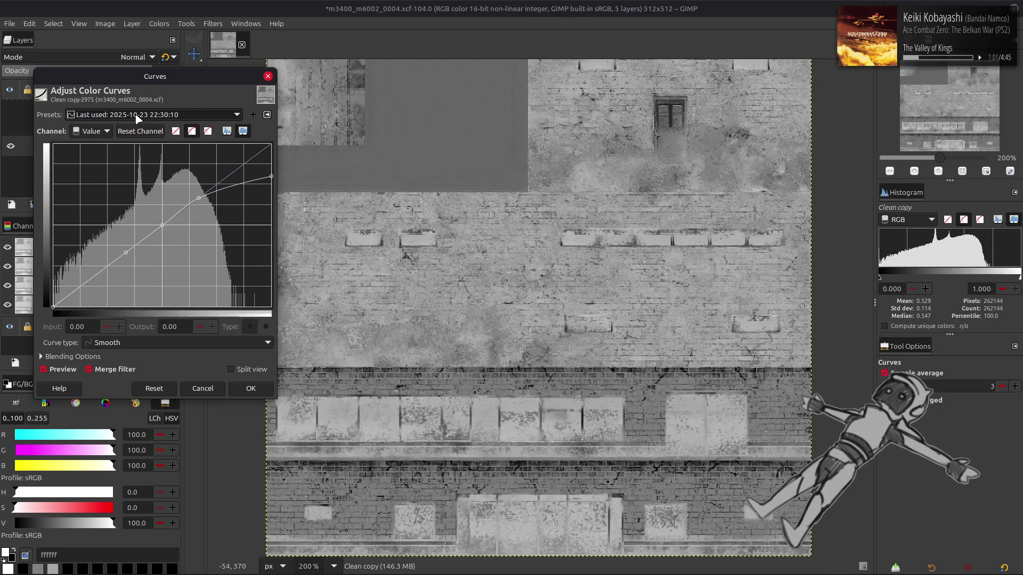
pyautogui.click(44, 370)
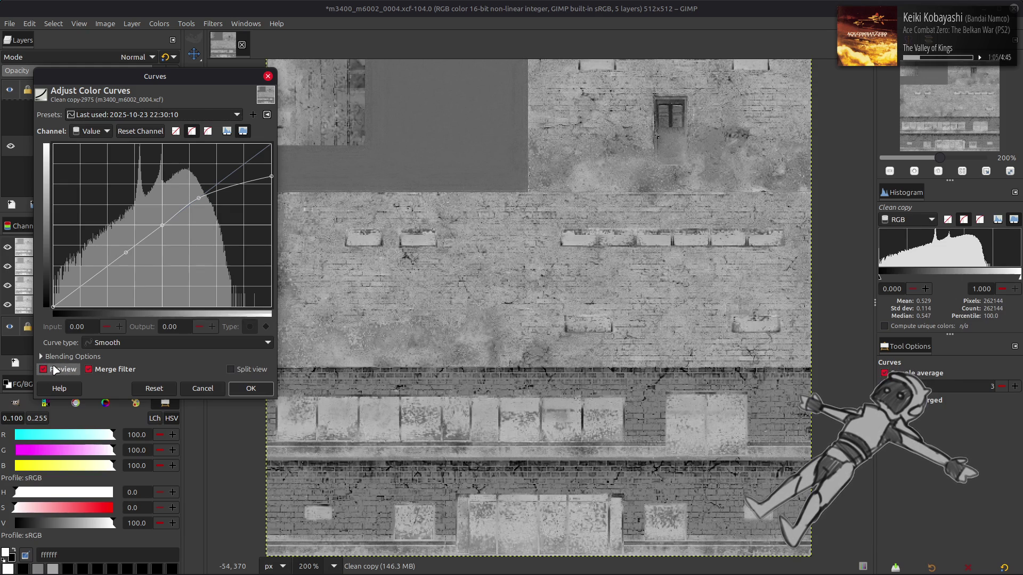
pyautogui.click(55, 370)
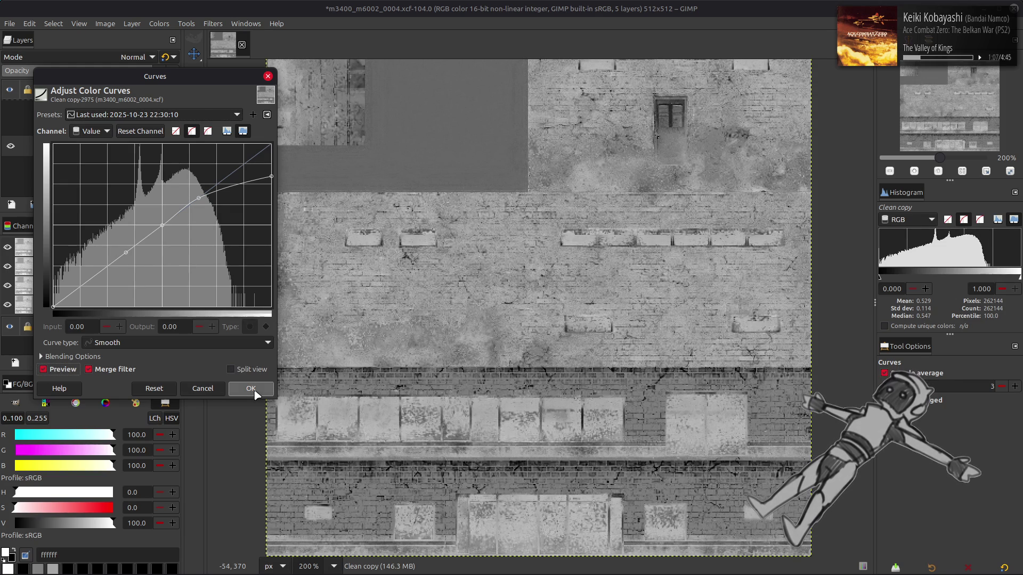
pyautogui.click(250, 389)
pyautogui.click(159, 23)
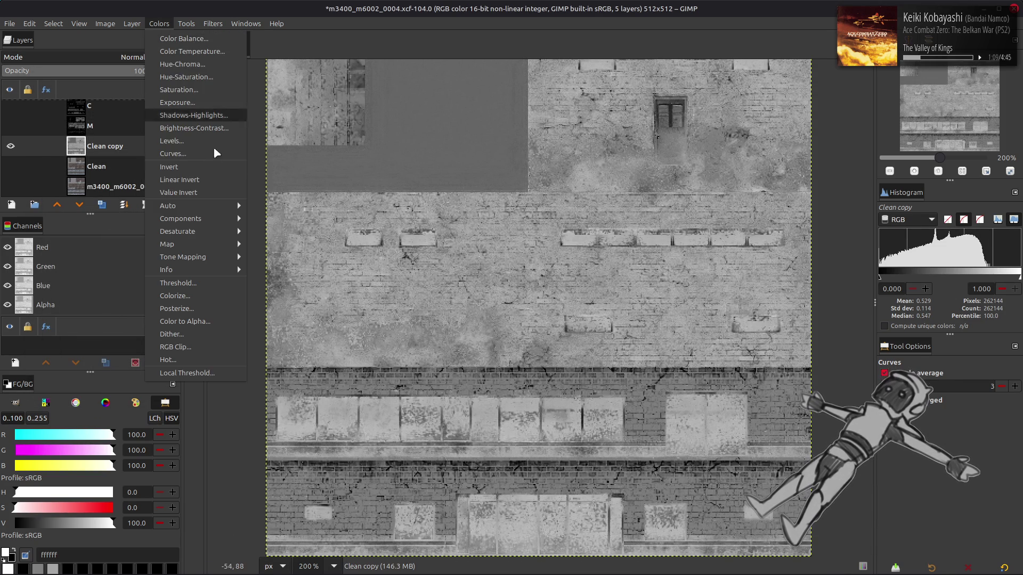
# - Run Stretch Contrast on the Clean copy layer
pyautogui.moveTo(219, 206)
pyautogui.click(282, 231)
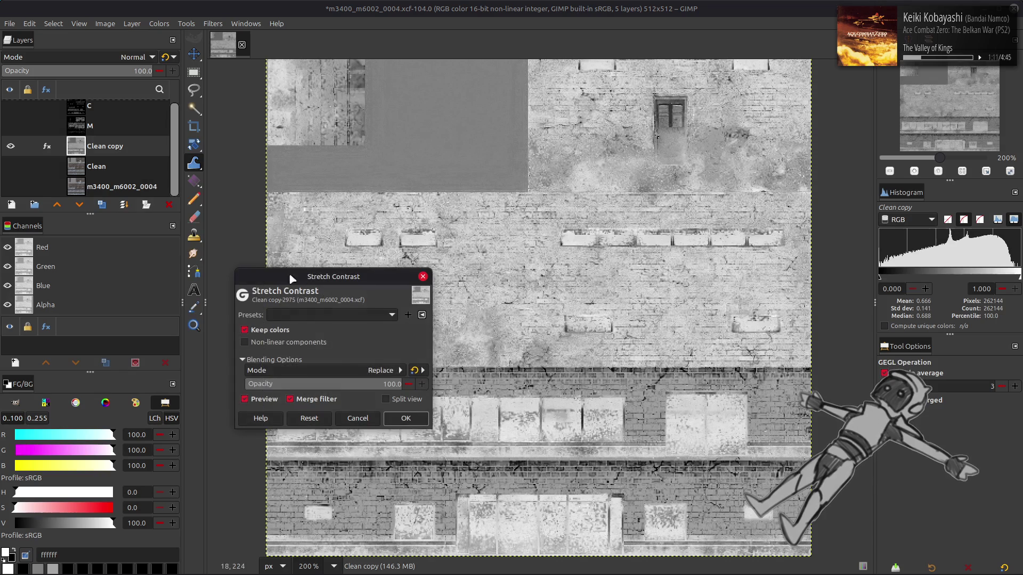
pyautogui.click(405, 418)
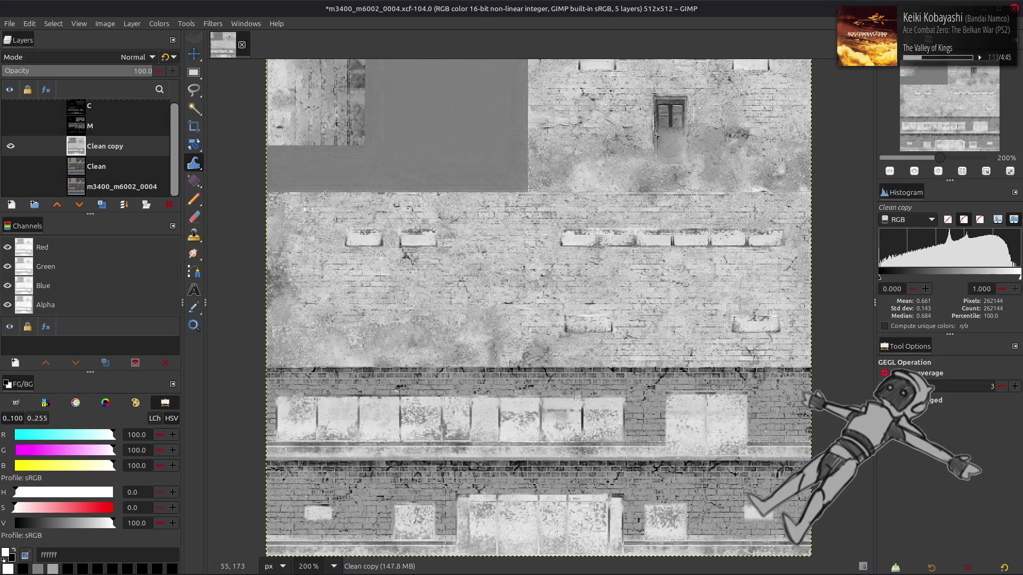
pyautogui.press('m')
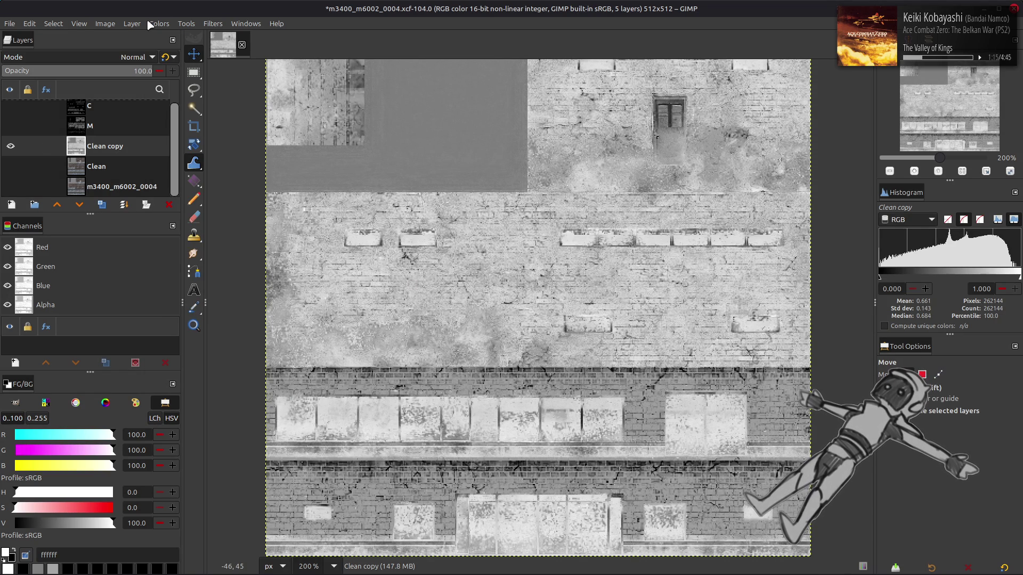
# - Apply Levels with a 0.50 midtone gamma to Clean copy
pyautogui.click(150, 23)
pyautogui.click(171, 141)
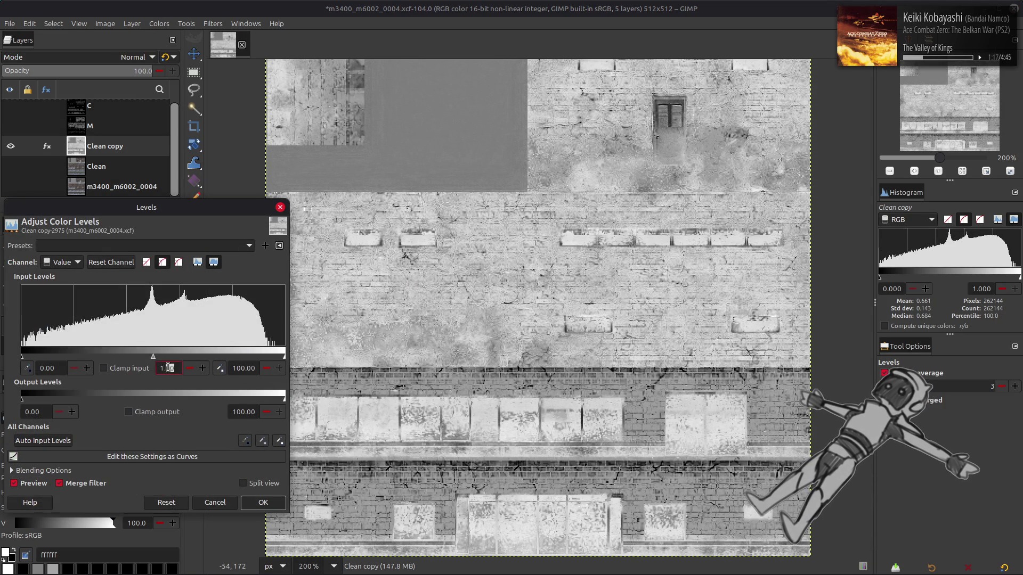
pyautogui.write('0.5')
pyautogui.press('Return')
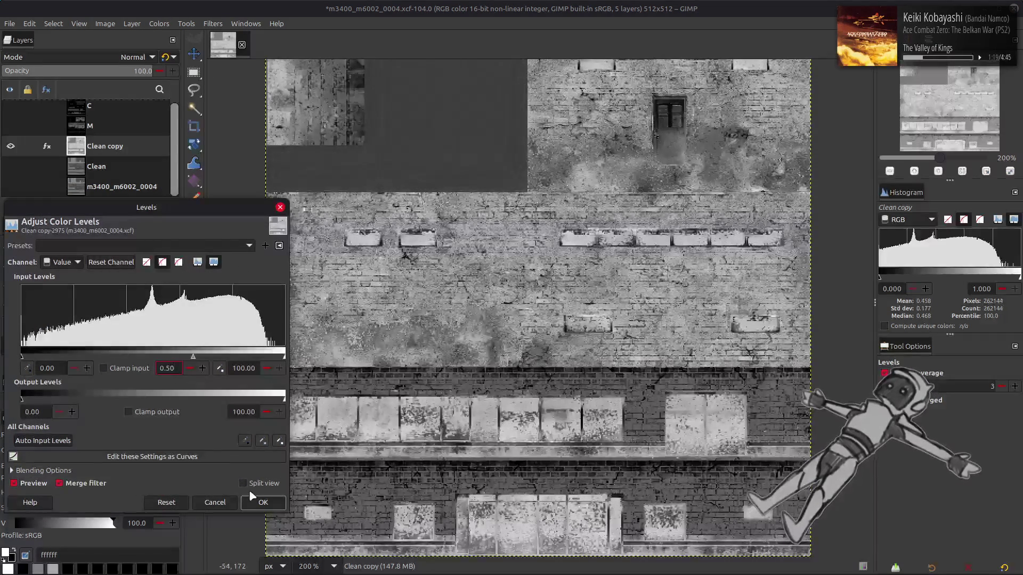
pyautogui.click(256, 502)
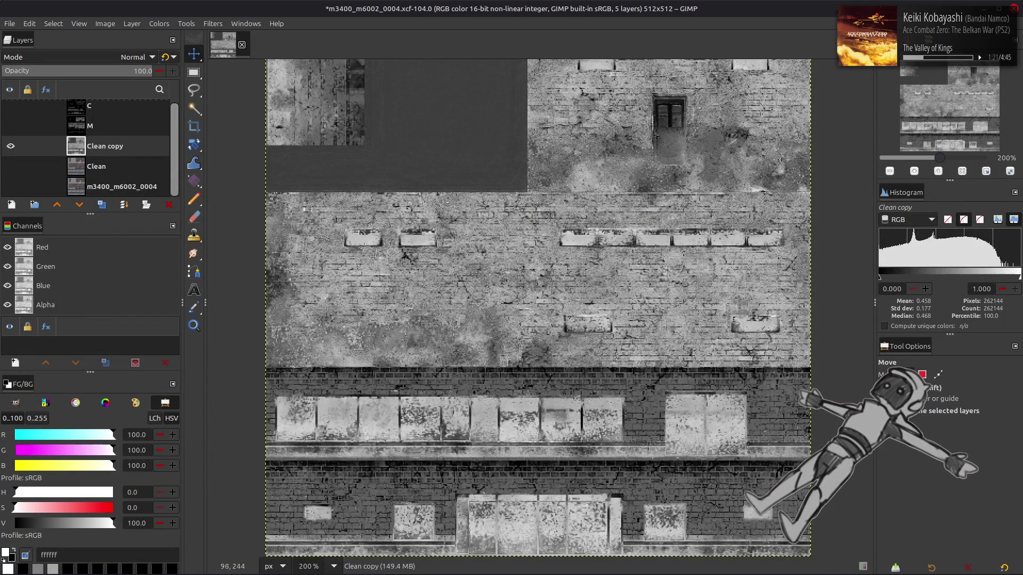
# - Apply Curves using the most recent saved preset
pyautogui.click(156, 24)
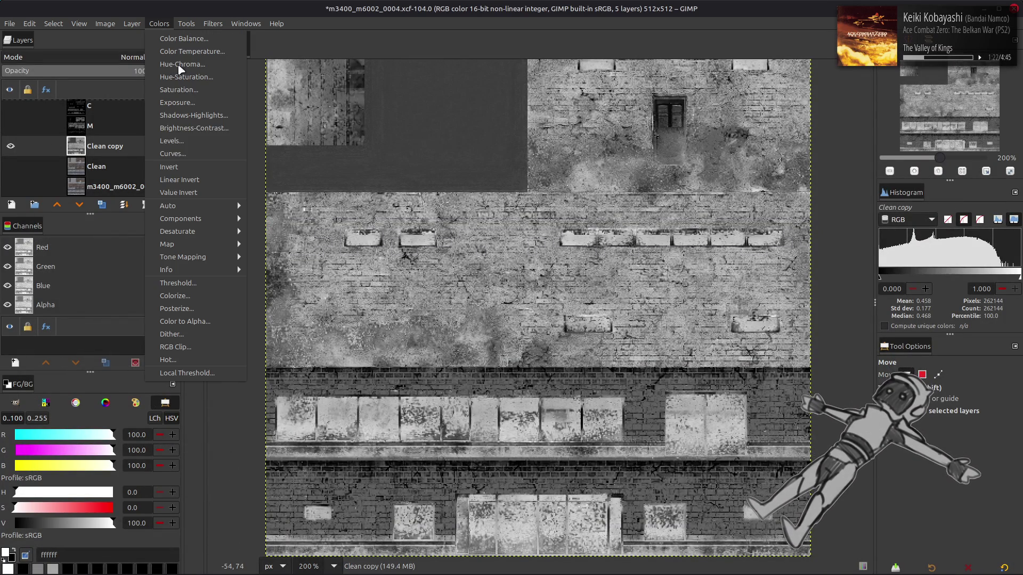
pyautogui.click(193, 154)
pyautogui.click(144, 116)
pyautogui.click(145, 116)
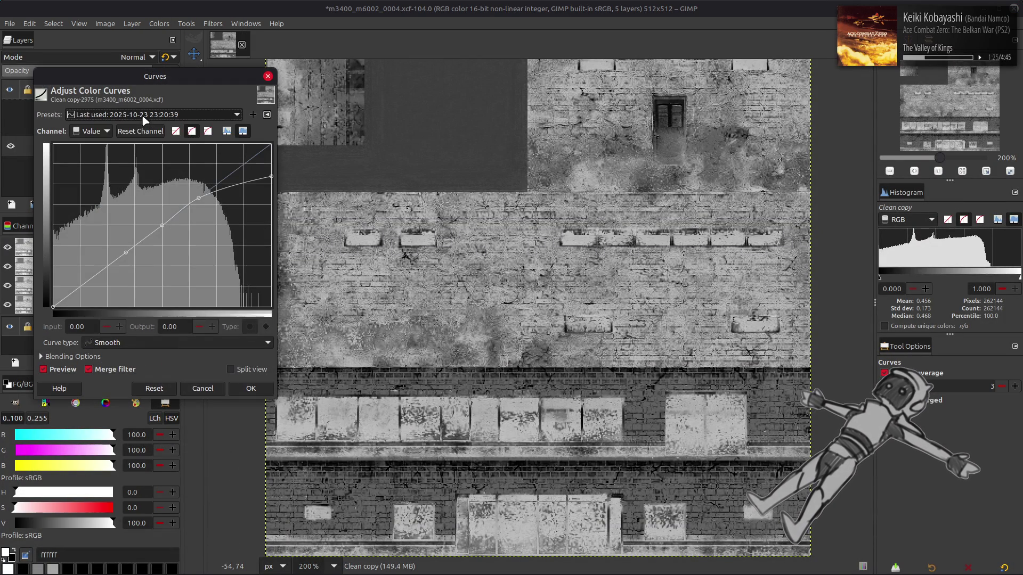
pyautogui.click(145, 117)
pyautogui.click(145, 116)
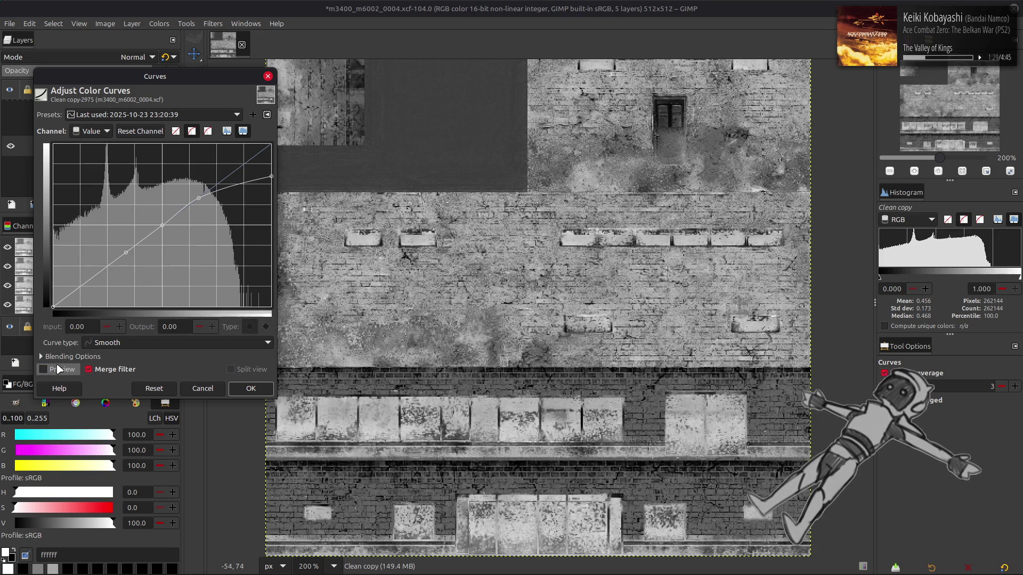
pyautogui.click(261, 388)
# - Stretch contrast again with Non-linear components, undoing and redoing to compare
pyautogui.click(159, 23)
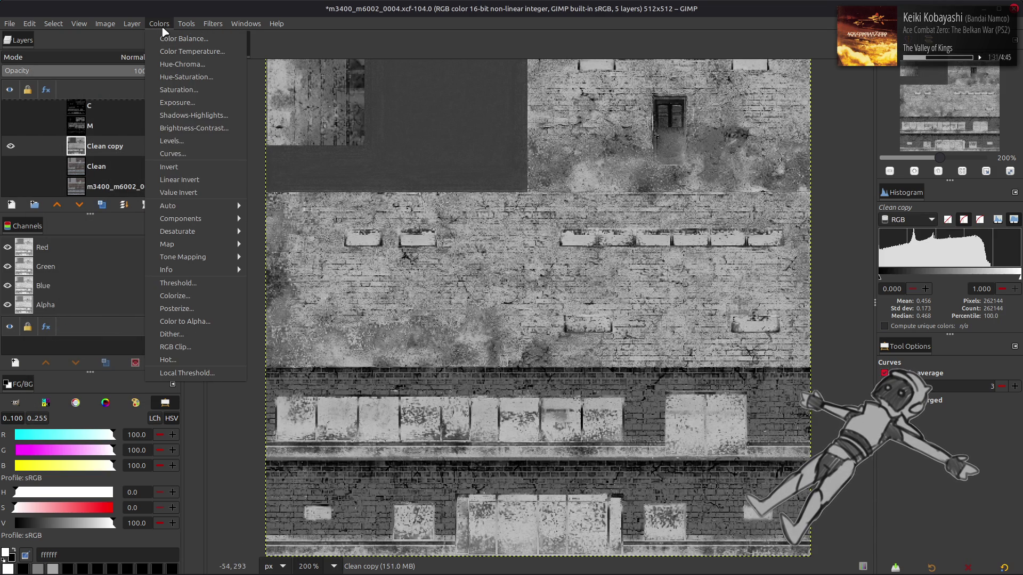
pyautogui.moveTo(211, 206)
pyautogui.click(282, 230)
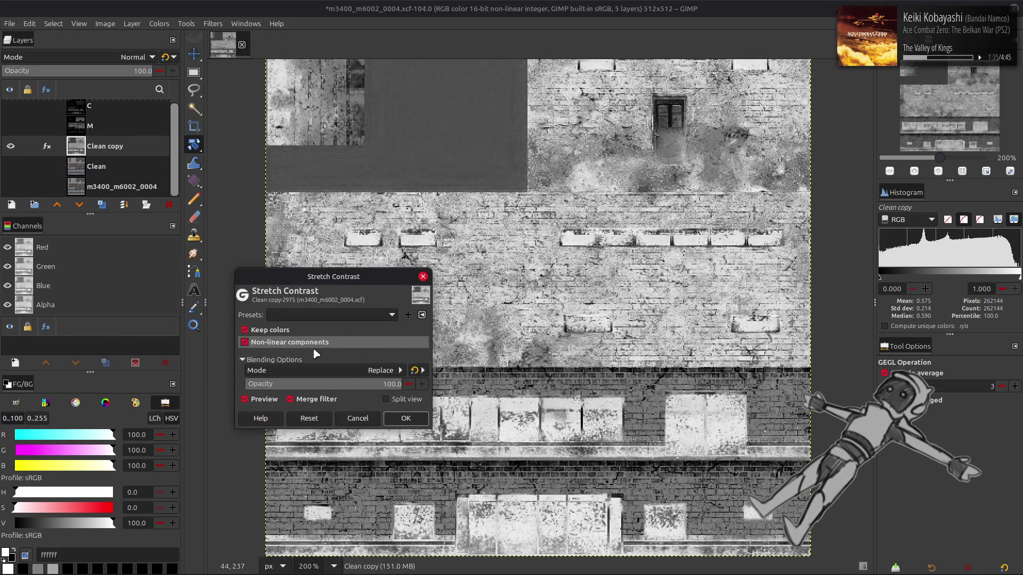
pyautogui.click(404, 418)
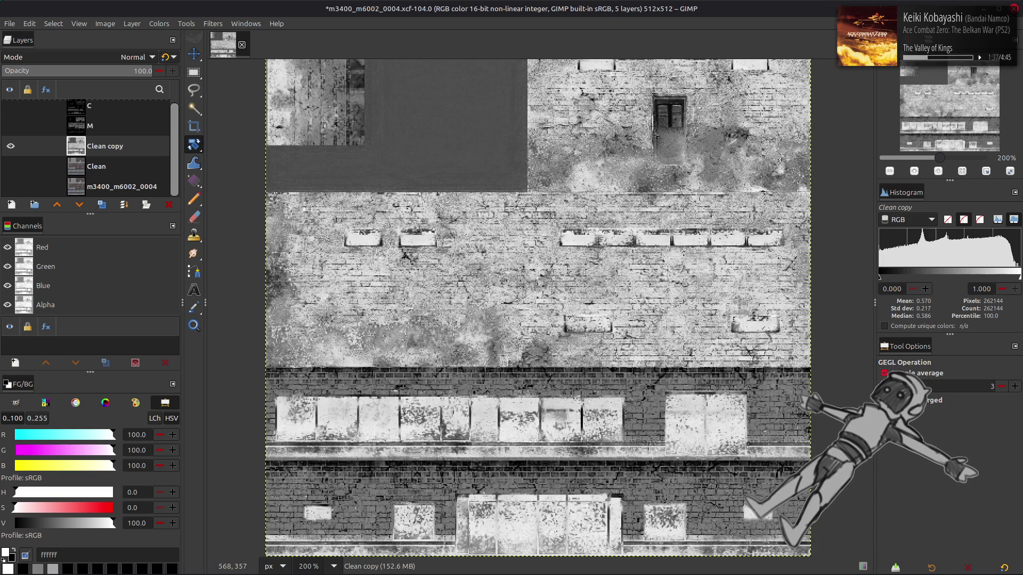
pyautogui.press('m')
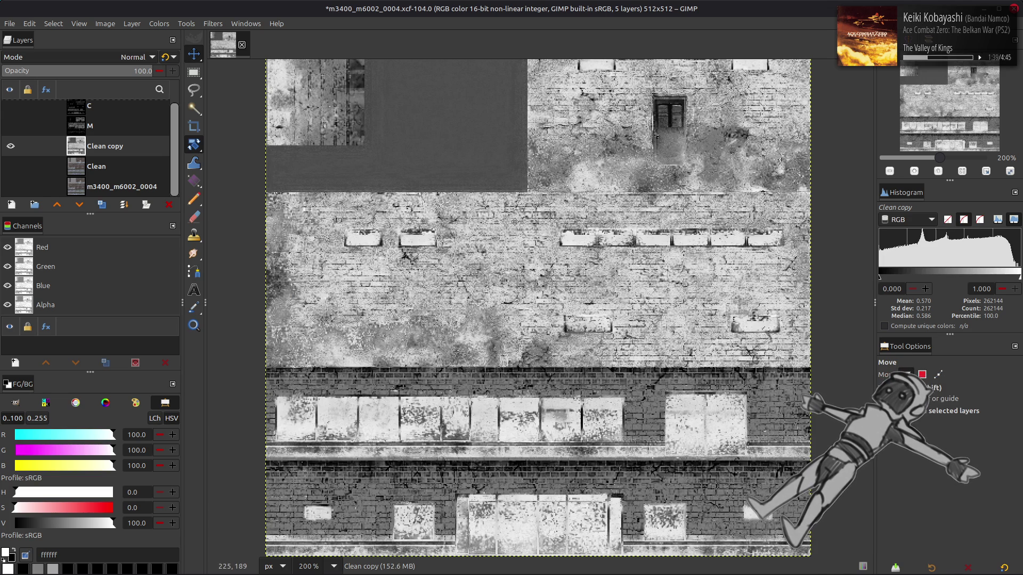
pyautogui.hotkey('ctrl', 'z')
pyautogui.hotkey('ctrl', 'y')
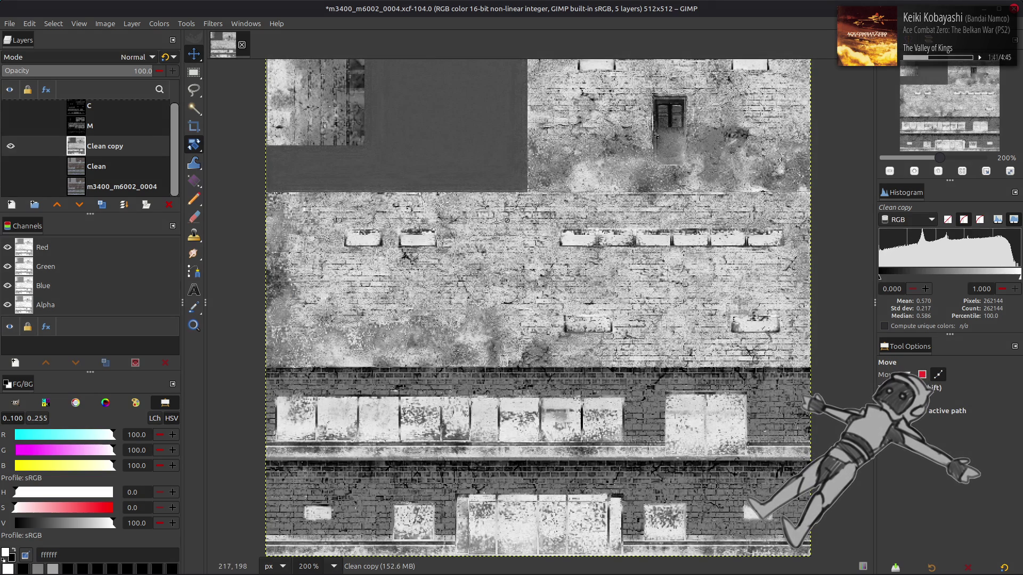
# - Rename the Clean copy layer to 'Spec Base'
pyautogui.doubleClick(127, 151)
pyautogui.write('S')
pyautogui.press('Return')
pyautogui.write('se')
pyautogui.press('Return')
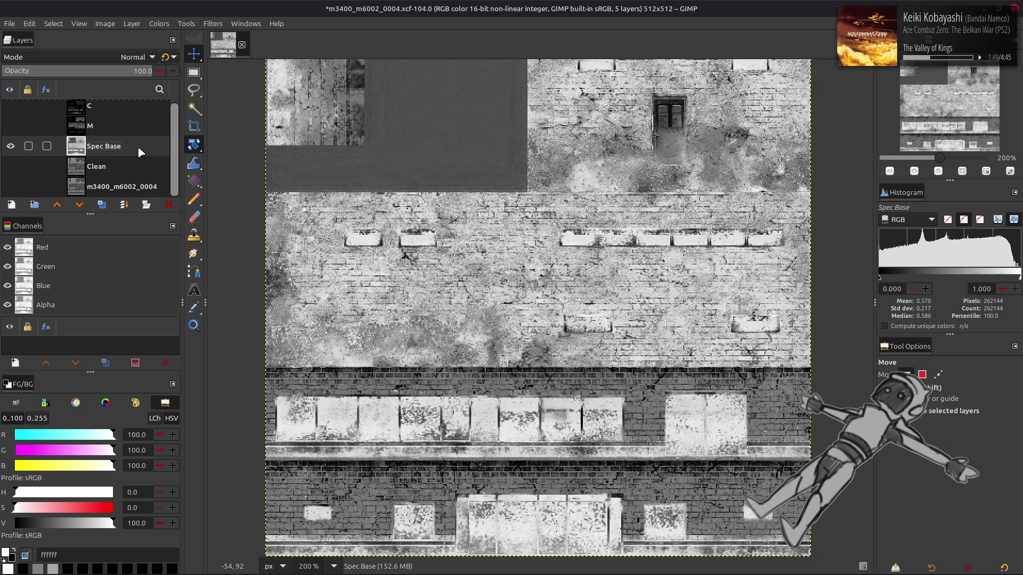
# - Duplicate Spec Base, set the copy to Screen mode and merge it down
pyautogui.click(101, 205)
pyautogui.click(102, 204)
pyautogui.click(118, 57)
pyautogui.click(70, 169)
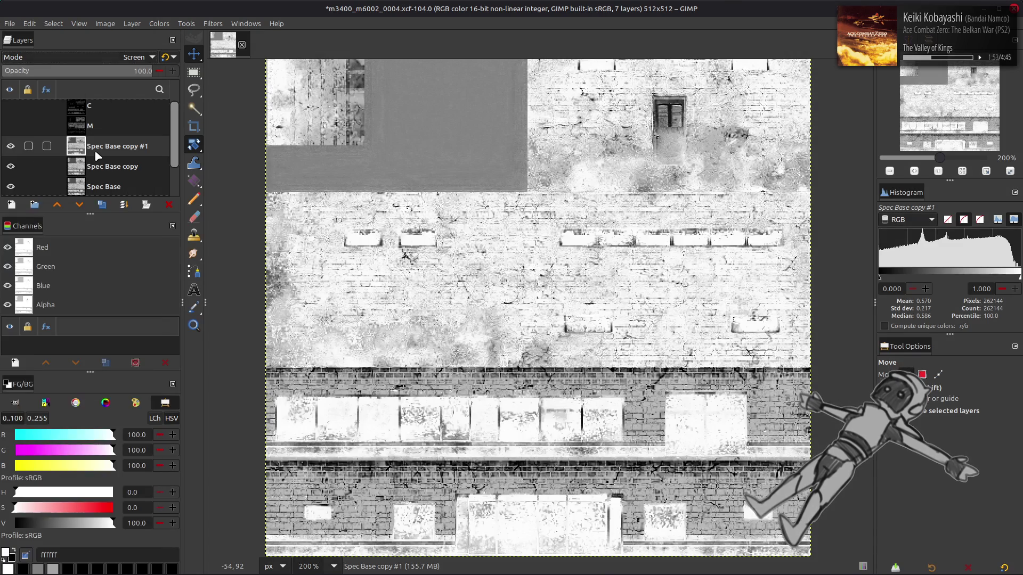
pyautogui.hotkey('ctrl', 'm')
# - Set Spec Base copy to Multiply mode and toggle its visibility to compare
pyautogui.click(107, 59)
pyautogui.click(63, 251)
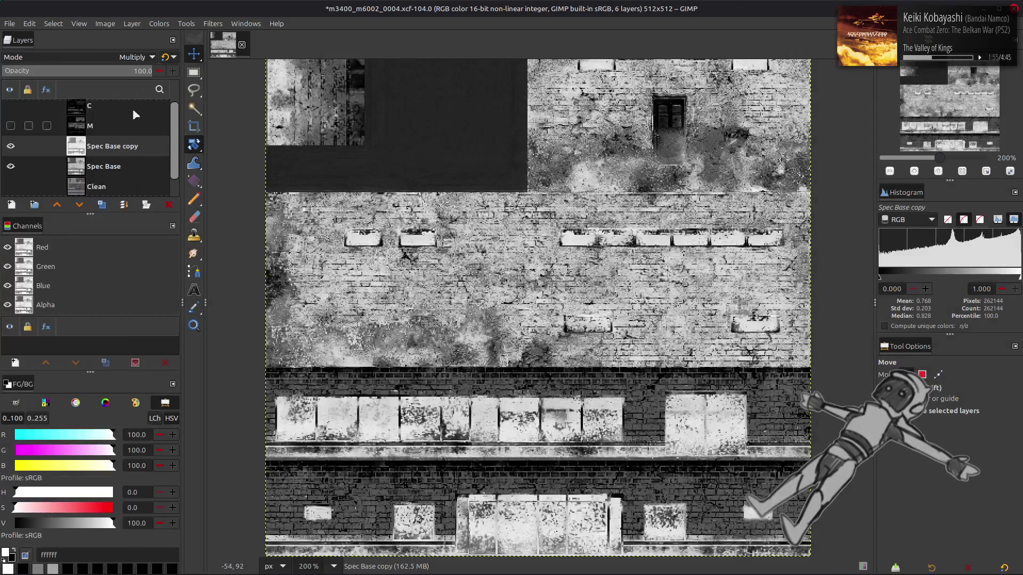
pyautogui.click(10, 145)
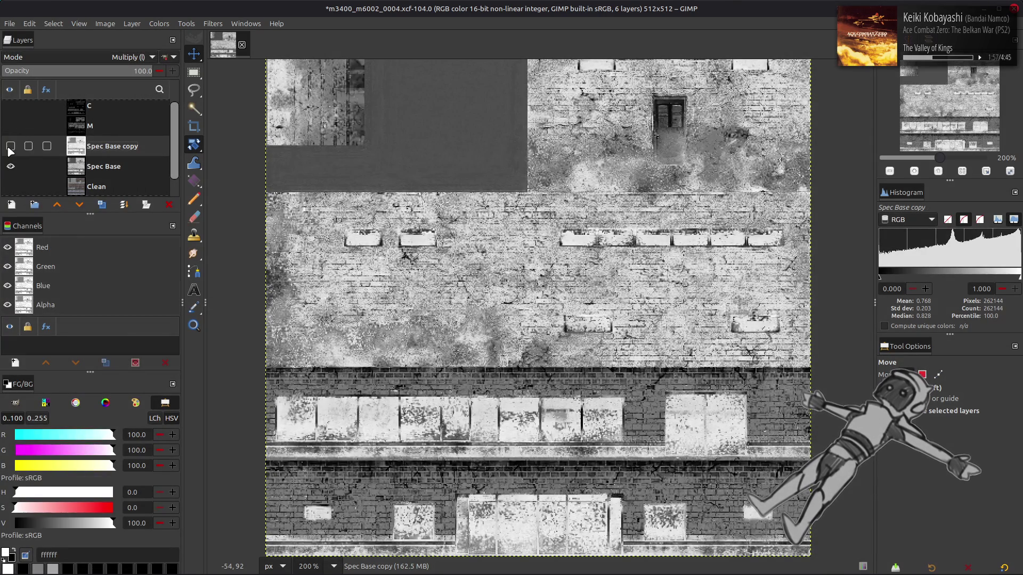
pyautogui.click(10, 146)
pyautogui.click(10, 146)
pyautogui.click(11, 146)
pyautogui.click(10, 146)
pyautogui.click(10, 146)
# - Duplicate the Spec Base layer into Spec Base copy #1
pyautogui.click(97, 171)
pyautogui.click(102, 205)
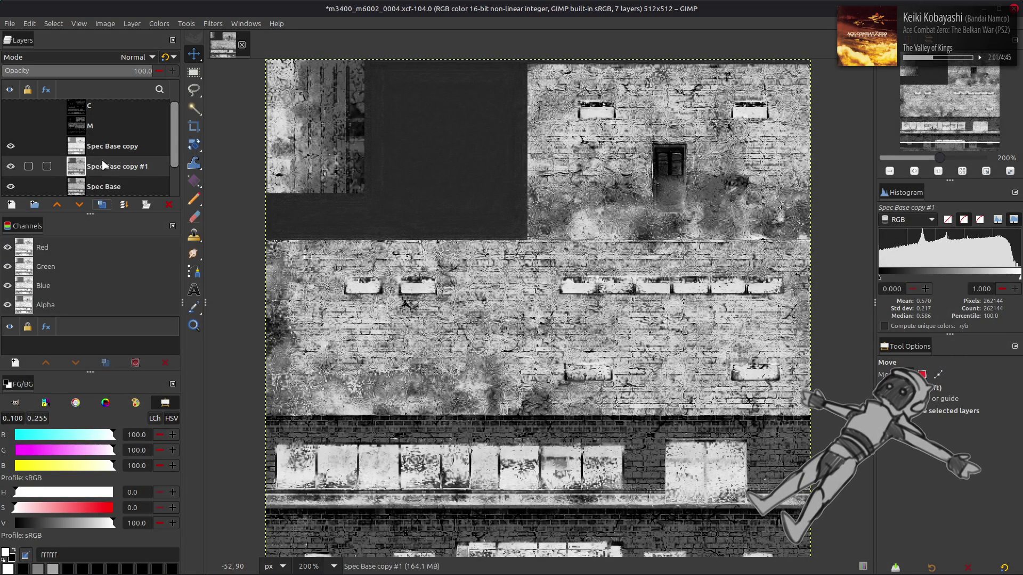
pyautogui.click(113, 113)
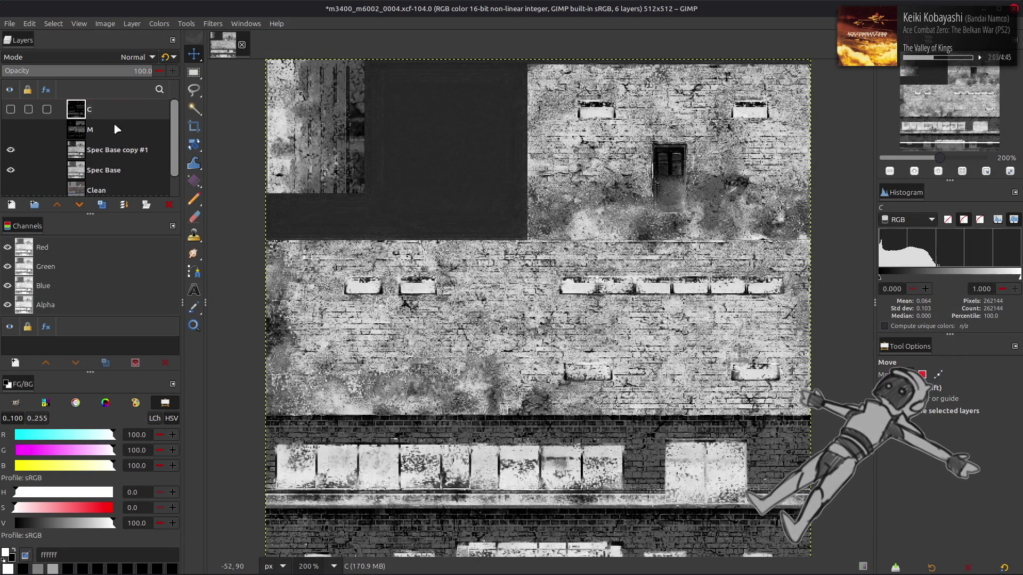
# - Duplicate layer C and brighten the visible copy with Levels at high input 40
pyautogui.click(102, 204)
pyautogui.click(10, 149)
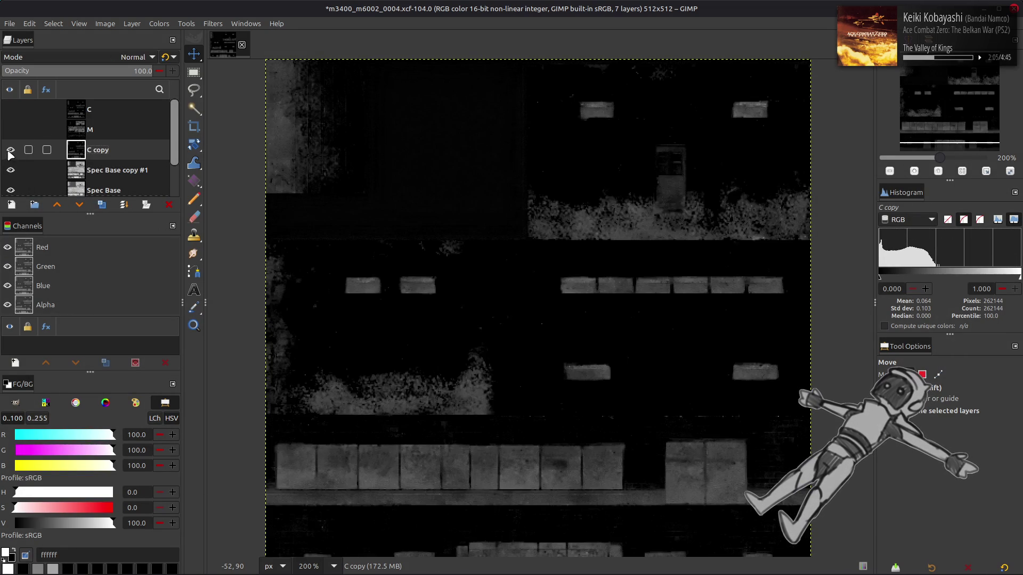
pyautogui.click(158, 23)
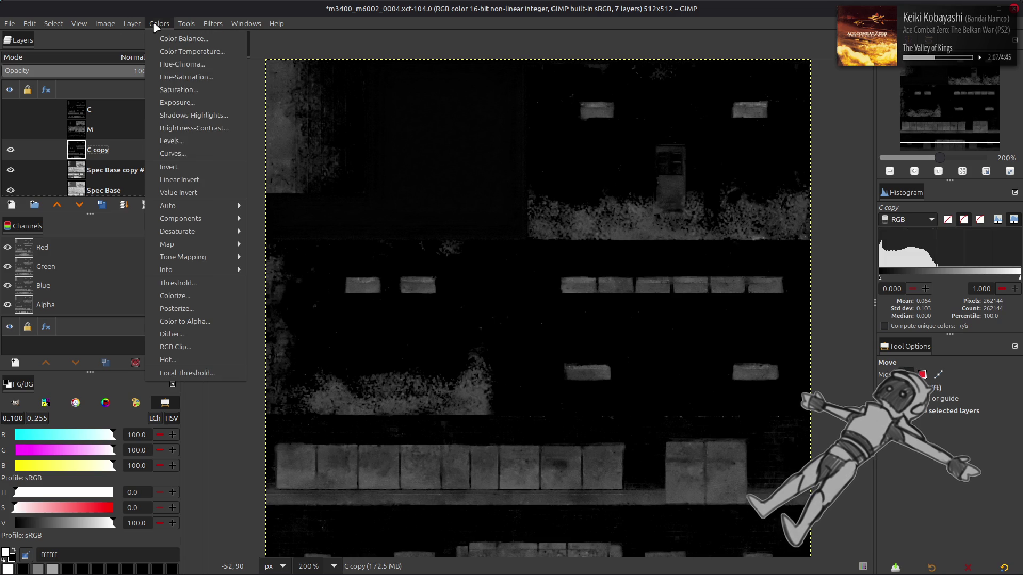
pyautogui.click(171, 140)
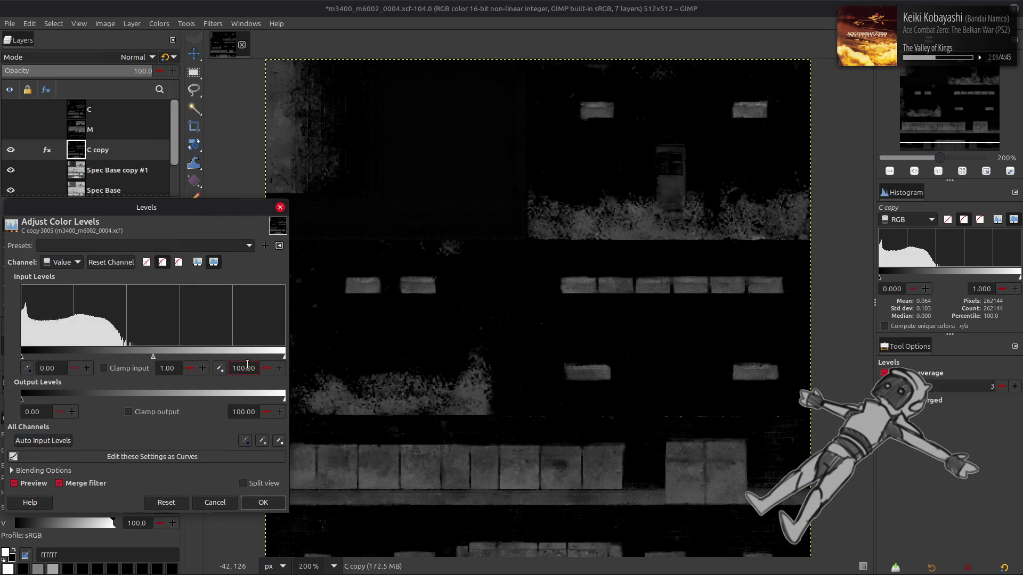
pyautogui.write('0')
pyautogui.click(263, 502)
# - Invert C copy and set its blend mode to Multiply
pyautogui.click(158, 24)
pyautogui.click(170, 166)
pyautogui.click(106, 56)
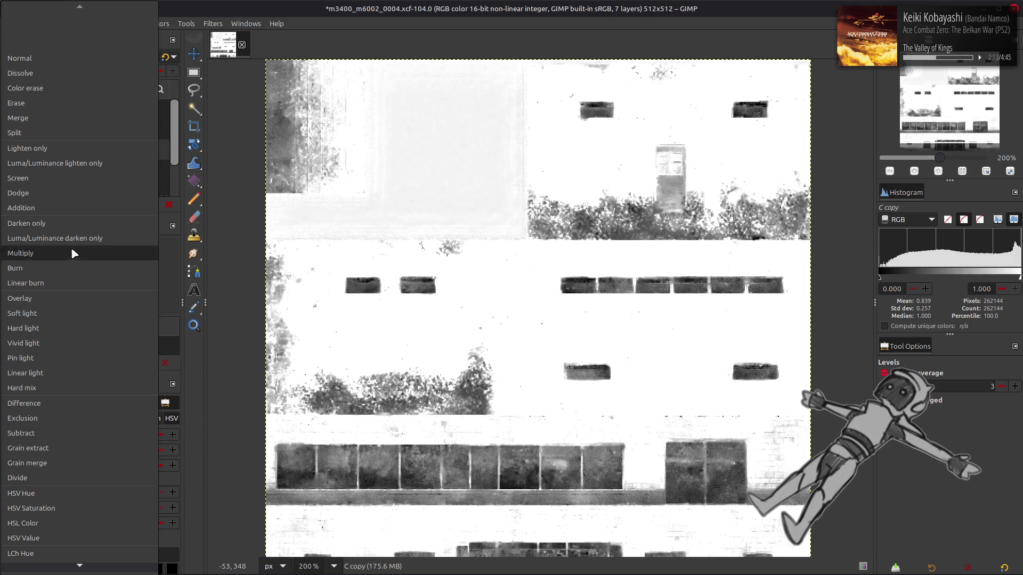
pyautogui.click(104, 191)
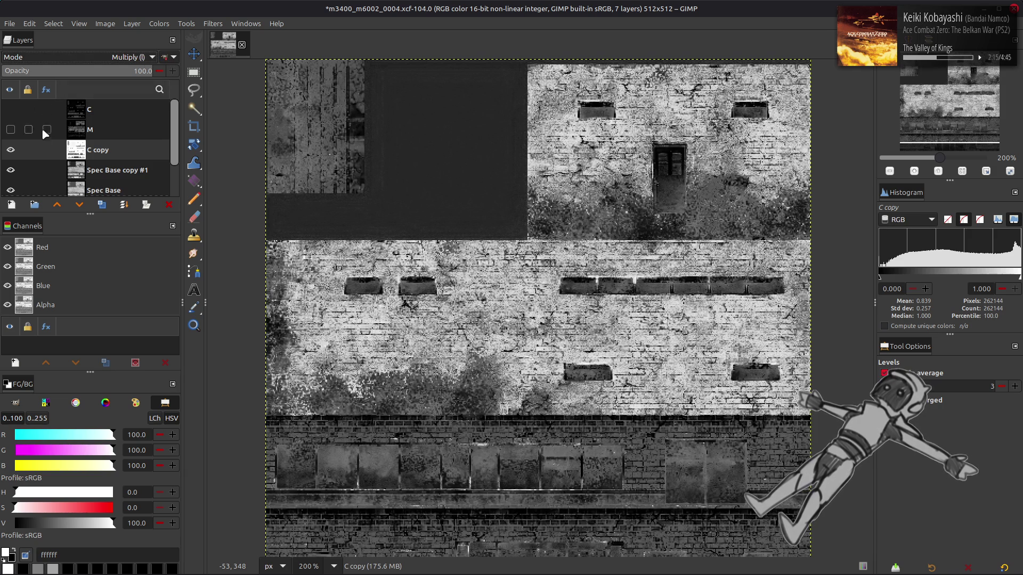
# - Toggle C copy and Spec Base copy #1 visibility to compare the result
pyautogui.click(11, 150)
pyautogui.click(10, 150)
pyautogui.click(11, 150)
pyautogui.click(11, 150)
pyautogui.click(10, 150)
pyautogui.click(11, 150)
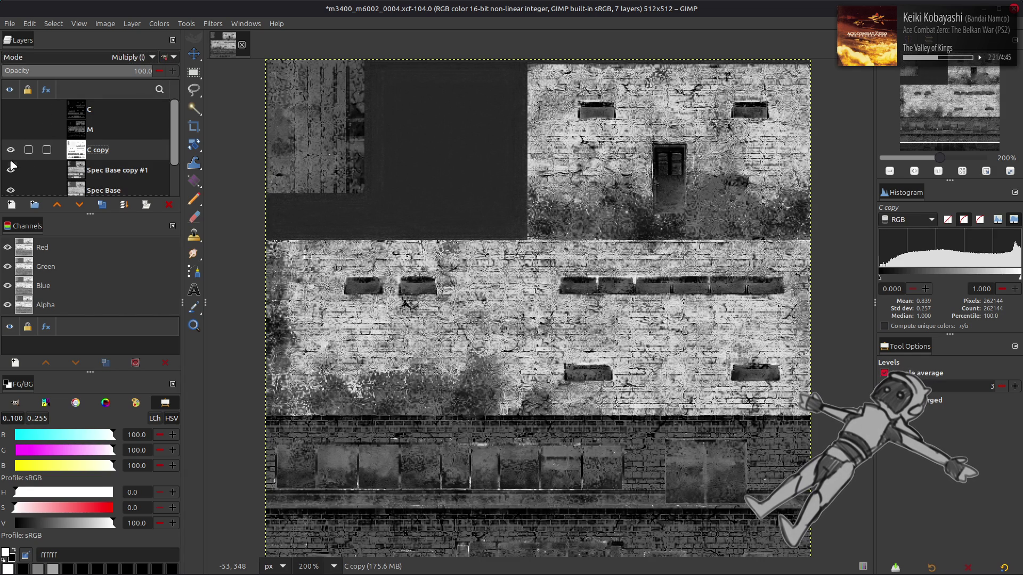
pyautogui.click(10, 170)
pyautogui.click(11, 170)
pyautogui.click(10, 170)
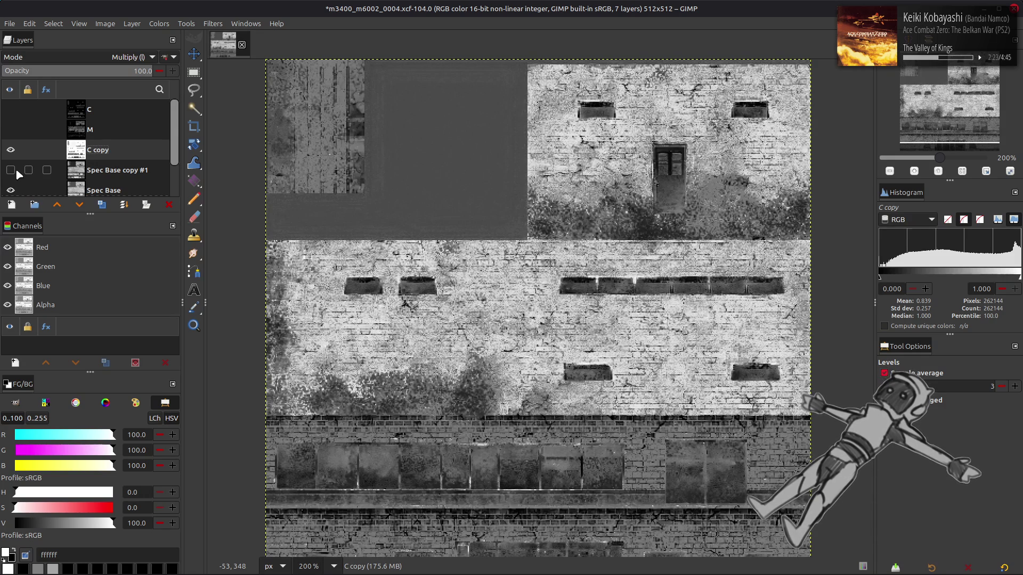
pyautogui.scroll(-2, 15, 169)
pyautogui.click(11, 106)
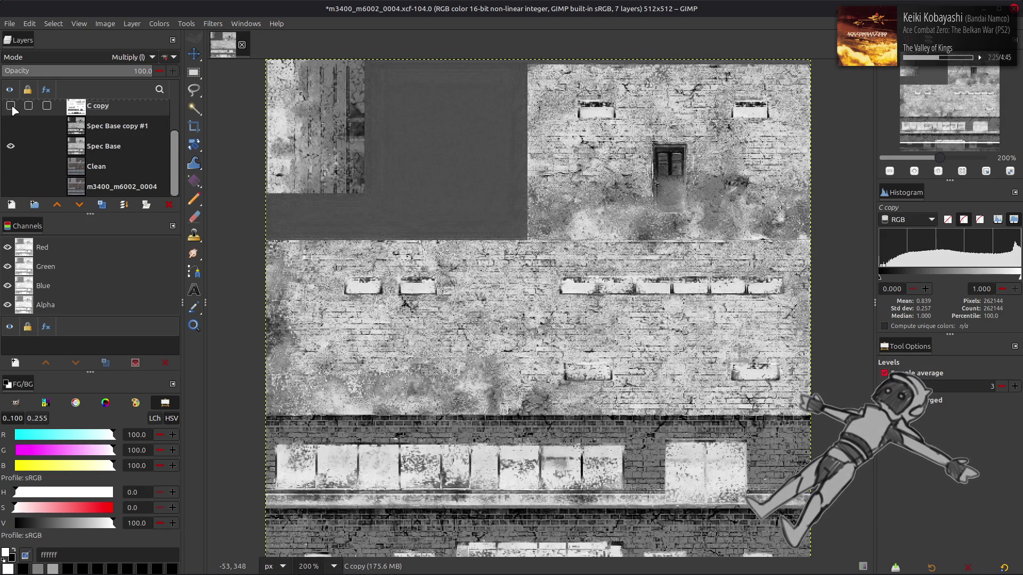
pyautogui.click(10, 106)
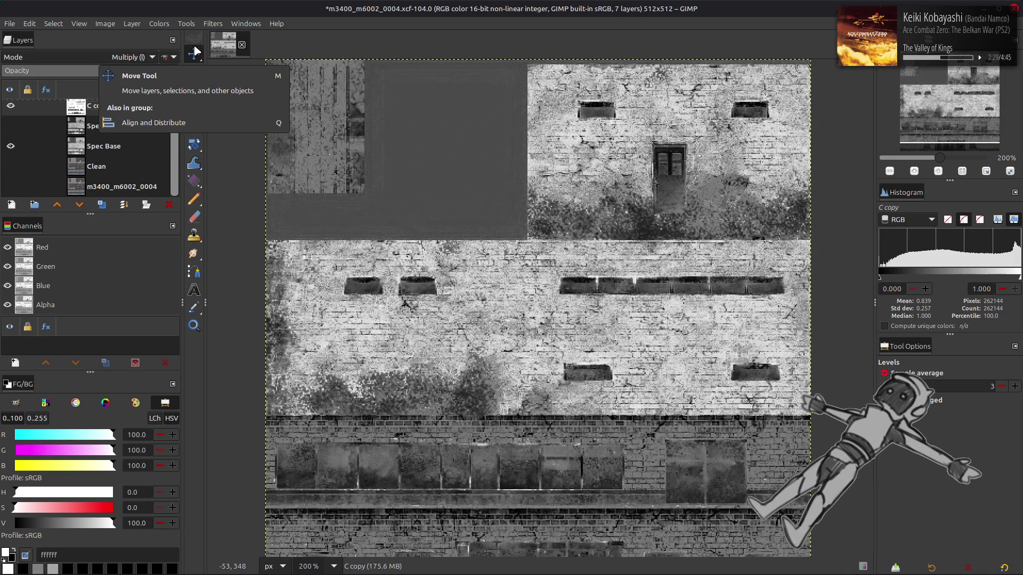
pyautogui.click(12, 106)
pyautogui.click(12, 106)
# - Make Spec Base copy #1 active and compare it on and off with C copy
pyautogui.click(10, 126)
pyautogui.click(10, 105)
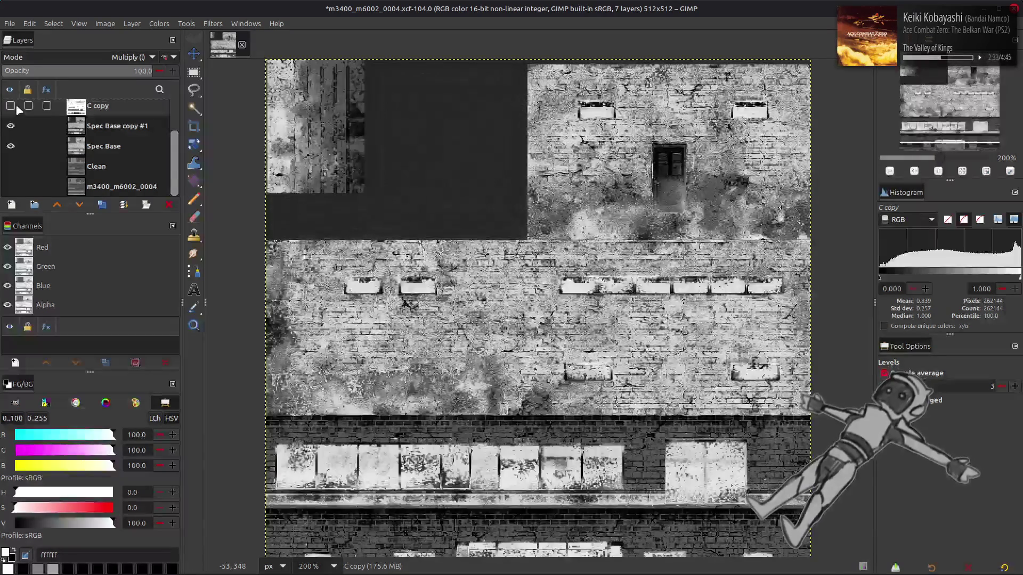
pyautogui.click(49, 117)
pyautogui.scroll(1, 64, 125)
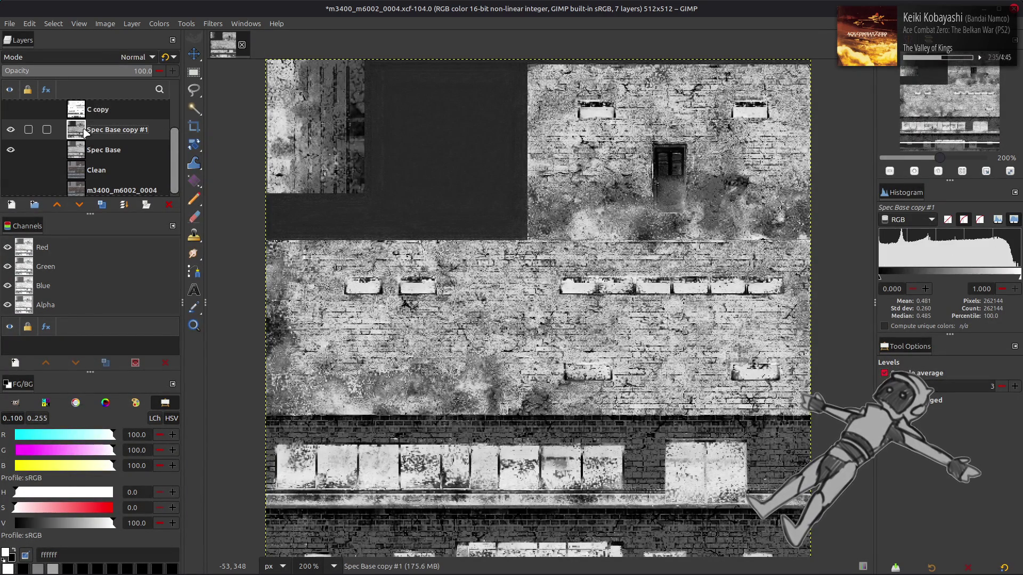
pyautogui.click(11, 109)
pyautogui.click(11, 130)
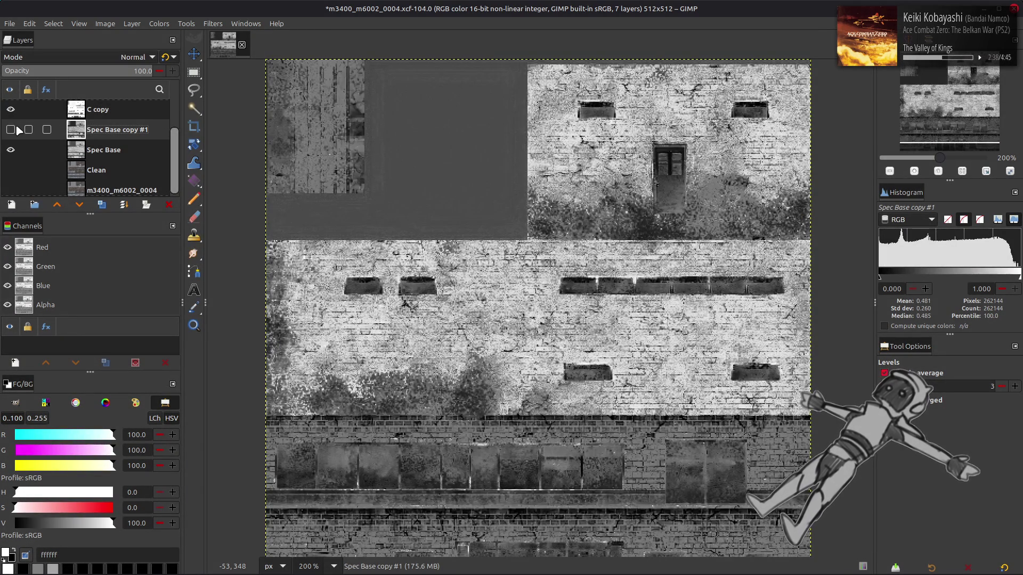
pyautogui.click(11, 129)
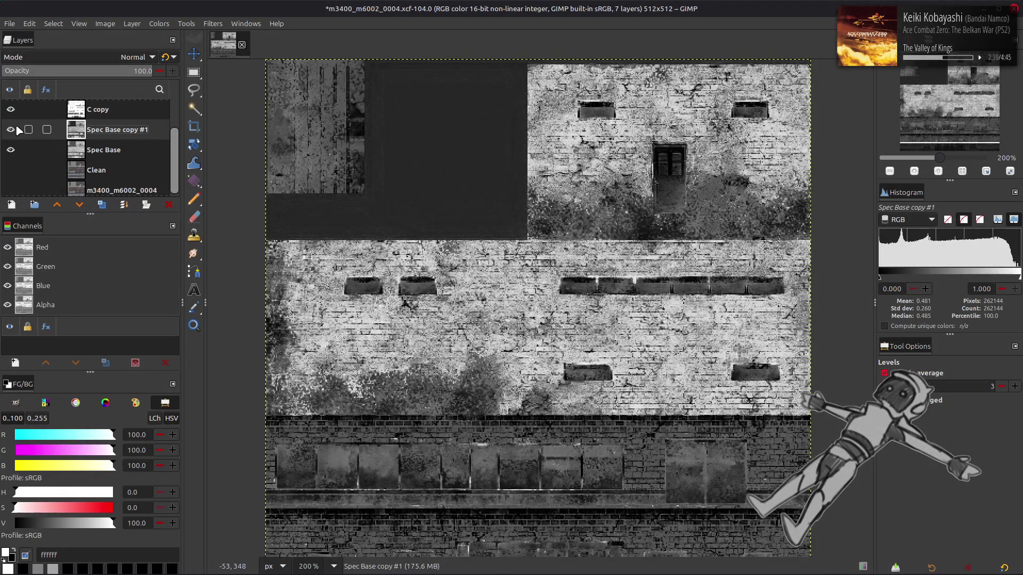
pyautogui.click(16, 130)
pyautogui.click(17, 129)
pyautogui.scroll(-2, 210, 224)
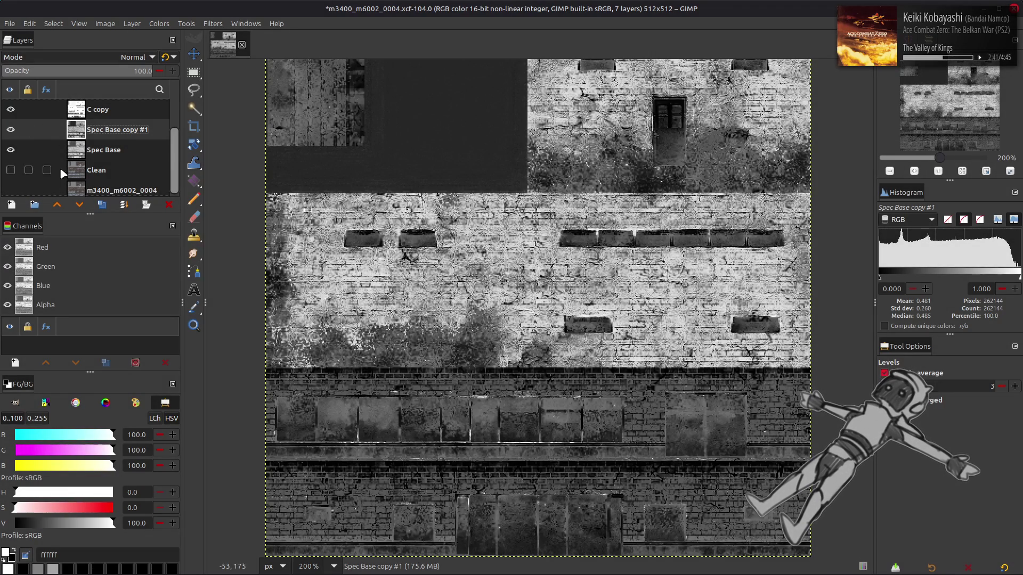
# - Delete Spec Base copy #1, reselect C copy, and save the image
pyautogui.click(167, 204)
pyautogui.click(64, 130)
pyautogui.click(101, 146)
pyautogui.click(101, 134)
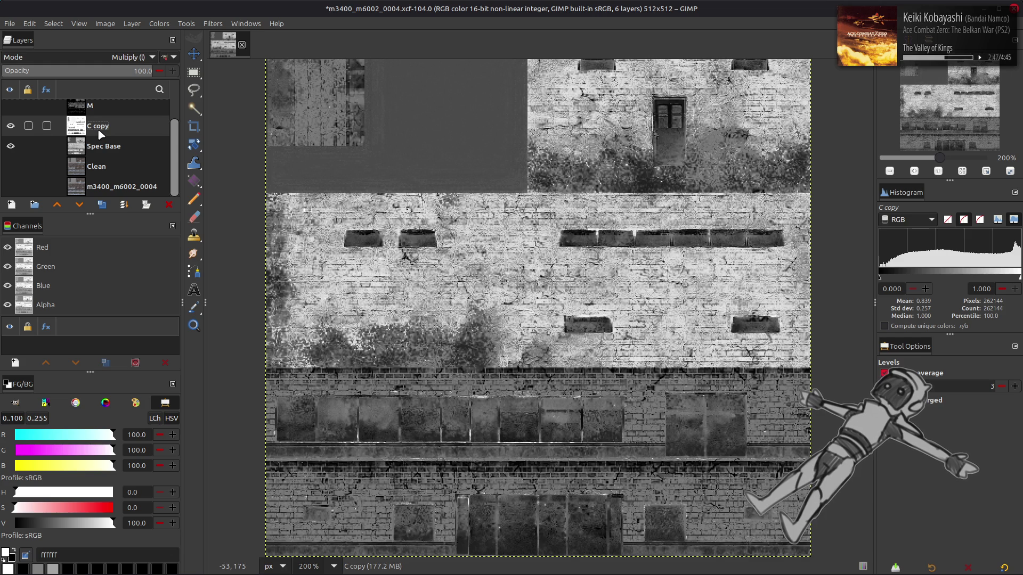
pyautogui.hotkey('ctrl', 's')
# - Drag TexturesCom_Overlay_Stains_512_overlay.tif from the Imperfection Maps folder into GIMP as a layer
pyautogui.hotkey('alt', 'Tab')
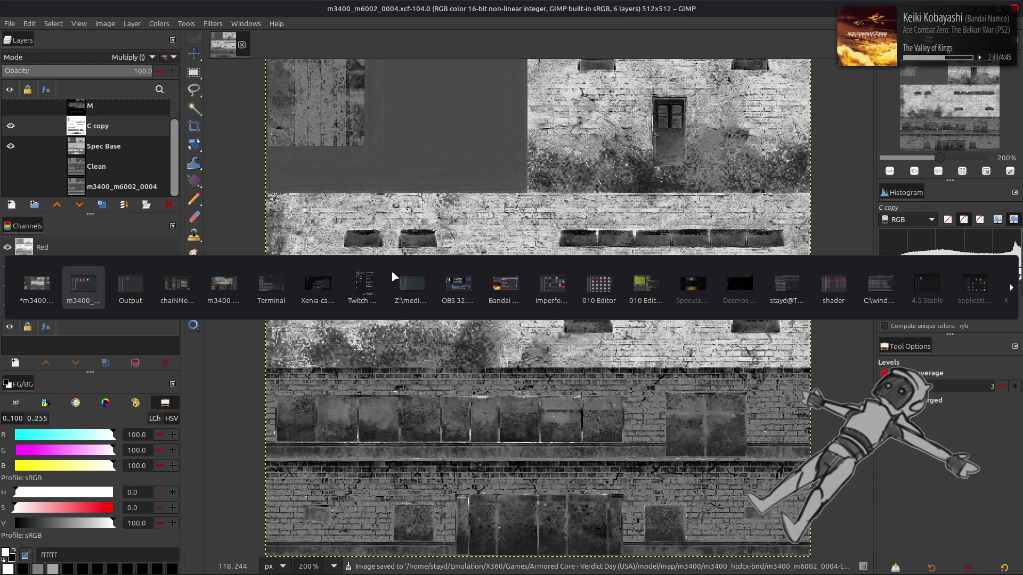
pyautogui.click(551, 285)
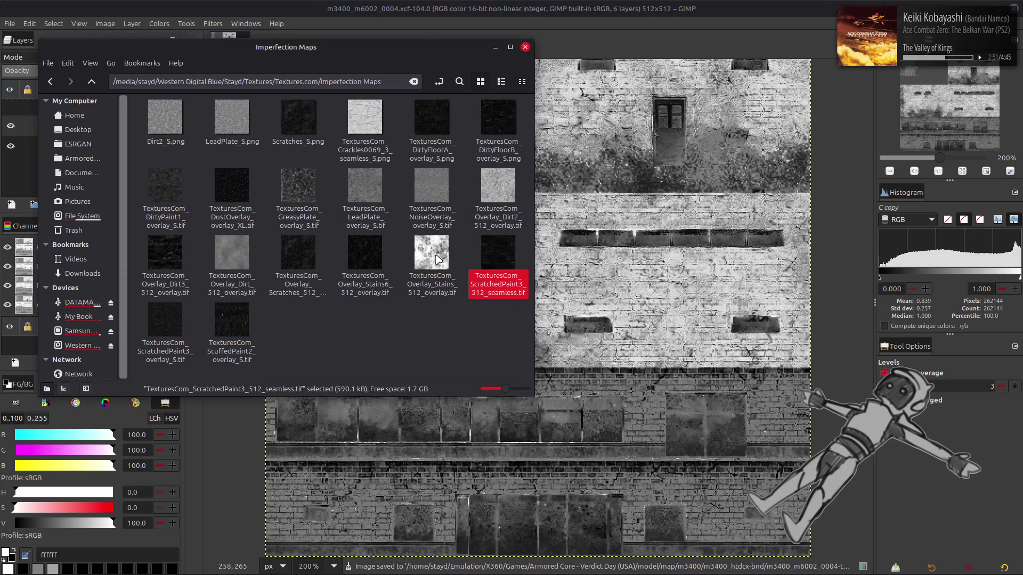
pyautogui.moveTo(677, 283); pyautogui.dragTo(678, 283)
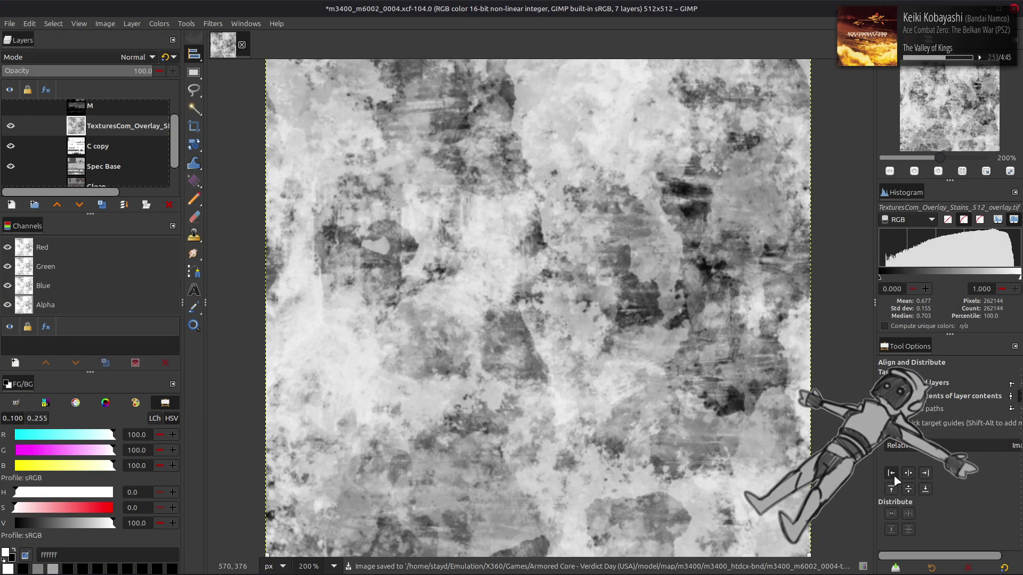
# - Position the stains overlay and duplicate and merge copies to start tiling it
pyautogui.click(891, 474)
pyautogui.click(99, 206)
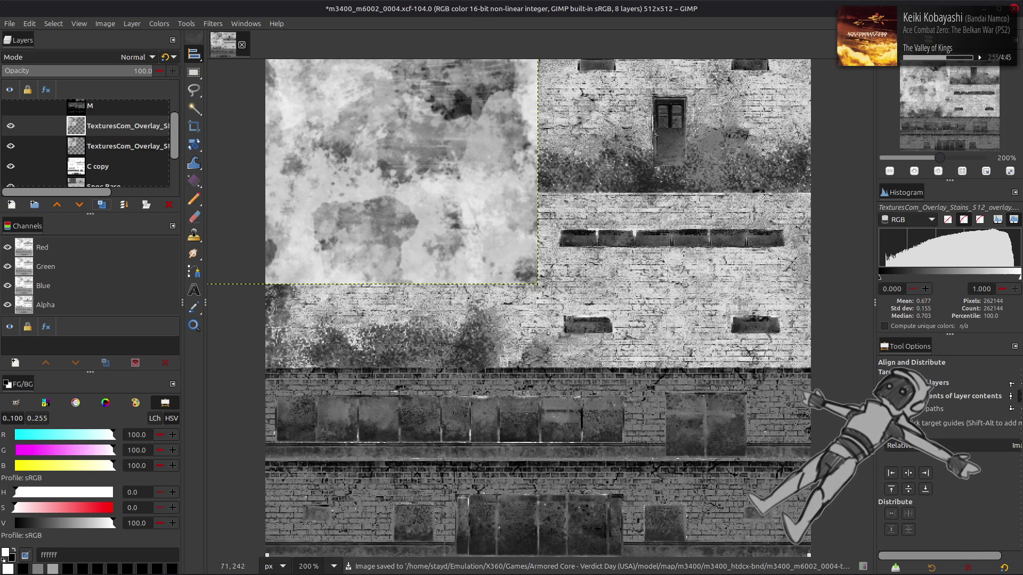
pyautogui.click(925, 472)
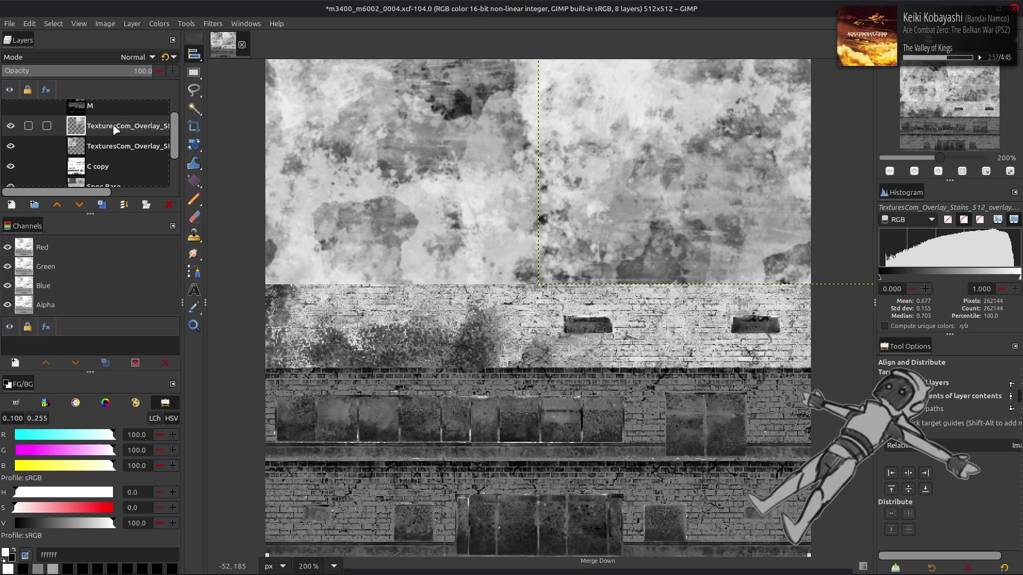
pyautogui.click(124, 204)
pyautogui.click(100, 207)
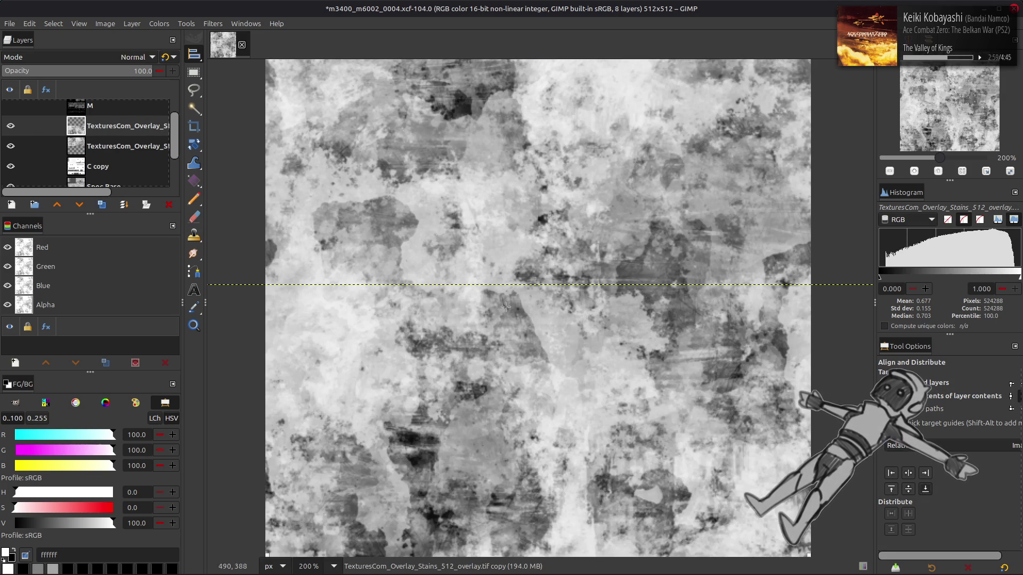
pyautogui.click(124, 205)
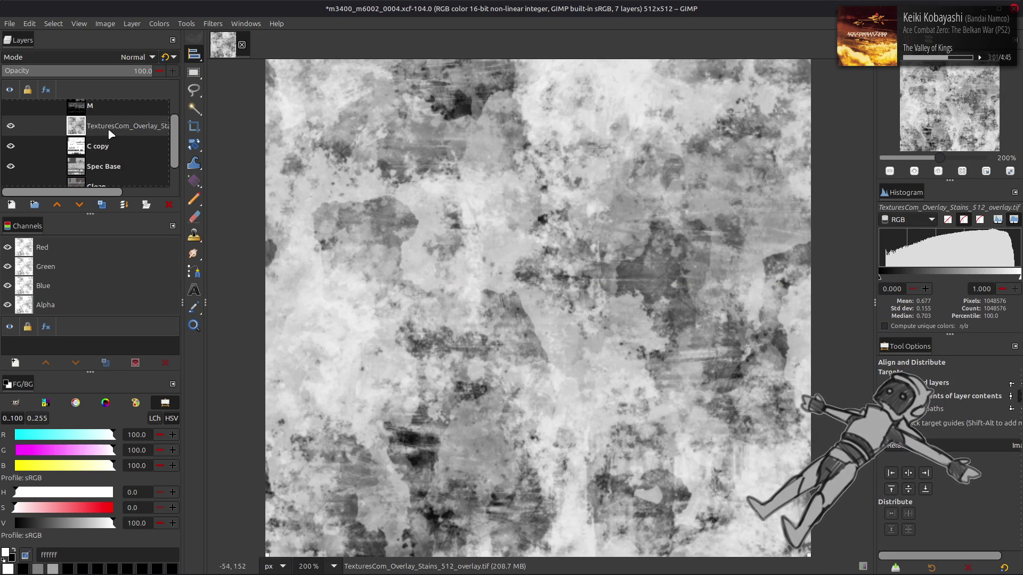
# - Scale the overlay layer to 50%, then undo the scaling
pyautogui.click(132, 23)
pyautogui.click(172, 195)
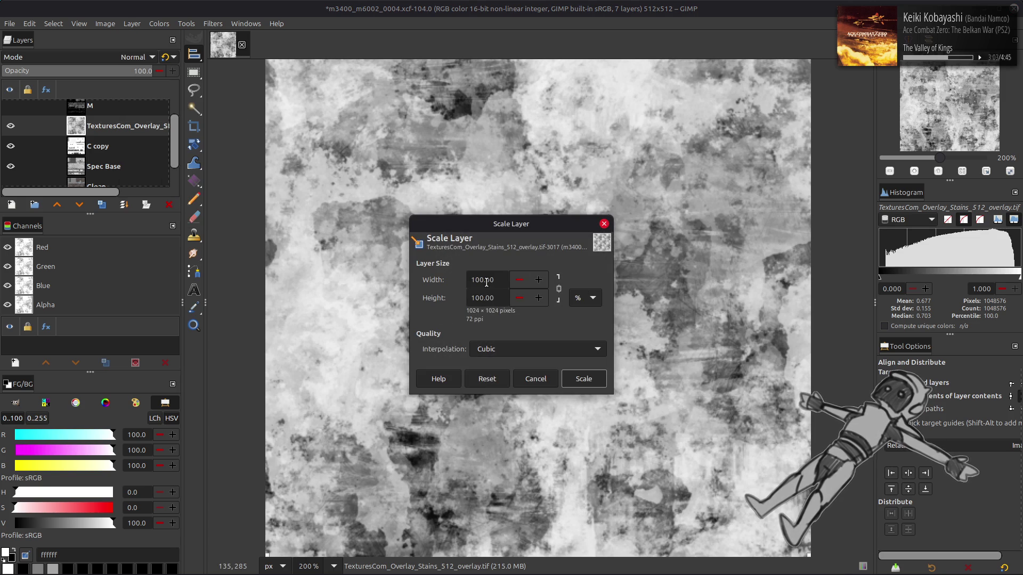
pyautogui.write('50')
pyautogui.click(584, 379)
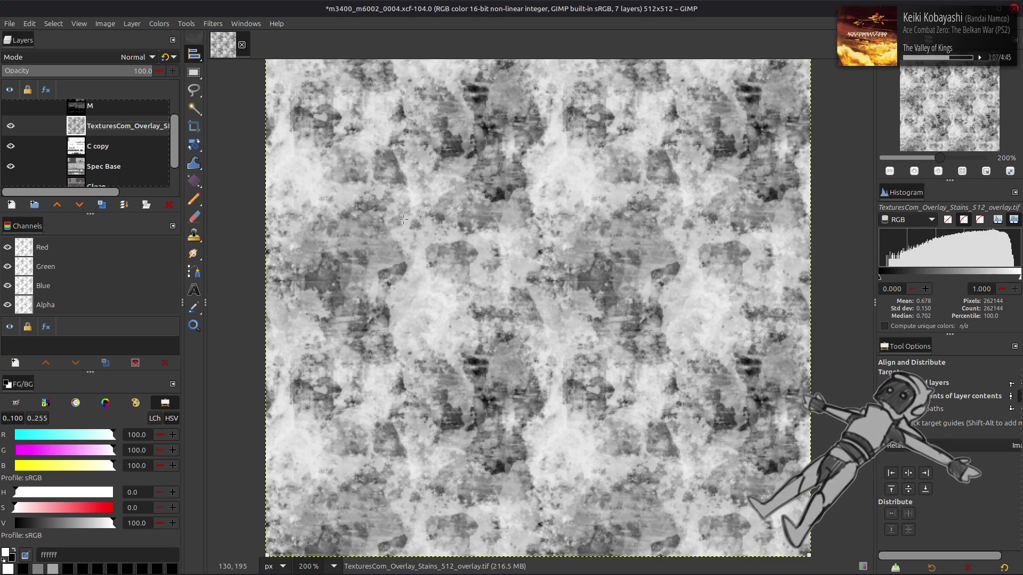
pyautogui.hotkey('ctrl', 'z')
# - Apply the G'MIC Colour Space Swap filter (RGB to sRGB) to the stains layer
pyautogui.click(212, 23)
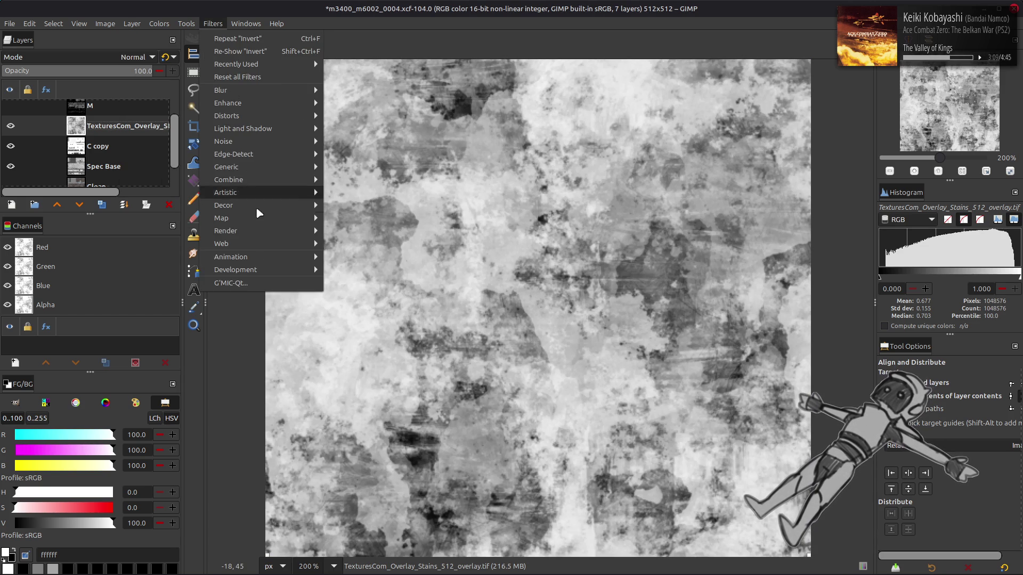
pyautogui.click(267, 282)
pyautogui.click(515, 168)
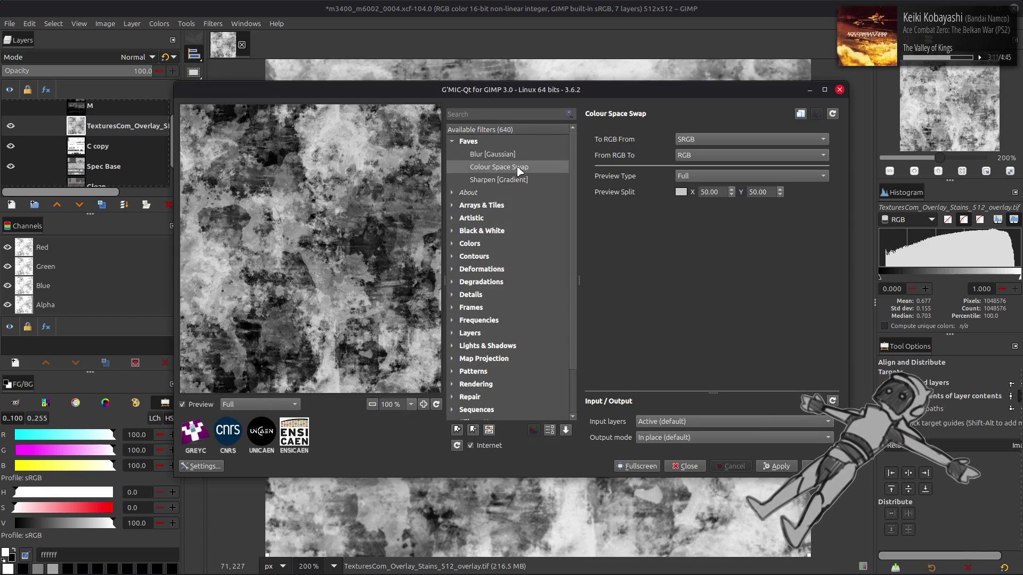
pyautogui.scroll(1, 703, 140)
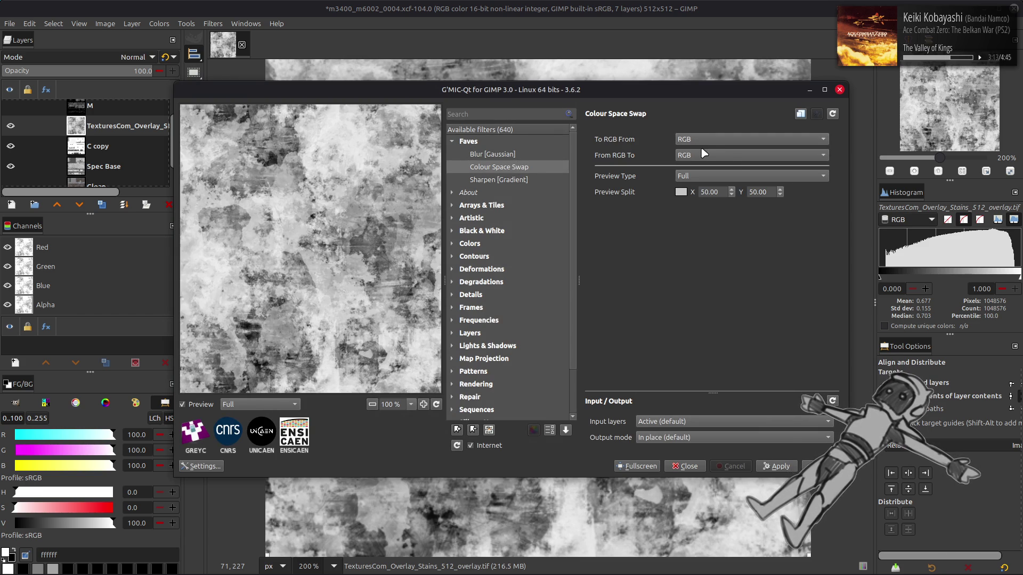
pyautogui.scroll(-1, 703, 155)
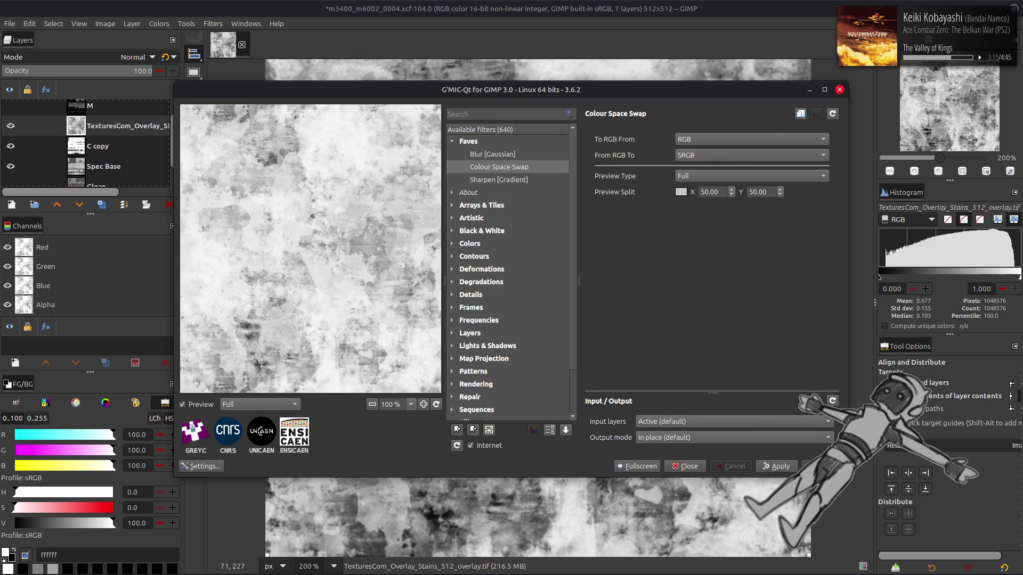
pyautogui.click(823, 466)
# - Scale the stains layer down to 50%
pyautogui.click(131, 23)
pyautogui.click(146, 195)
pyautogui.tripleClick(482, 280)
pyautogui.write('50')
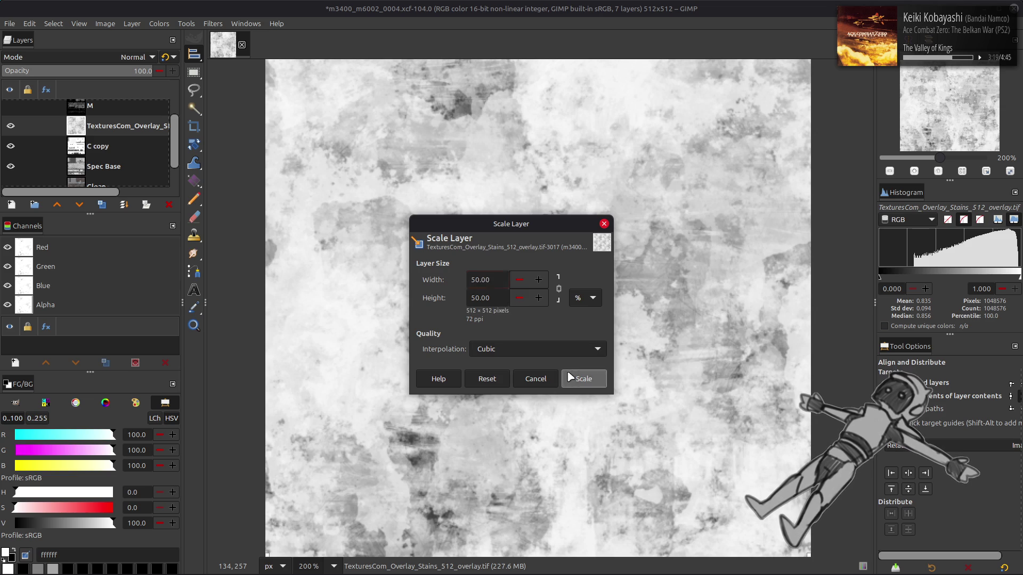
pyautogui.click(570, 377)
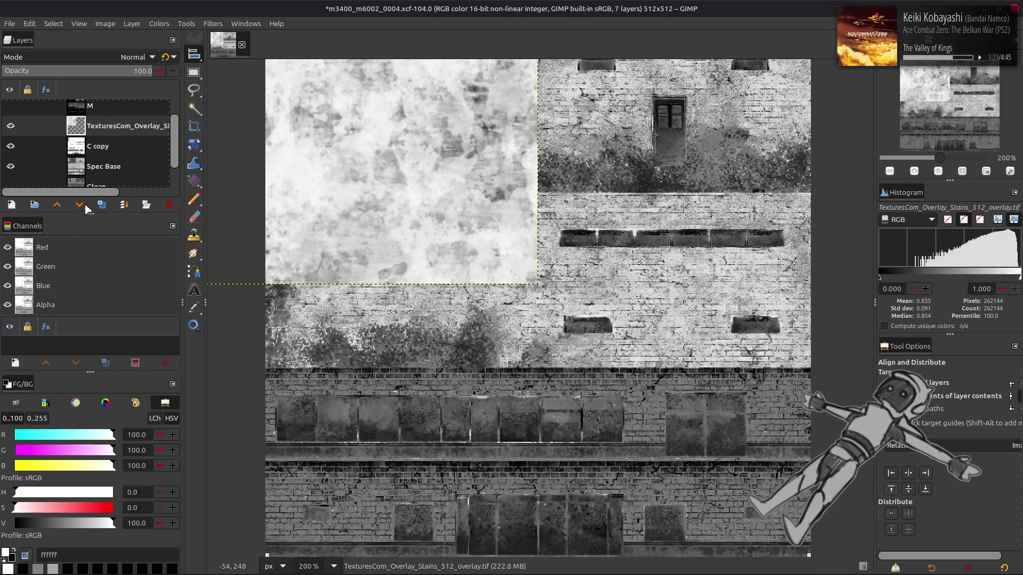
# - Duplicate, offset and merge down stains copies into a 2×2 tile
pyautogui.click(101, 205)
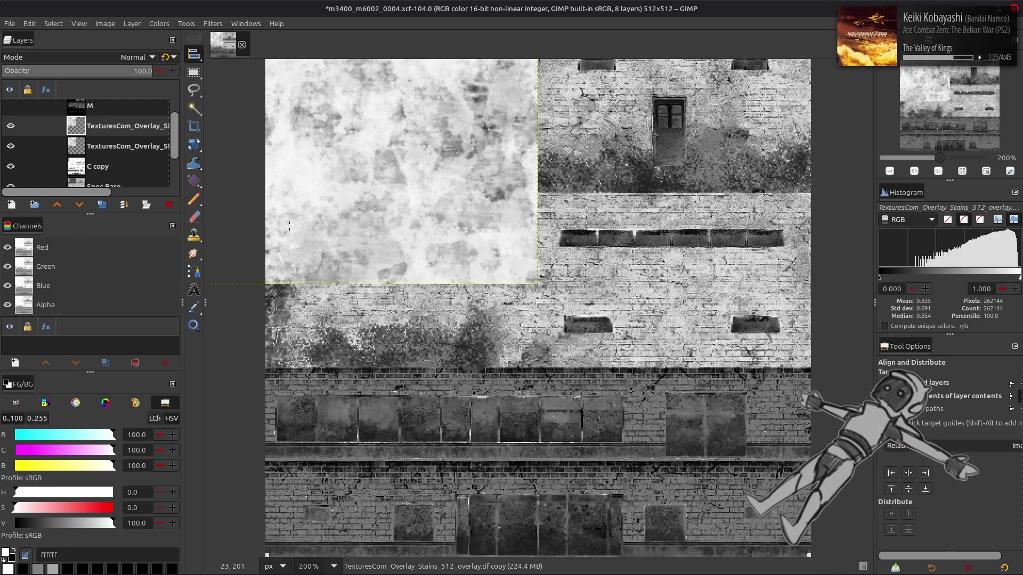
pyautogui.moveTo(289, 226); pyautogui.dragTo(561, 226)
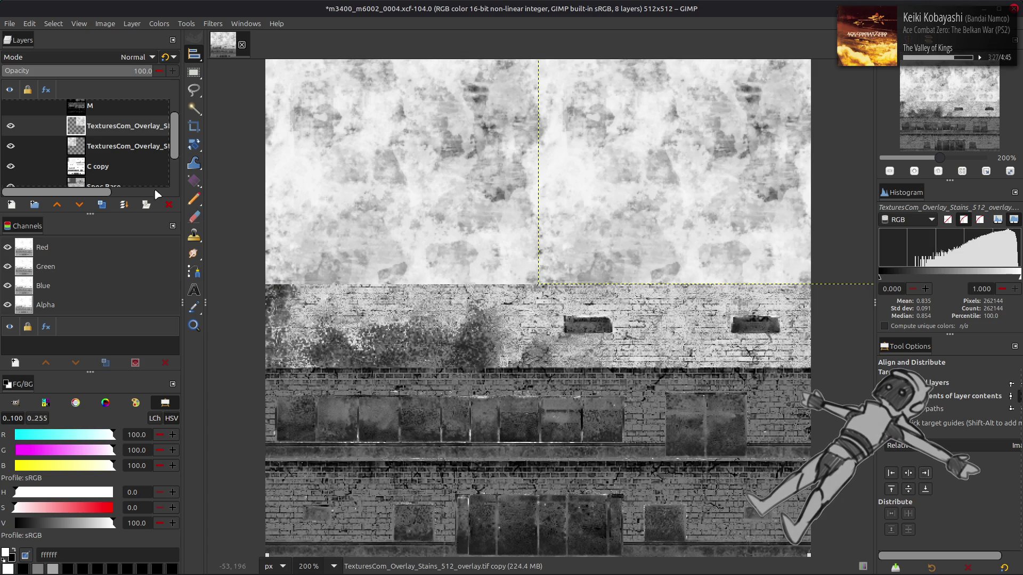
pyautogui.click(124, 204)
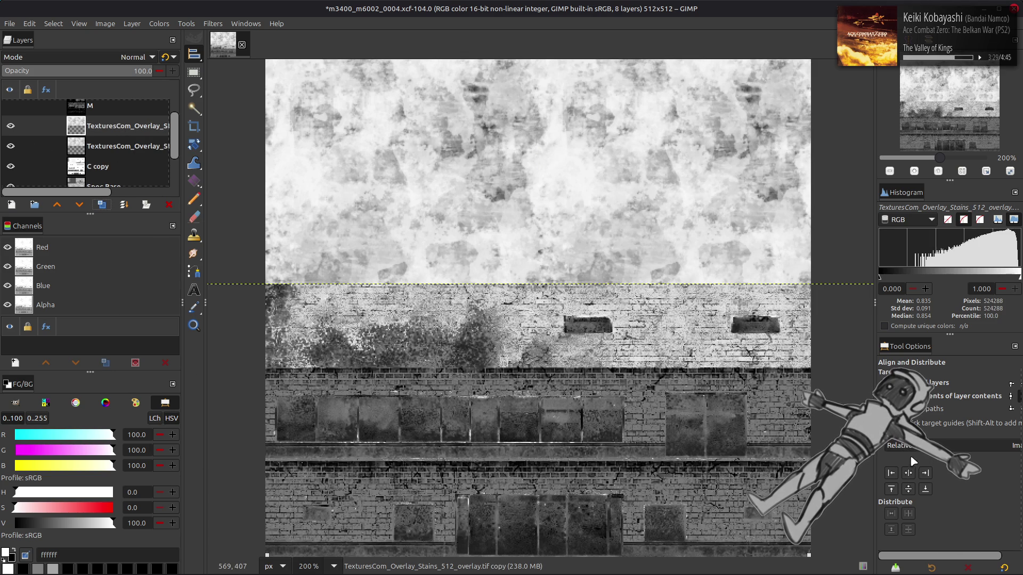
pyautogui.click(927, 489)
pyautogui.rightClick(144, 141)
pyautogui.click(117, 126)
pyautogui.rightClick(117, 123)
pyautogui.click(154, 244)
# - Scale the tiled stains layer back to 512×512
pyautogui.click(142, 24)
pyautogui.click(154, 204)
pyautogui.click(584, 379)
# - Set the stains layer to legacy Multiply and move it below C copy
pyautogui.press('m')
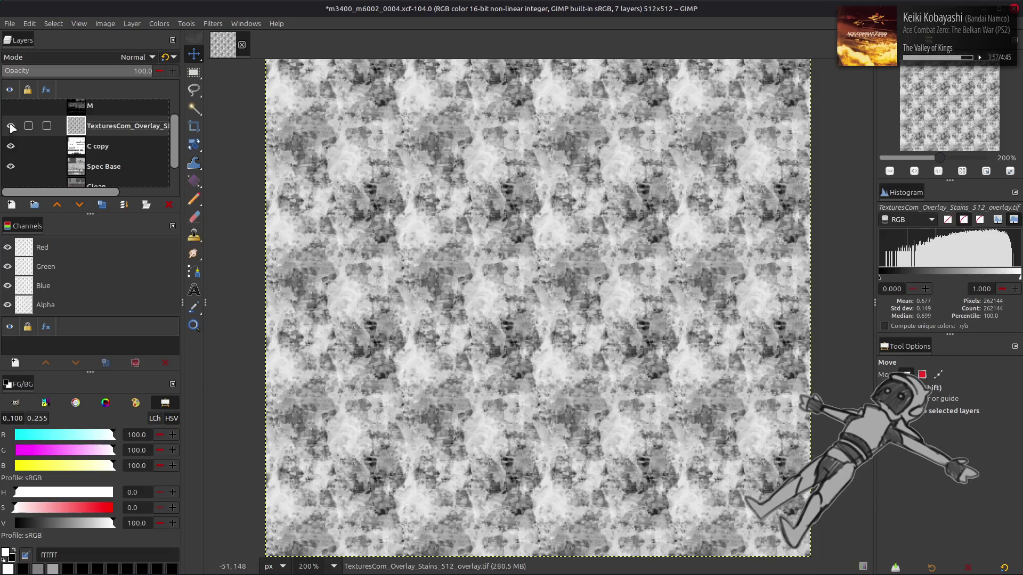
pyautogui.click(128, 60)
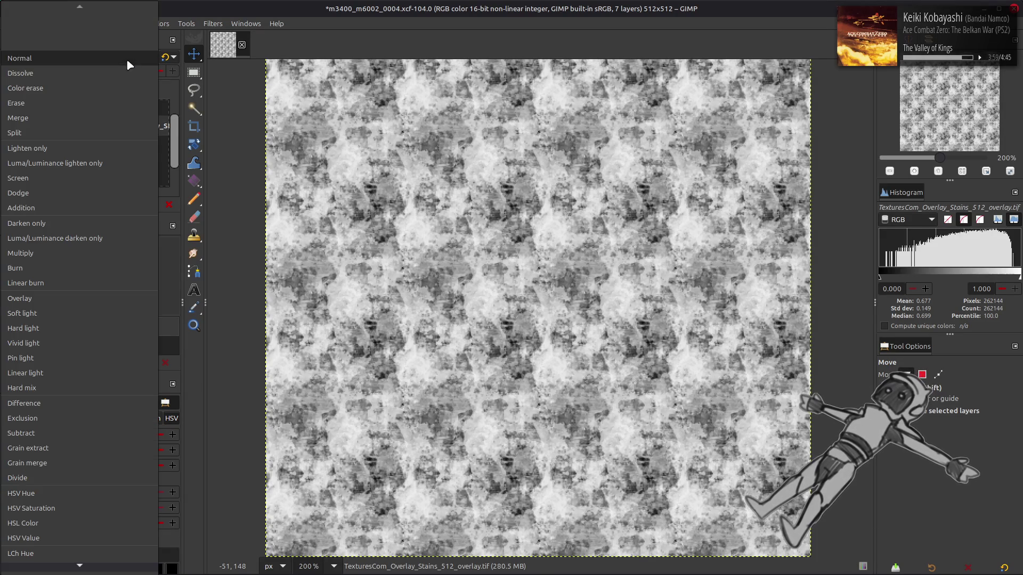
pyautogui.click(72, 253)
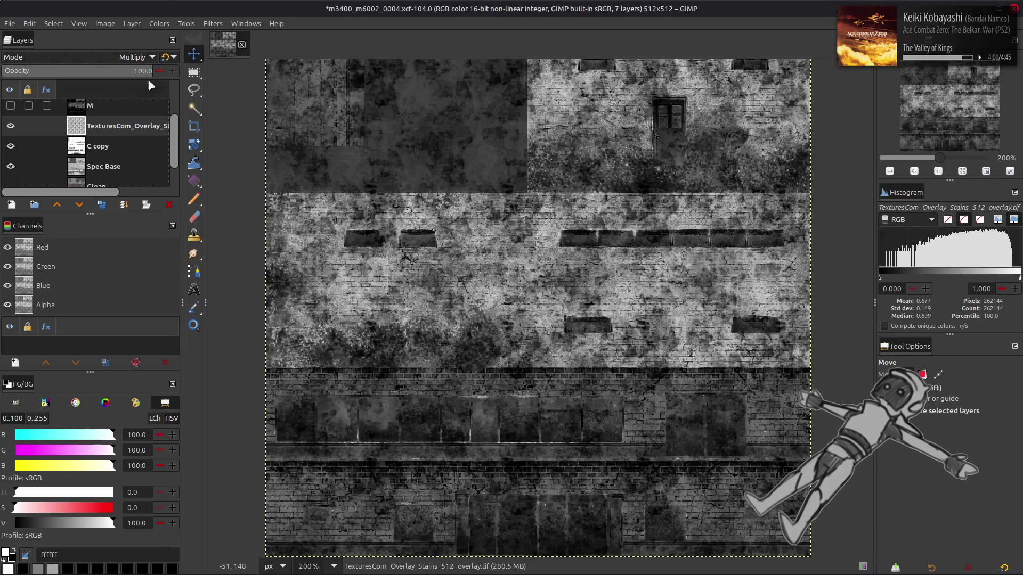
pyautogui.click(167, 56)
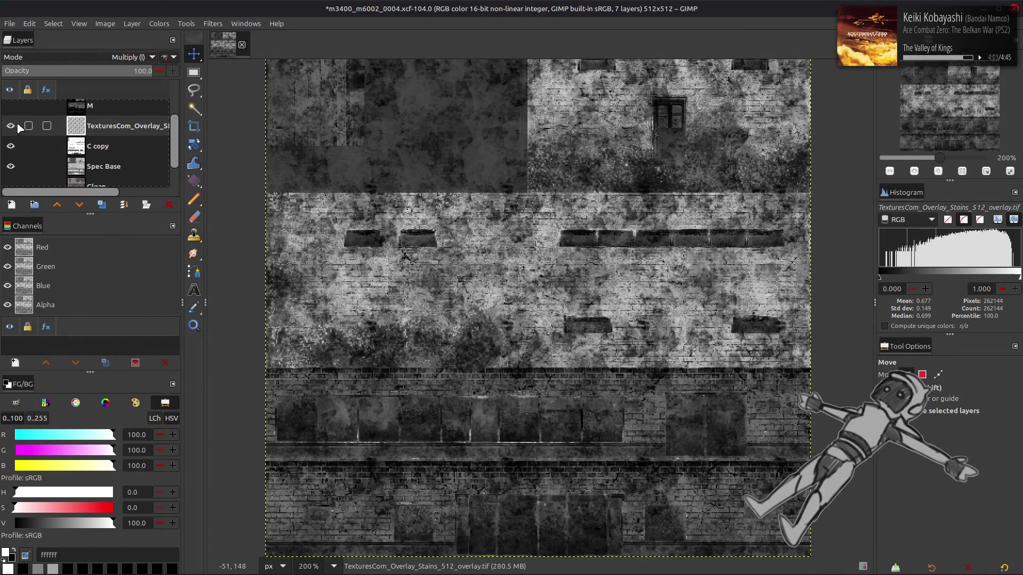
pyautogui.moveTo(26, 126); pyautogui.dragTo(37, 149)
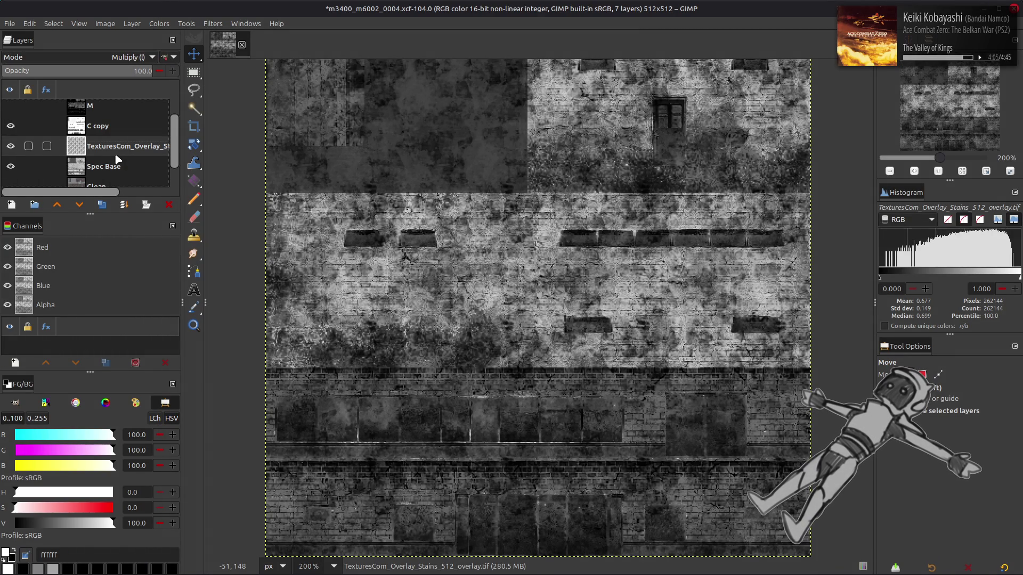
# - Check C copy and stains visibility, save m3400_m6002_0004.xcf, and switch to the 0002 image
pyautogui.click(37, 128)
pyautogui.click(10, 126)
pyautogui.click(10, 146)
pyautogui.click(14, 144)
pyautogui.click(10, 146)
pyautogui.click(10, 146)
pyautogui.hotkey('ctrl', 's')
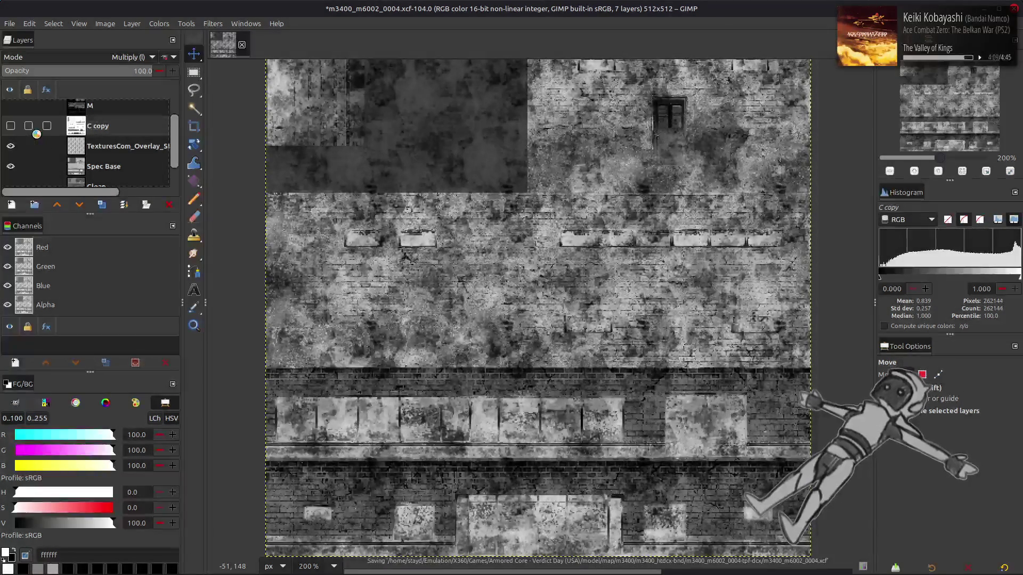
pyautogui.hotkey('alt', 'Tab')
pyautogui.hotkey('alt', 'Tab')
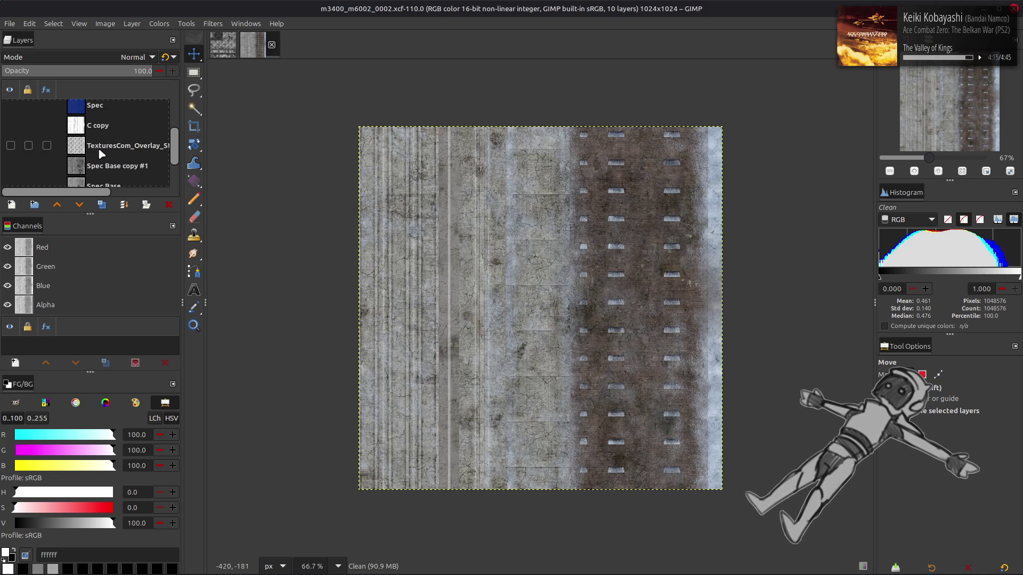
# - In m3400_m6002_0002, show the stains overlay at 100 opacity, then return to the 0004 image
pyautogui.click(102, 151)
pyautogui.click(10, 145)
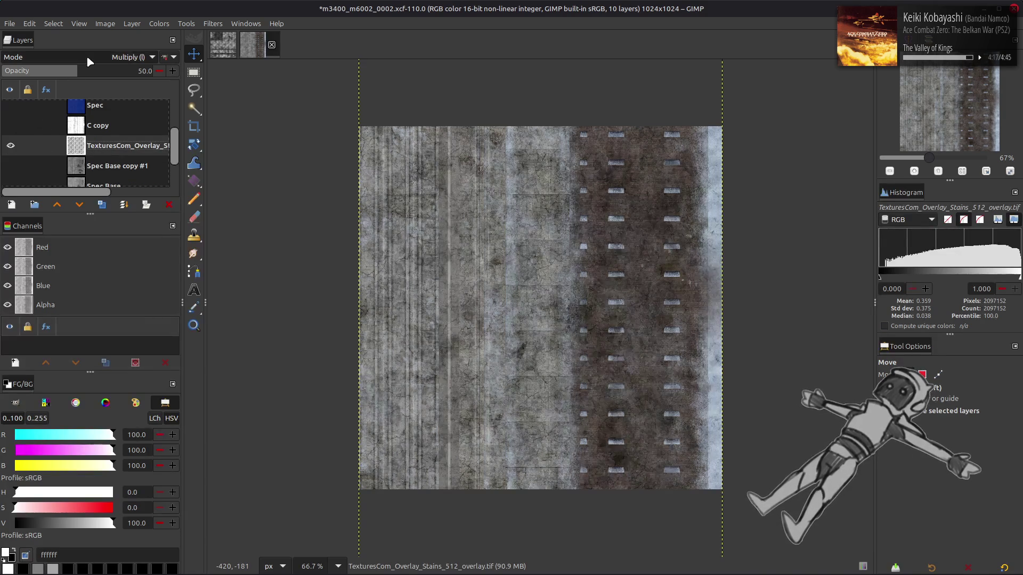
pyautogui.scroll(10, 86, 57)
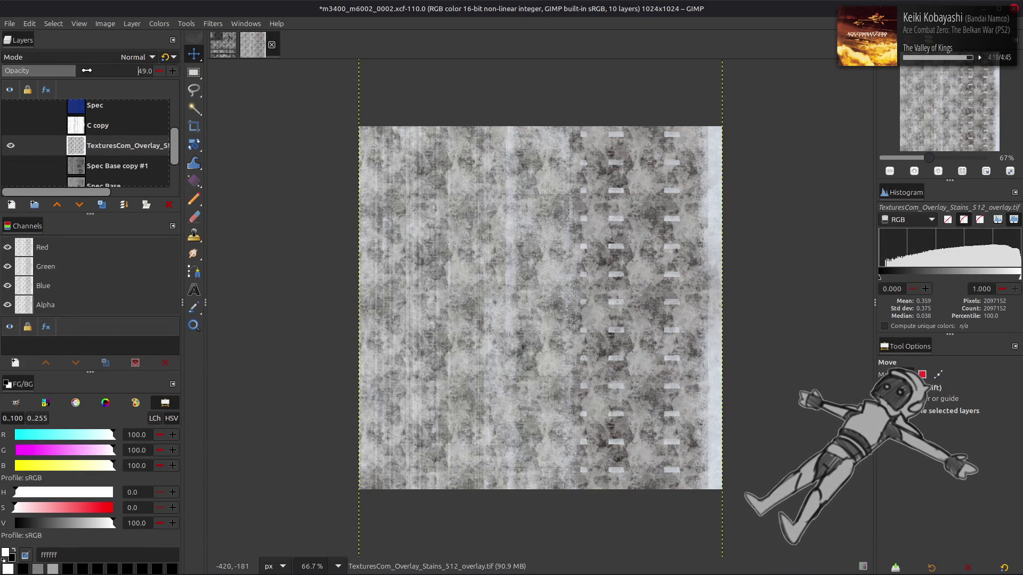
pyautogui.moveTo(77, 69); pyautogui.dragTo(308, 95)
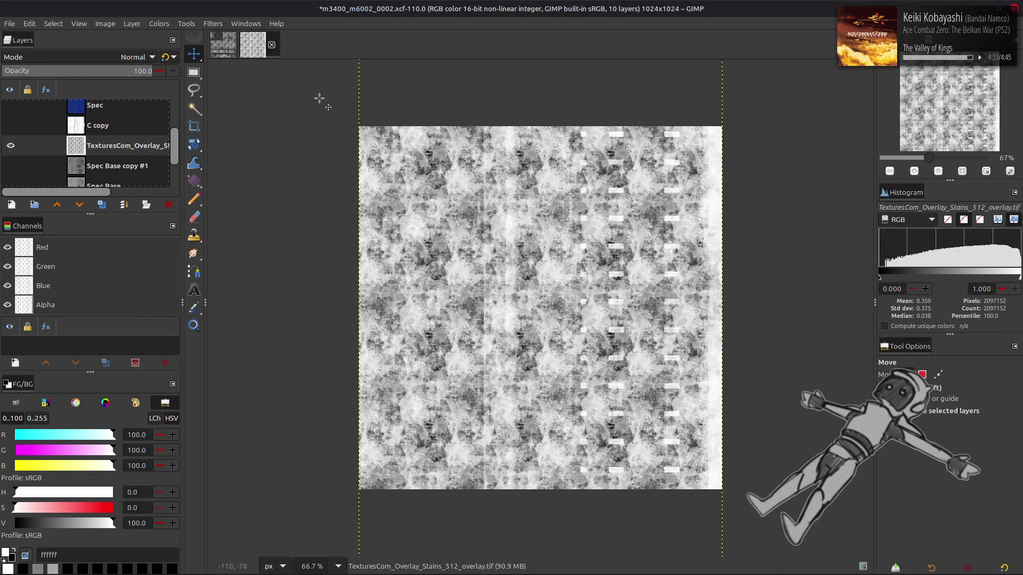
pyautogui.click(223, 44)
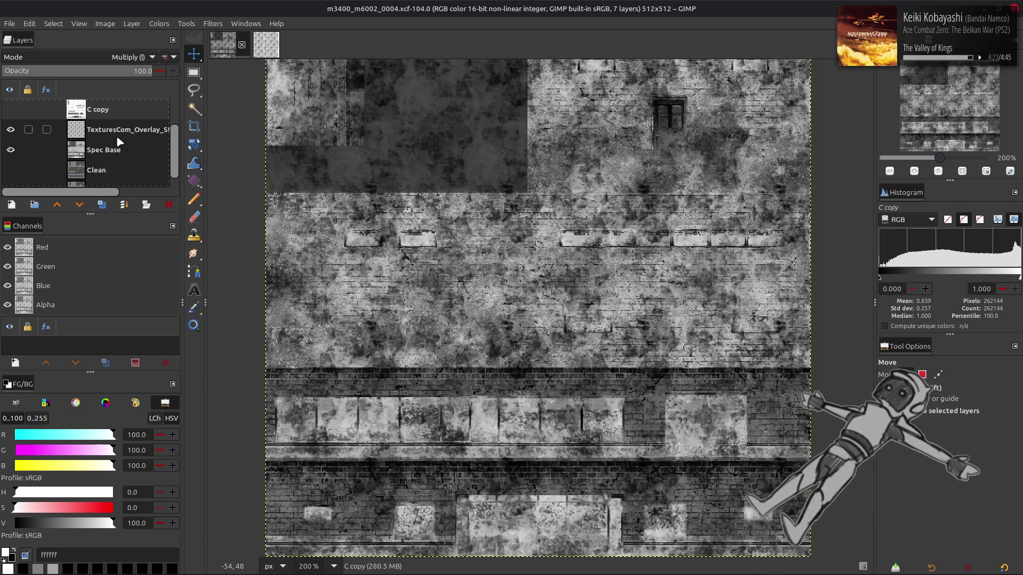
pyautogui.scroll(5, 113, 59)
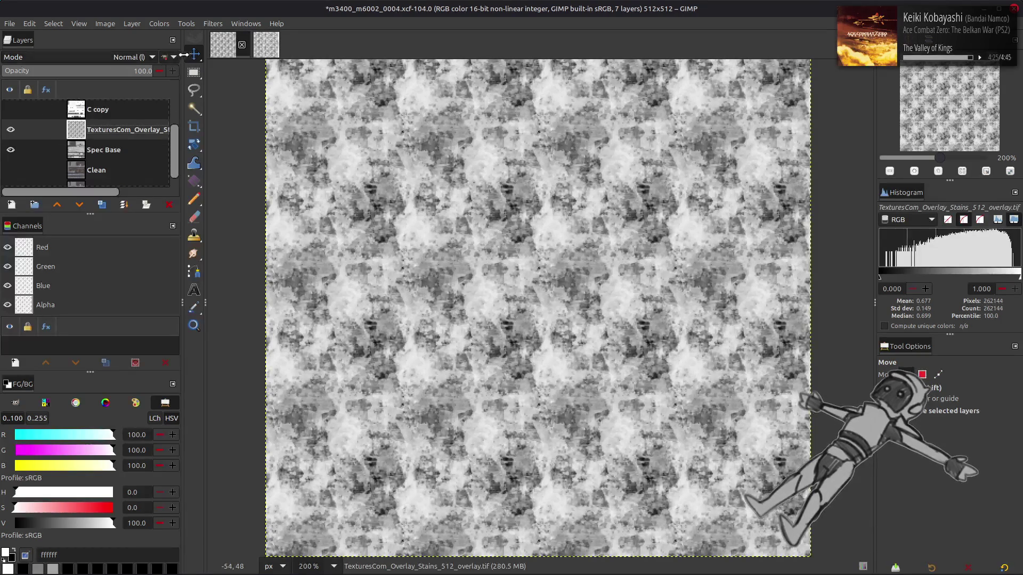
# - Duplicate C copy, place the copy beneath it, show it, and set Normal mode
pyautogui.click(123, 109)
pyautogui.click(102, 205)
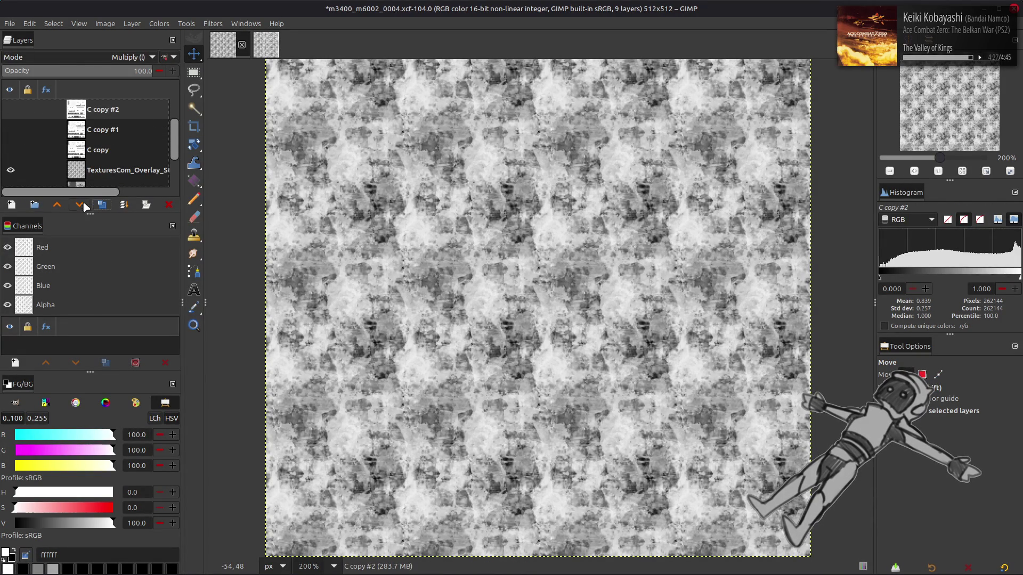
pyautogui.click(80, 204)
pyautogui.click(10, 130)
pyautogui.scroll(5, 154, 57)
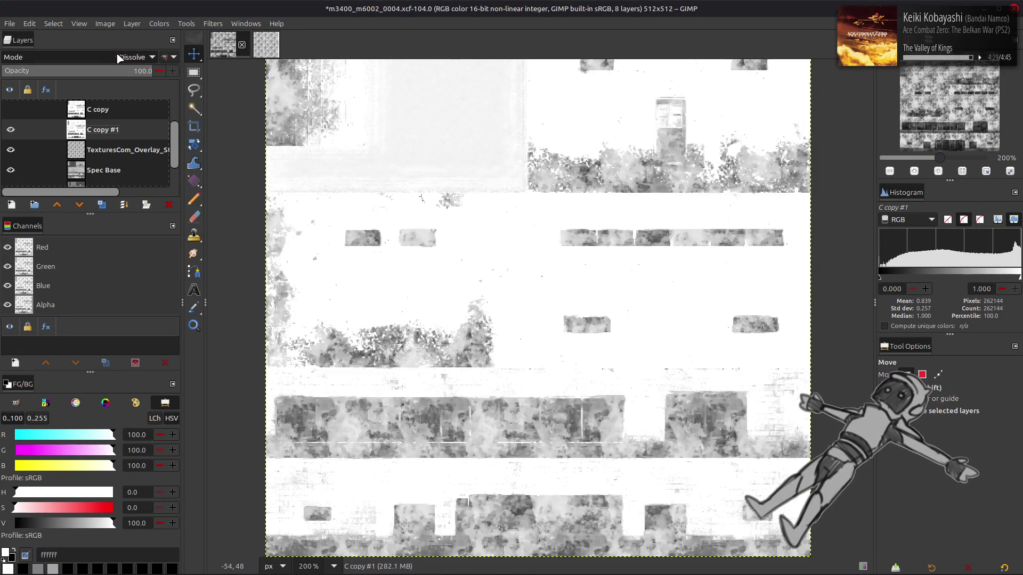
pyautogui.click(165, 57)
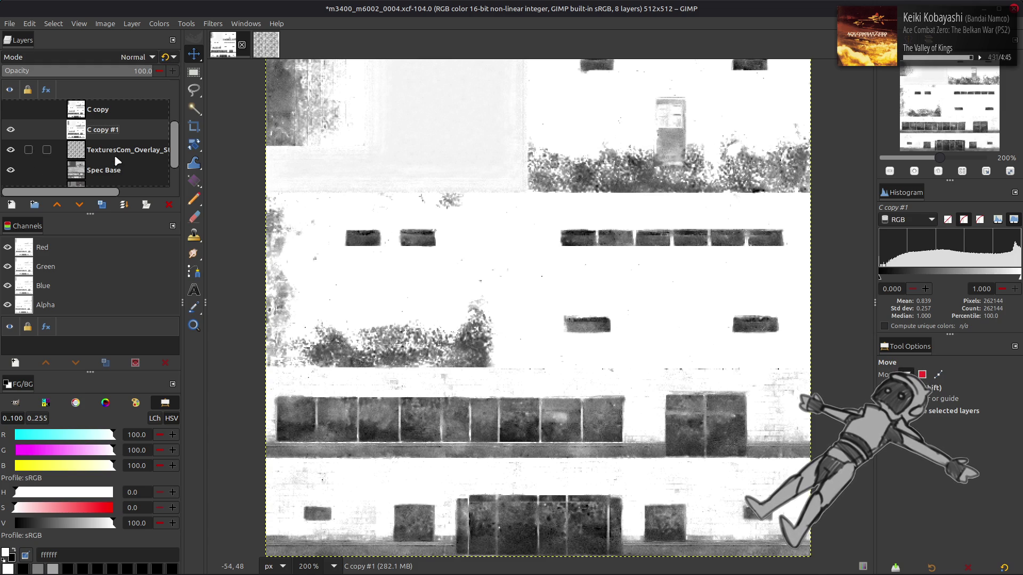
pyautogui.scroll(1, 91, 129)
# - Try a Multiply duplicate of C copy #1, then undo it
pyautogui.click(102, 204)
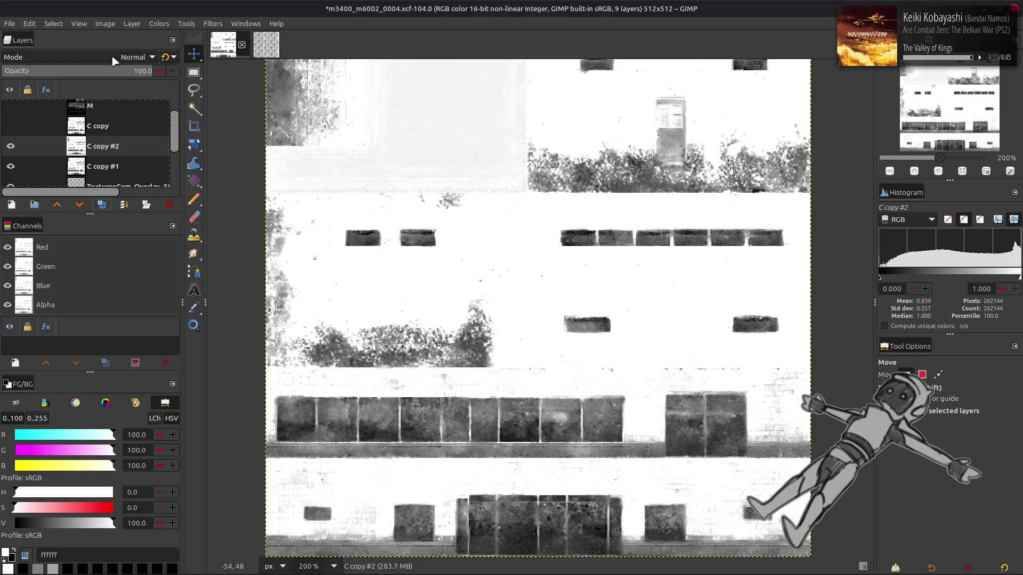
pyautogui.click(112, 55)
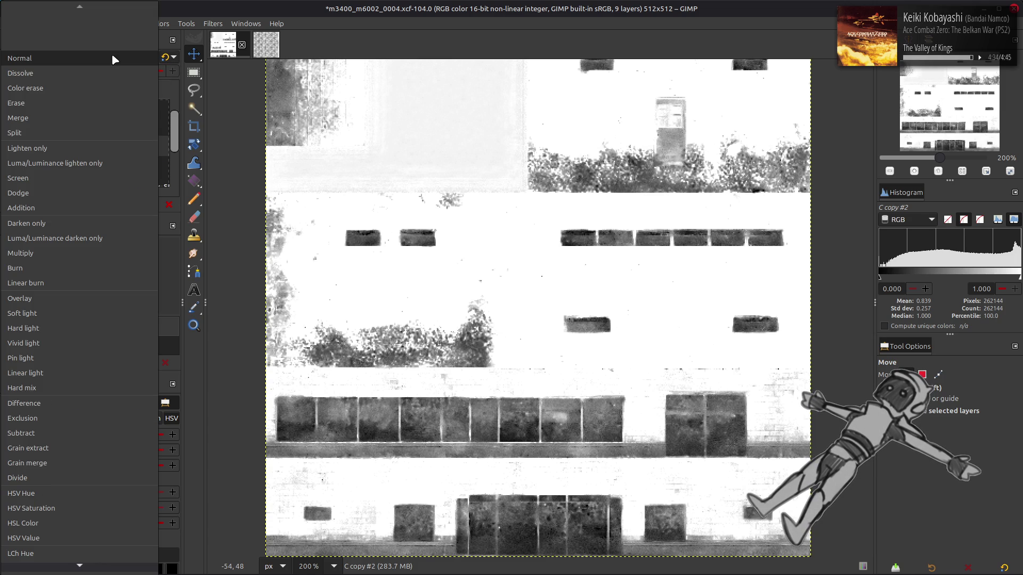
pyautogui.click(66, 252)
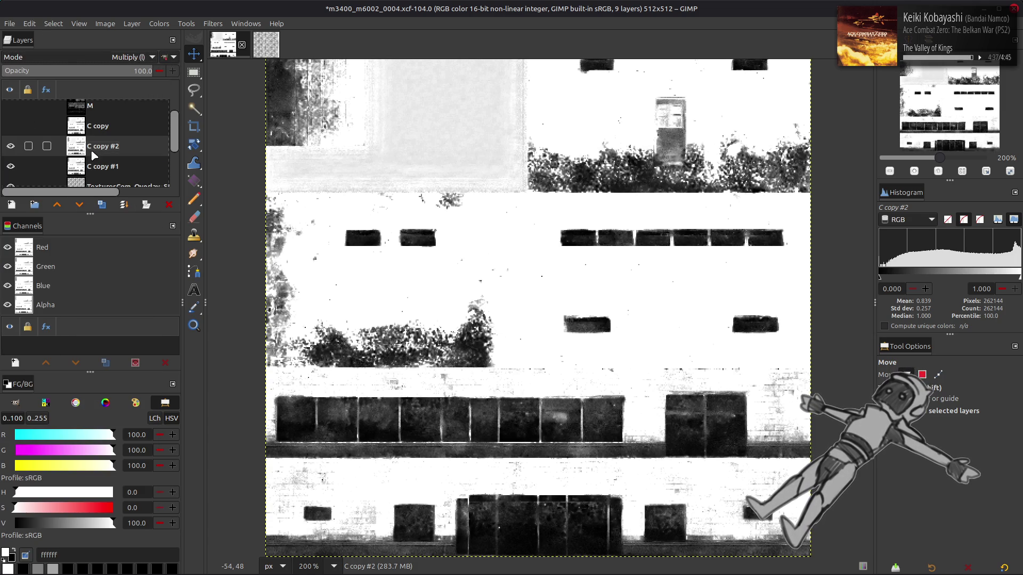
pyautogui.hotkey('ctrl', 'z')
pyautogui.hotkey('ctrl', 'z')
# - Invert C copy #1, try Screen blending, then set the layer to Multiply
pyautogui.click(159, 23)
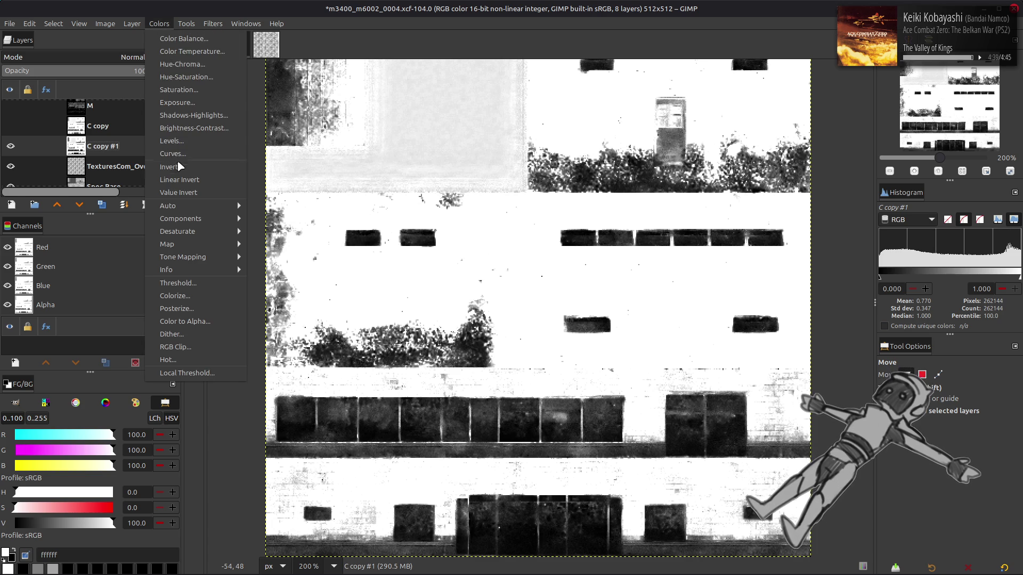
pyautogui.click(179, 165)
pyautogui.click(107, 57)
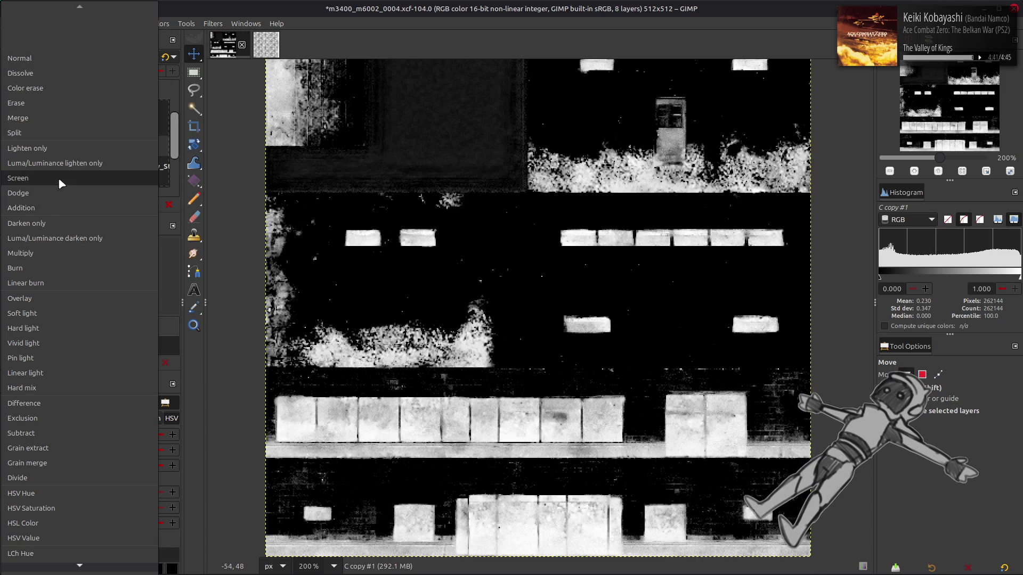
pyautogui.click(58, 177)
pyautogui.hotkey('ctrl', 'z')
pyautogui.hotkey('ctrl', 'z')
pyautogui.hotkey('ctrl', 'z')
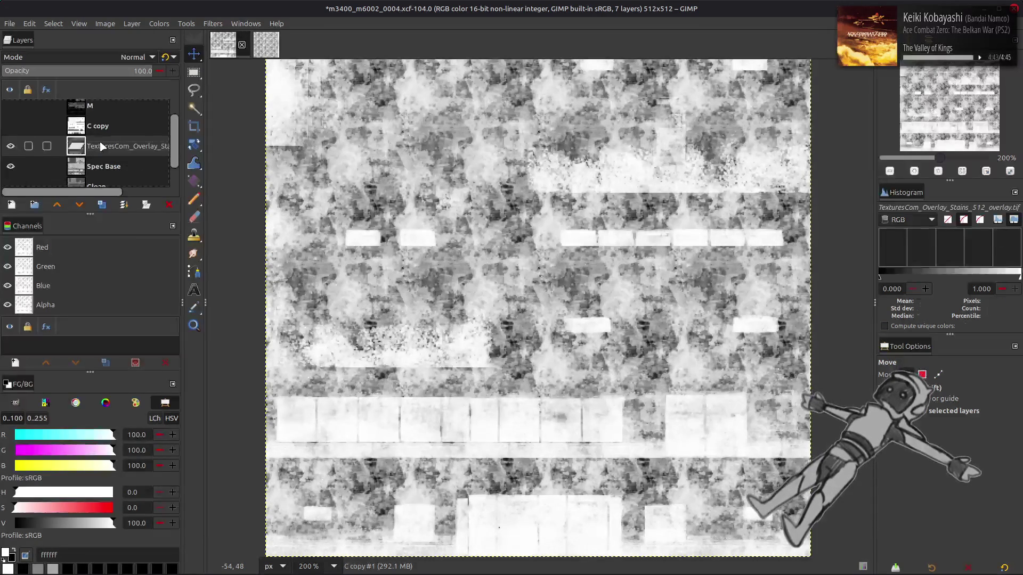
pyautogui.click(112, 57)
pyautogui.click(69, 253)
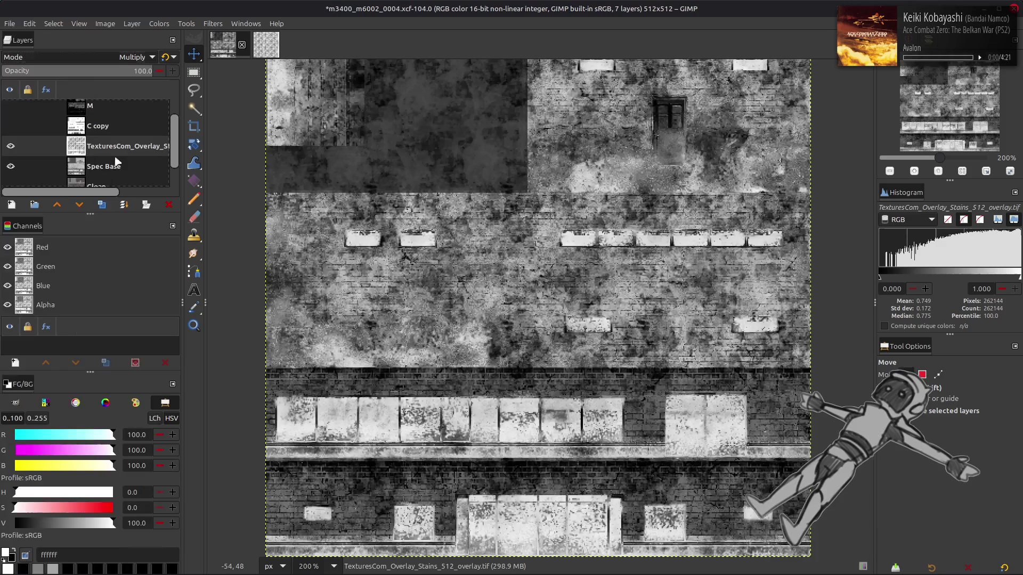
# - Show the C copy layer in both m3400_m6002_0002 and m3400_m6002_0004
pyautogui.click(264, 44)
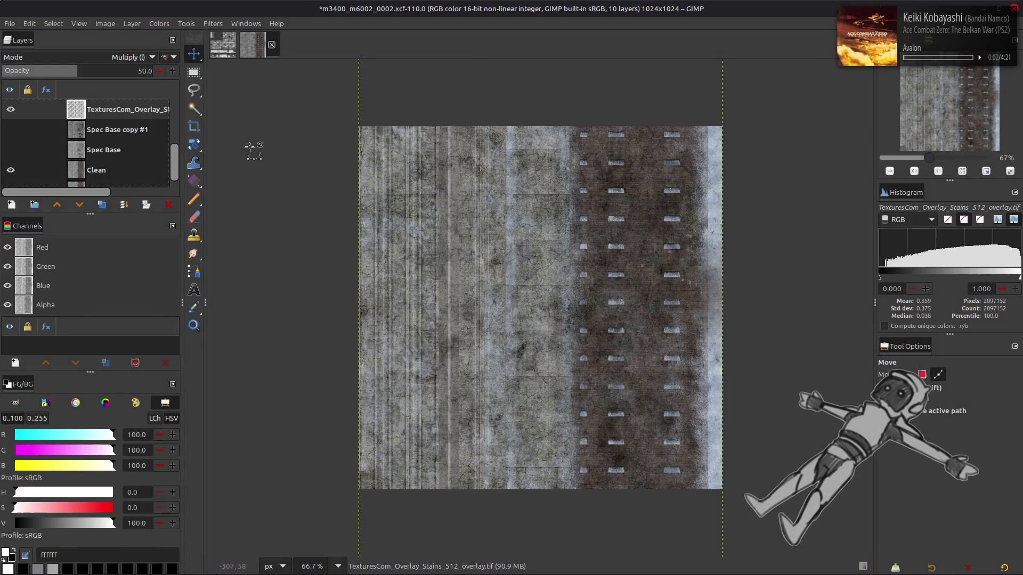
pyautogui.scroll(1, 100, 127)
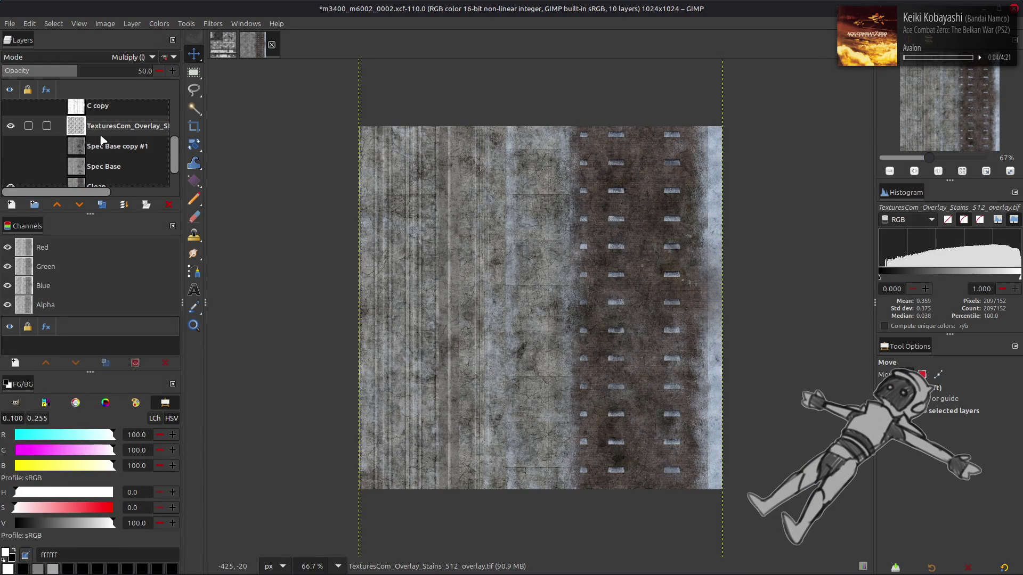
pyautogui.click(69, 112)
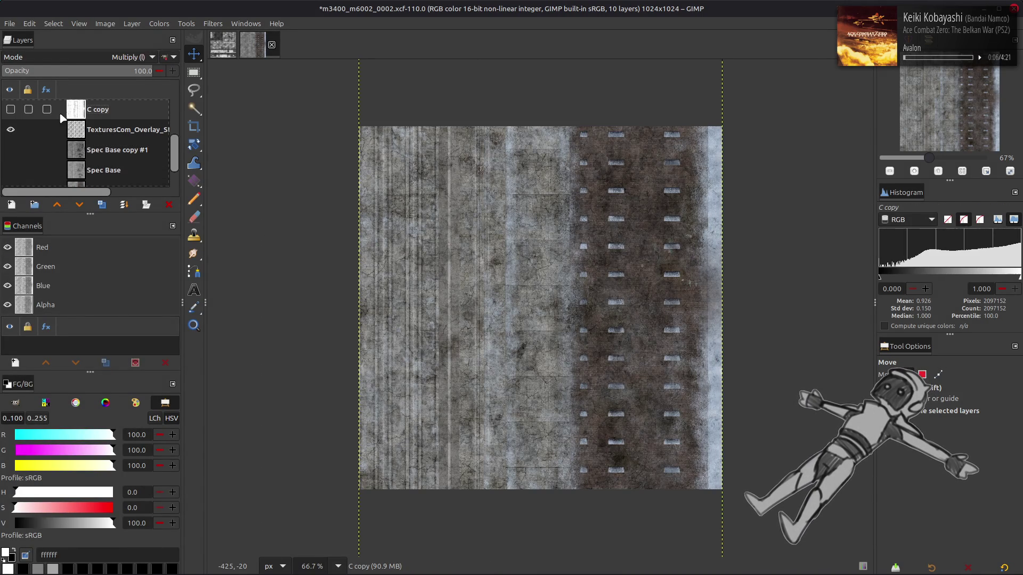
pyautogui.click(10, 110)
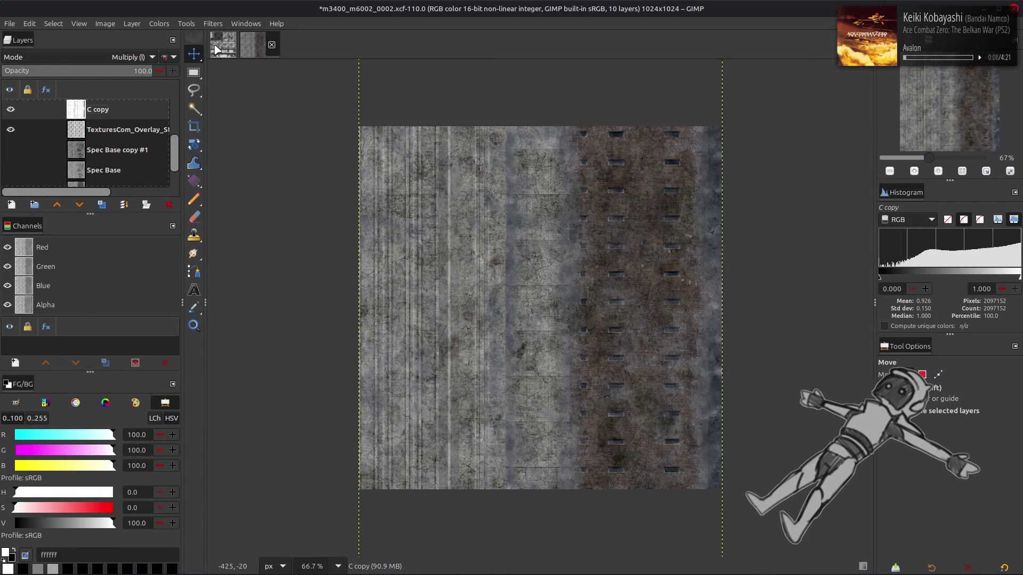
pyautogui.click(217, 50)
pyautogui.click(11, 113)
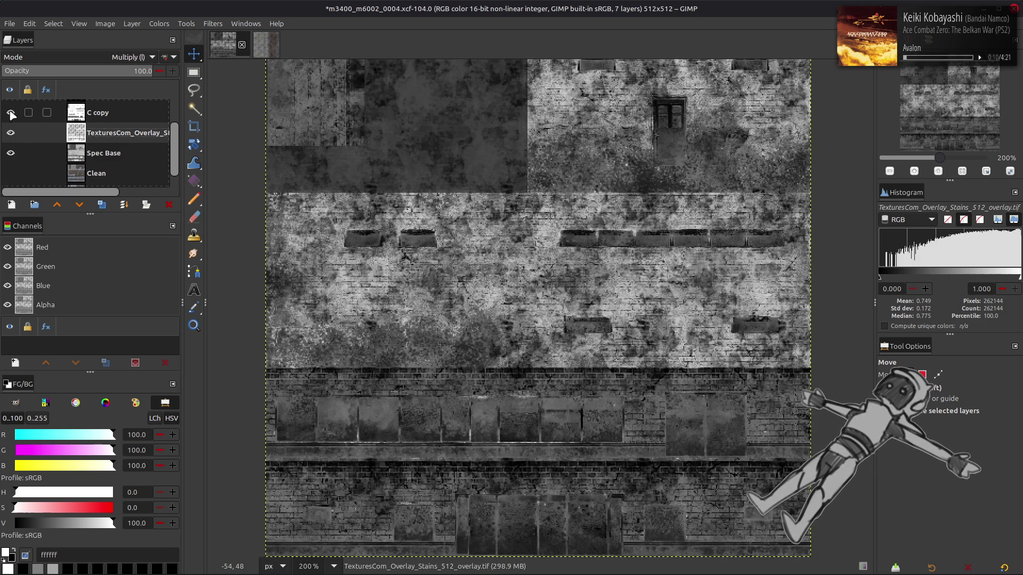
pyautogui.click(104, 118)
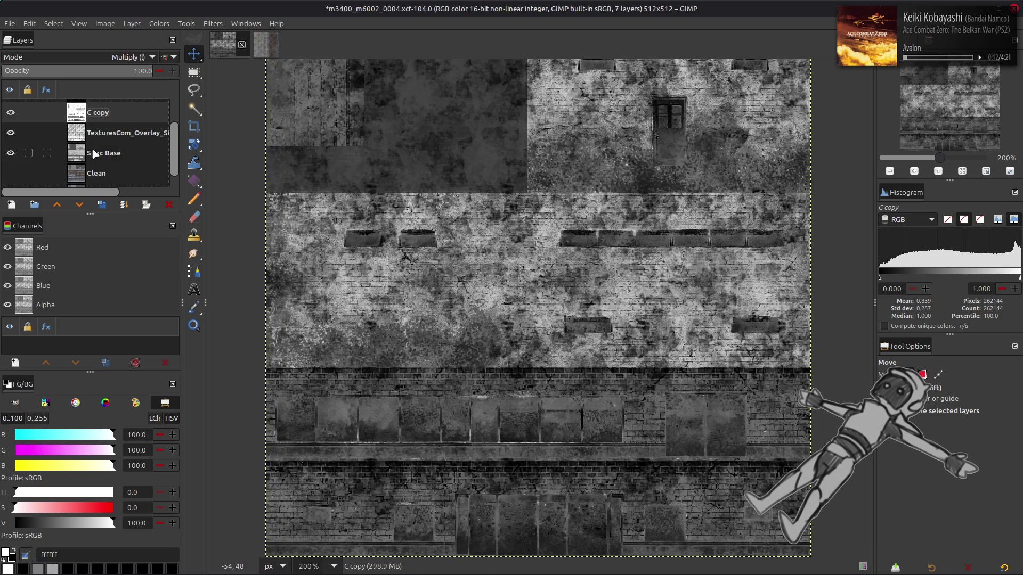
# - Compare the wall with and without the stains overlay and set its opacity to 50
pyautogui.click(105, 136)
pyautogui.click(78, 70)
pyautogui.click(11, 132)
pyautogui.click(11, 133)
pyautogui.click(11, 133)
pyautogui.click(10, 133)
pyautogui.click(10, 132)
pyautogui.click(11, 132)
pyautogui.click(11, 133)
pyautogui.click(11, 133)
pyautogui.moveTo(82, 71)
pyautogui.mouseDown()
pyautogui.moveTo(243, 89)
pyautogui.moveTo(244, 138)
pyautogui.mouseUp()
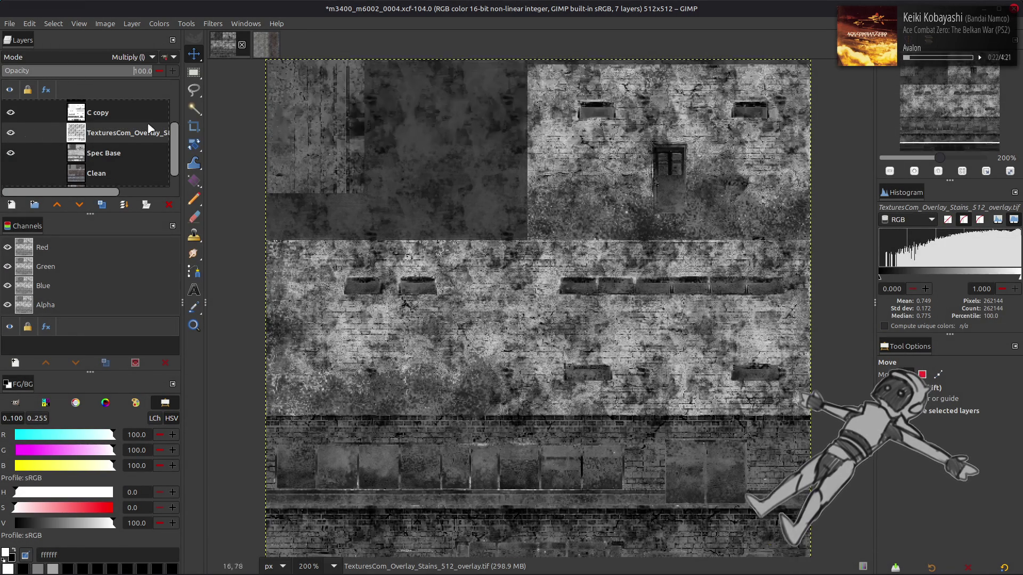
pyautogui.write('50')
pyautogui.press('Return')
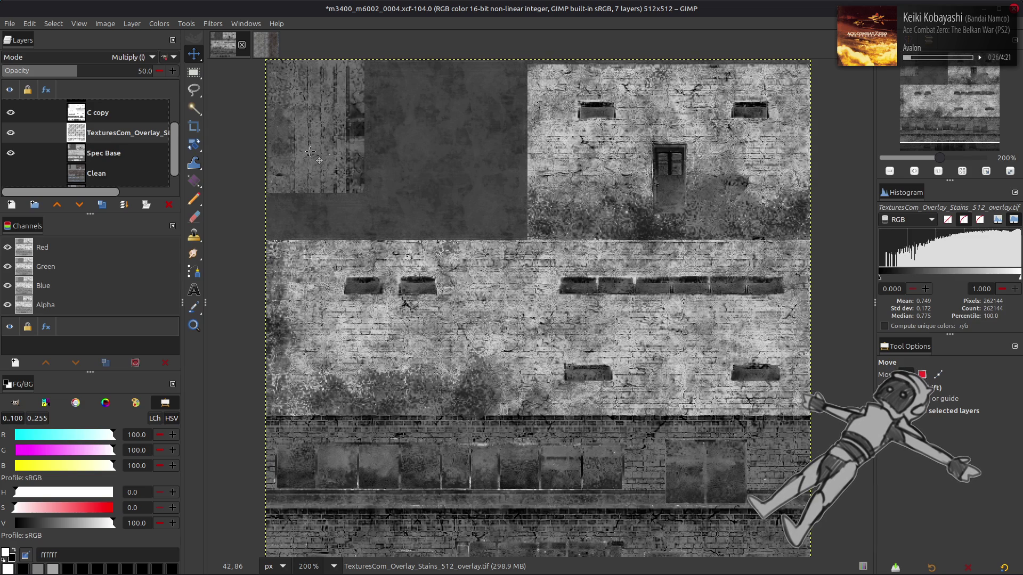
# - Show Spec Base copy #1 in the 0002 image and review layers in both images
pyautogui.click(266, 45)
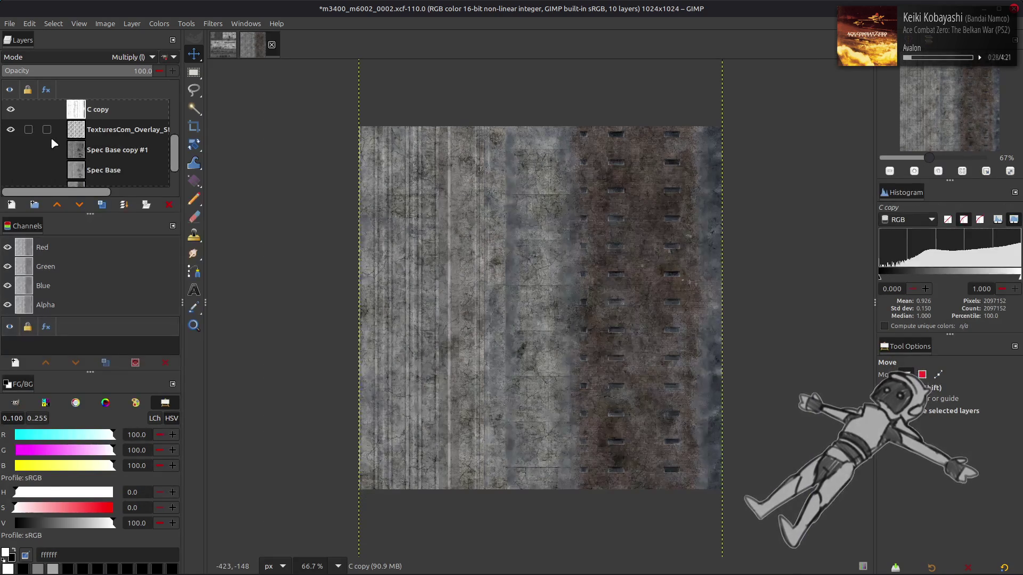
pyautogui.click(10, 150)
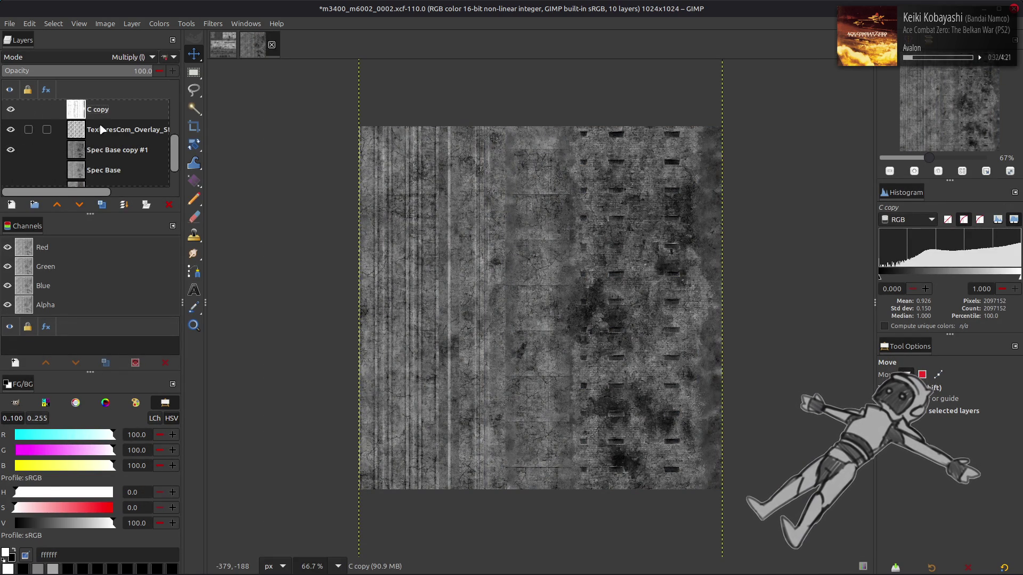
pyautogui.click(230, 47)
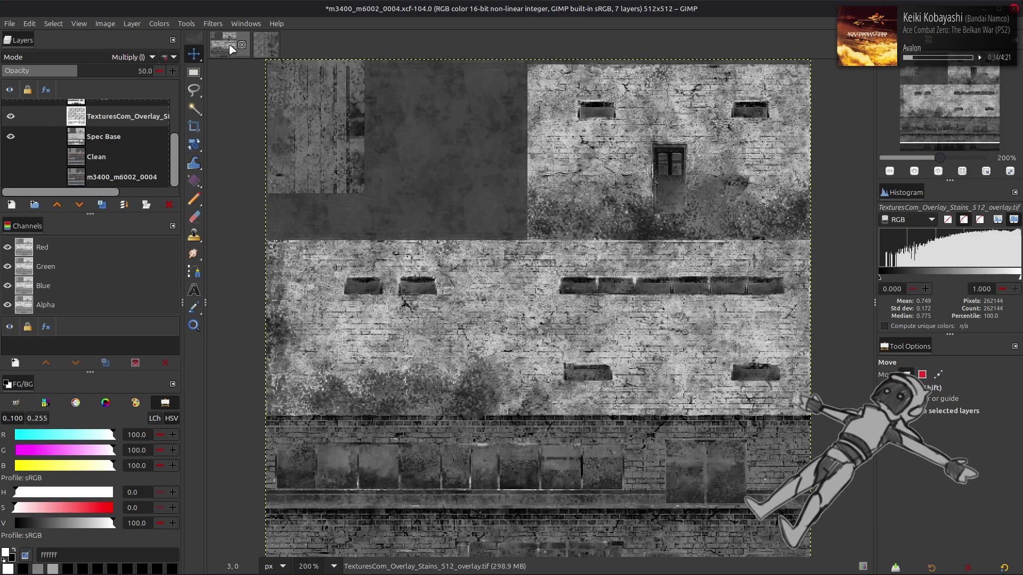
pyautogui.click(263, 48)
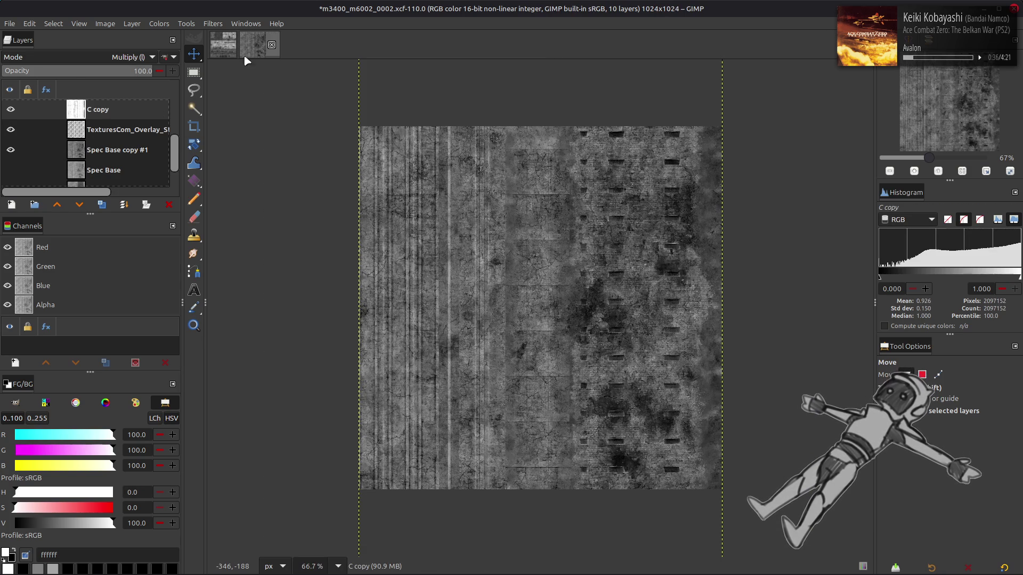
pyautogui.click(106, 131)
pyautogui.click(106, 152)
pyautogui.click(220, 56)
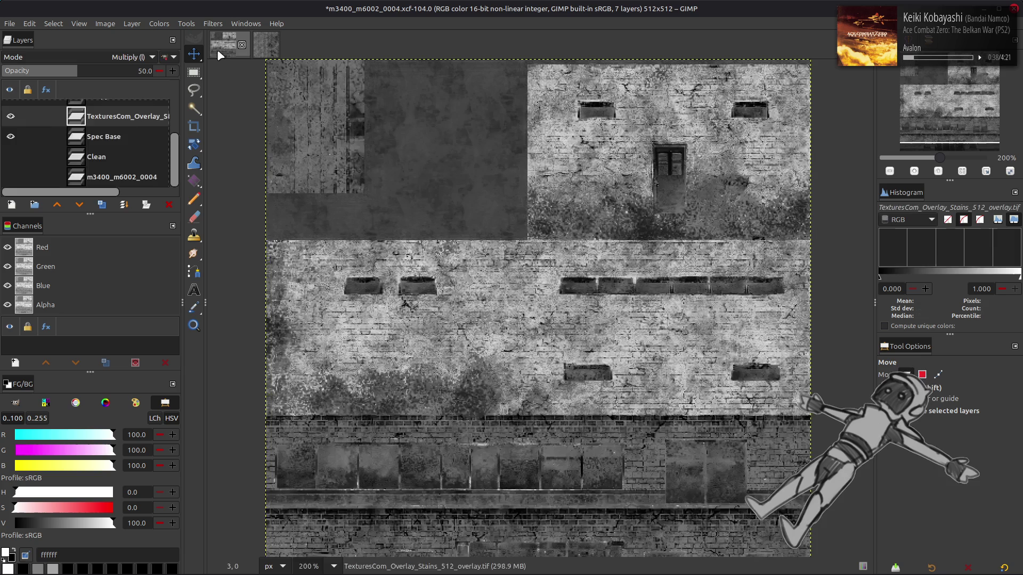
pyautogui.click(108, 138)
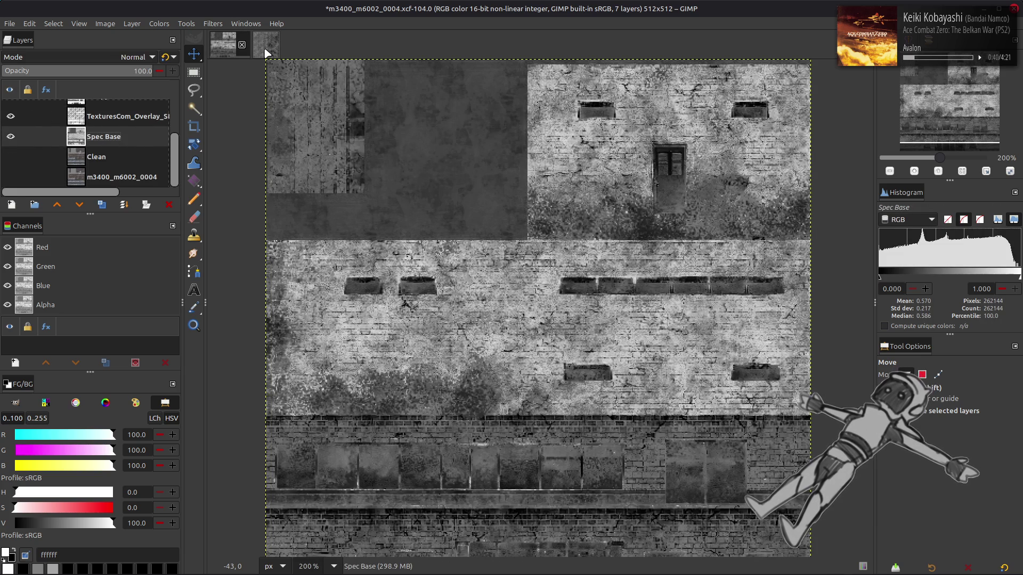
# - Duplicate Spec Base and try the copies in Screen and Multiply modes, undoing the merge
pyautogui.click(101, 204)
pyautogui.click(101, 204)
pyautogui.click(122, 56)
pyautogui.click(74, 182)
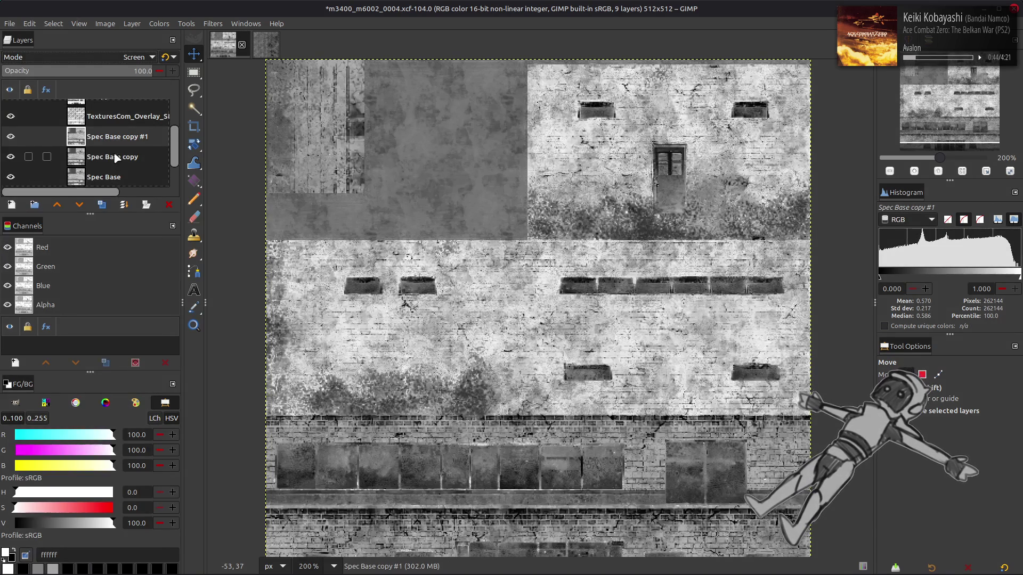
pyautogui.click(118, 204)
pyautogui.click(123, 57)
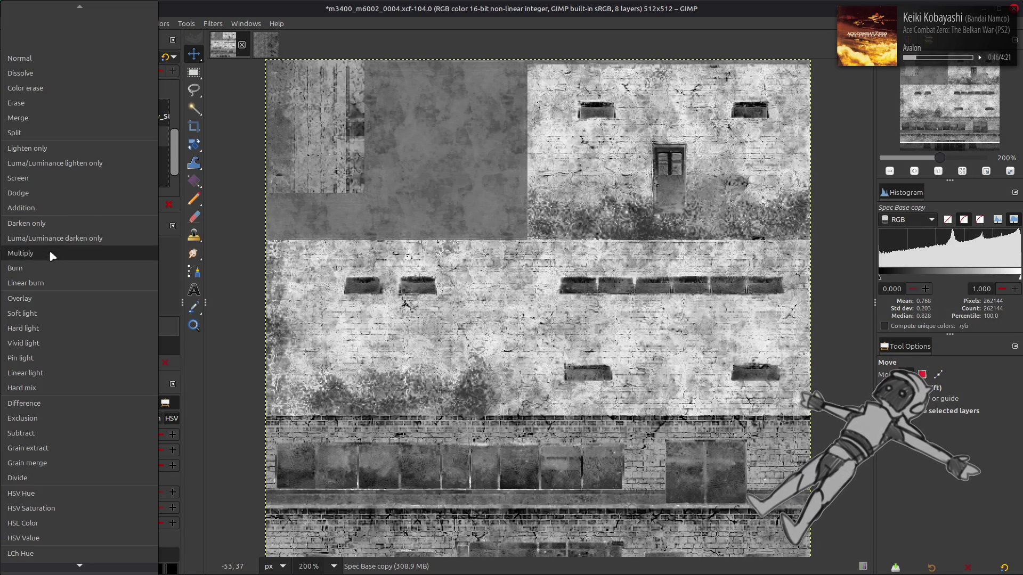
pyautogui.click(49, 252)
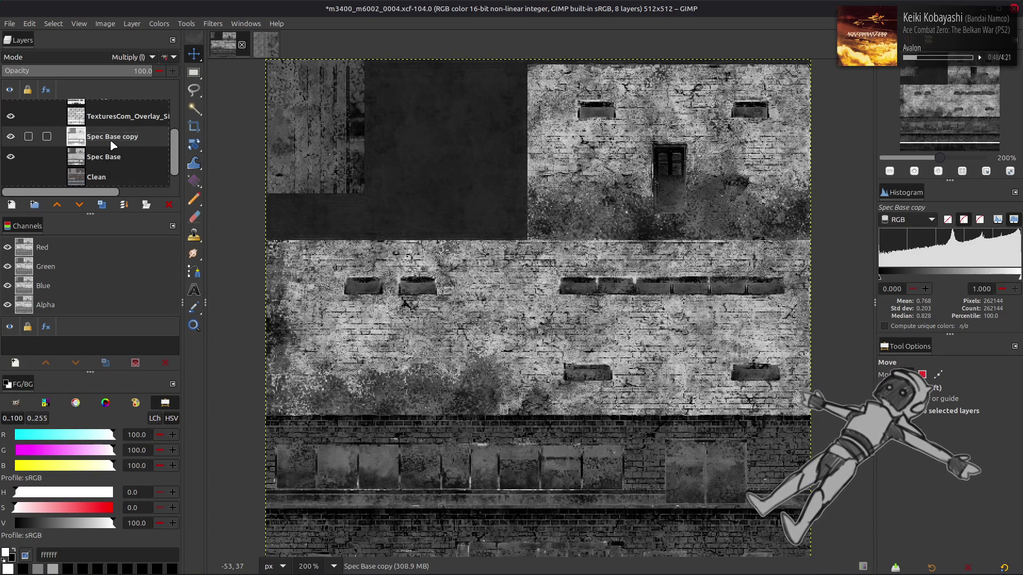
pyautogui.hotkey('ctrl', 'm')
pyautogui.hotkey('ctrl', 'z')
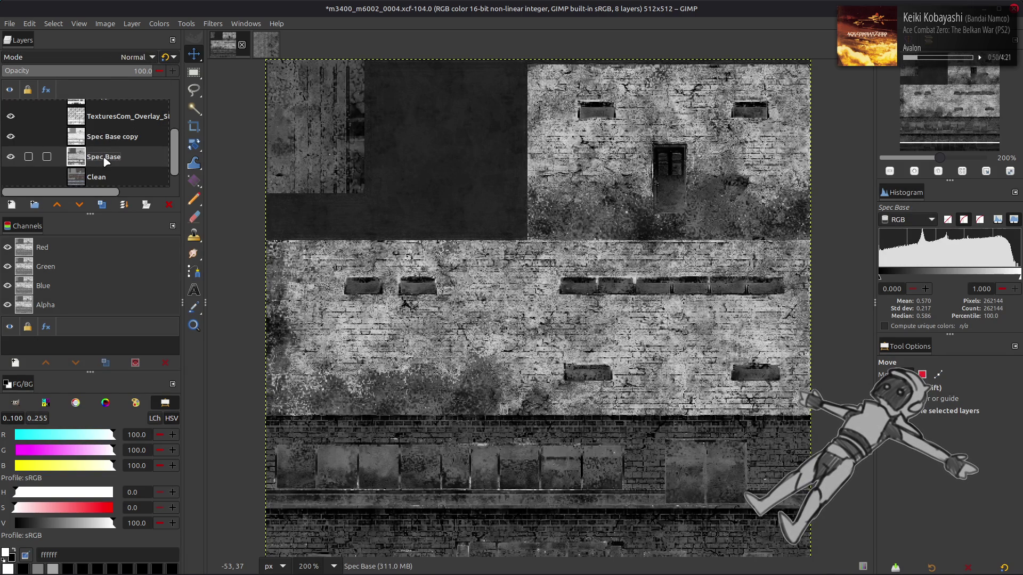
# - Delete the Spec Base copy layers after comparing the texture with and without them
pyautogui.click(101, 204)
pyautogui.click(106, 136)
pyautogui.hotkey('ctrl', 'm')
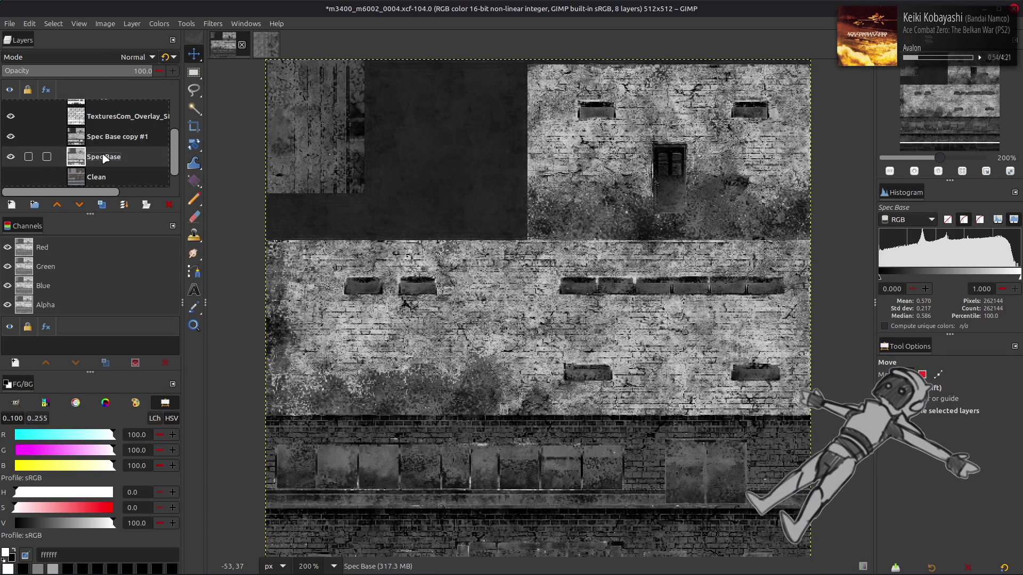
pyautogui.click(109, 157)
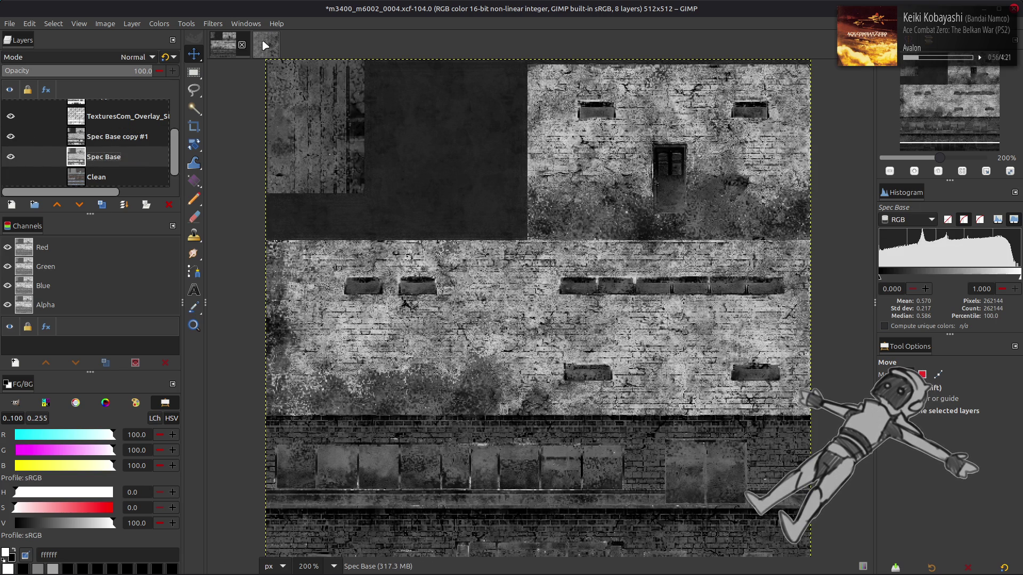
pyautogui.click(265, 46)
pyautogui.click(229, 48)
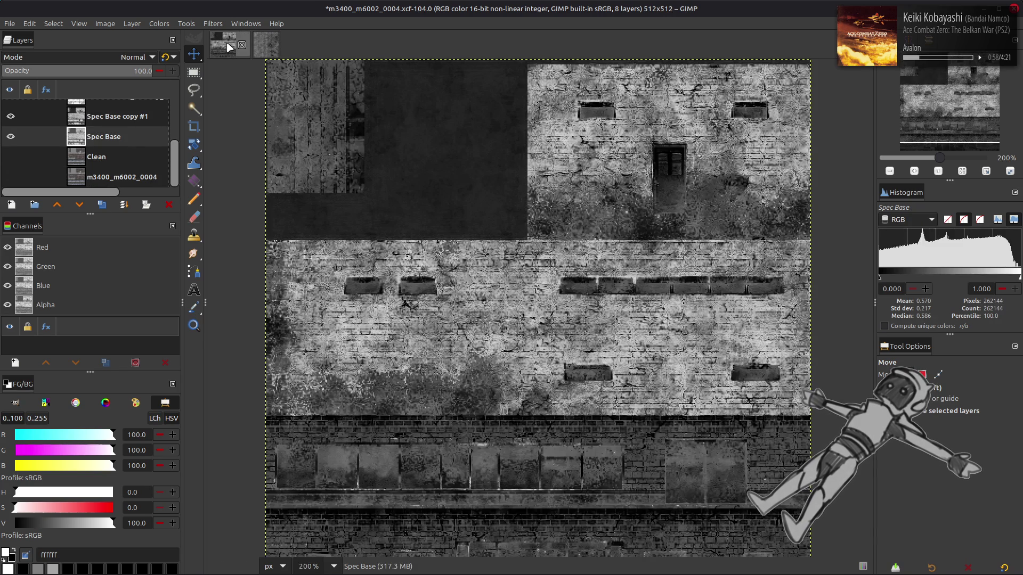
pyautogui.click(11, 121)
pyautogui.click(11, 120)
pyautogui.click(12, 121)
pyautogui.click(12, 120)
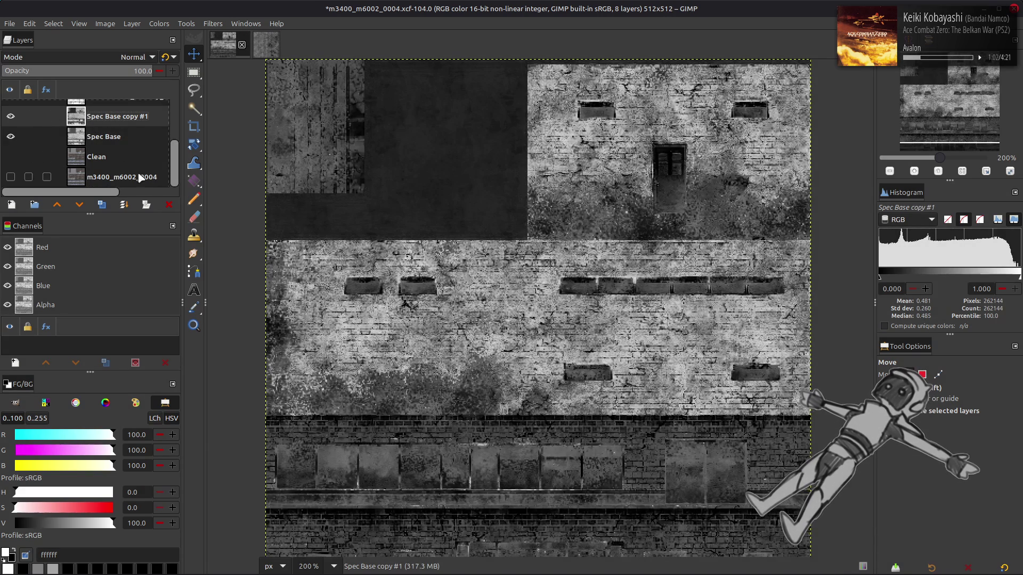
pyautogui.click(167, 205)
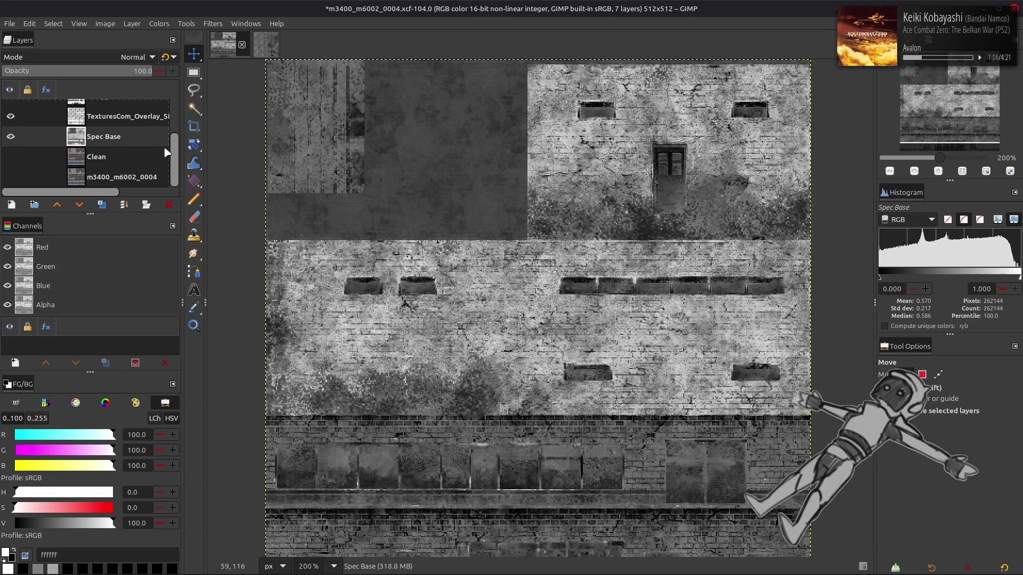
# - Toggle Spec Base and Clean visibility to compare the colour and spec textures
pyautogui.click(11, 137)
pyautogui.click(11, 137)
pyautogui.click(11, 137)
pyautogui.click(10, 156)
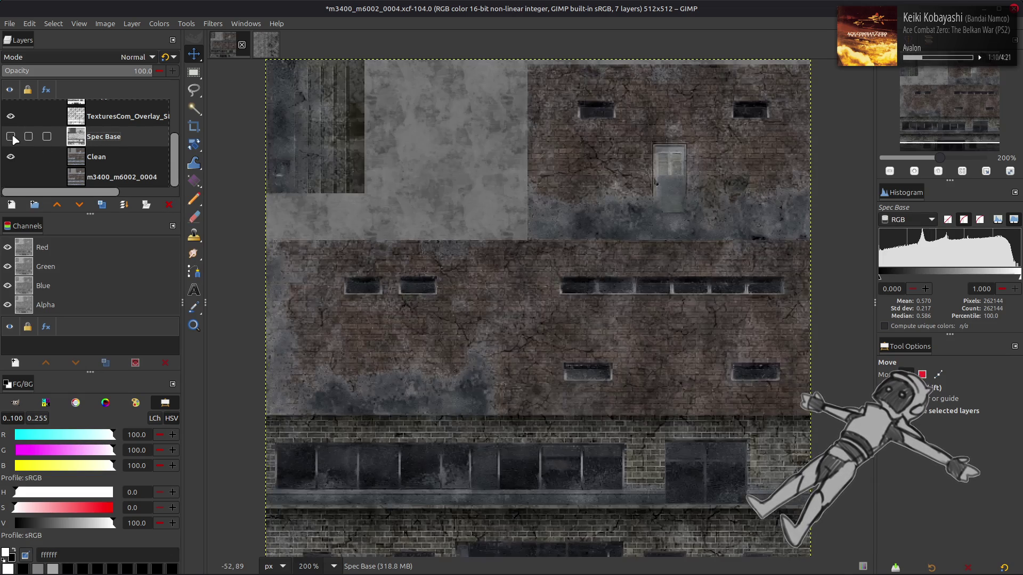
pyautogui.click(11, 137)
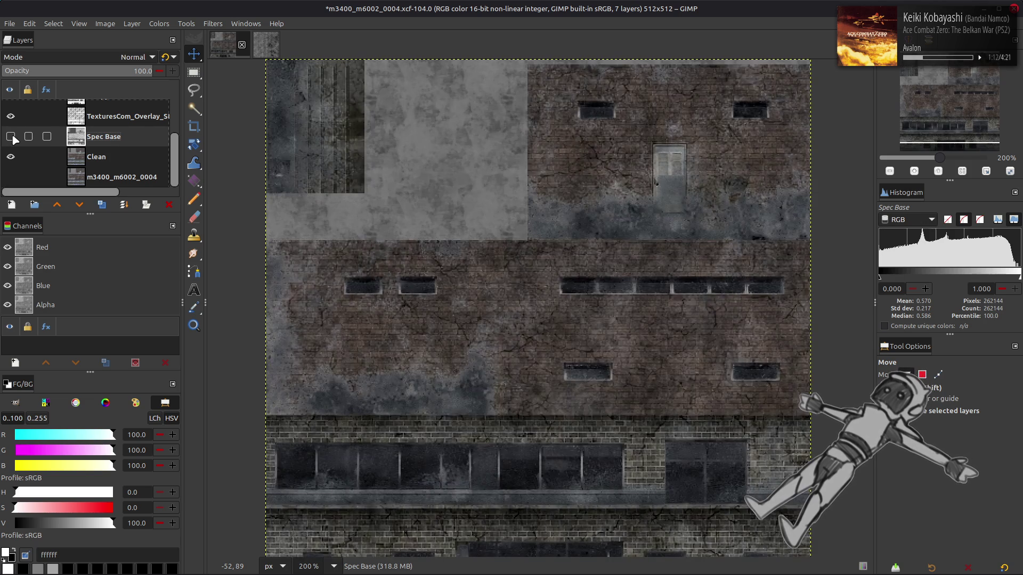
pyautogui.click(10, 137)
pyautogui.click(11, 136)
pyautogui.click(11, 137)
# - Create a New from Visible layer above C copy
pyautogui.scroll(2, 39, 142)
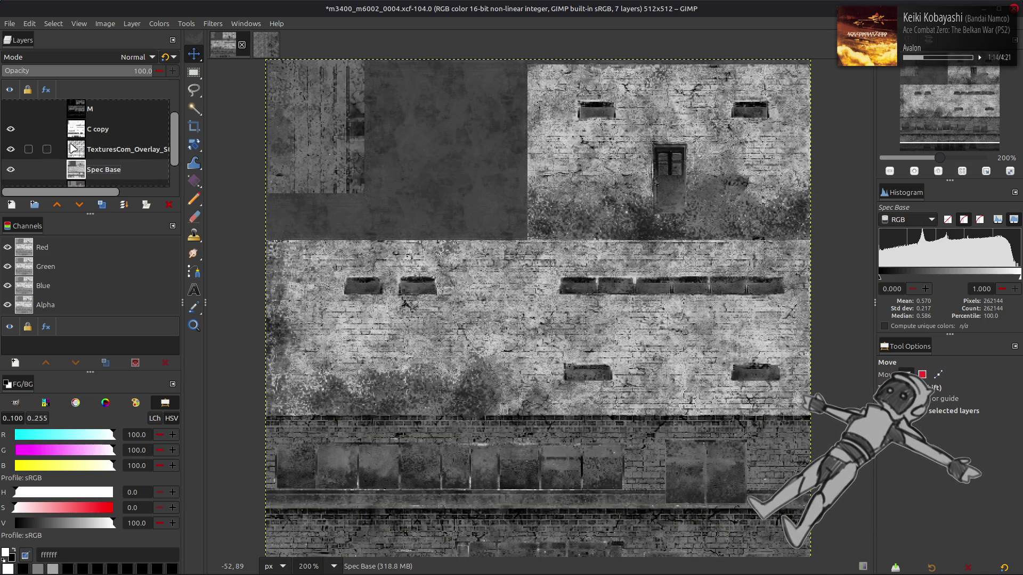
pyautogui.click(101, 141)
pyautogui.scroll(-1, 101, 137)
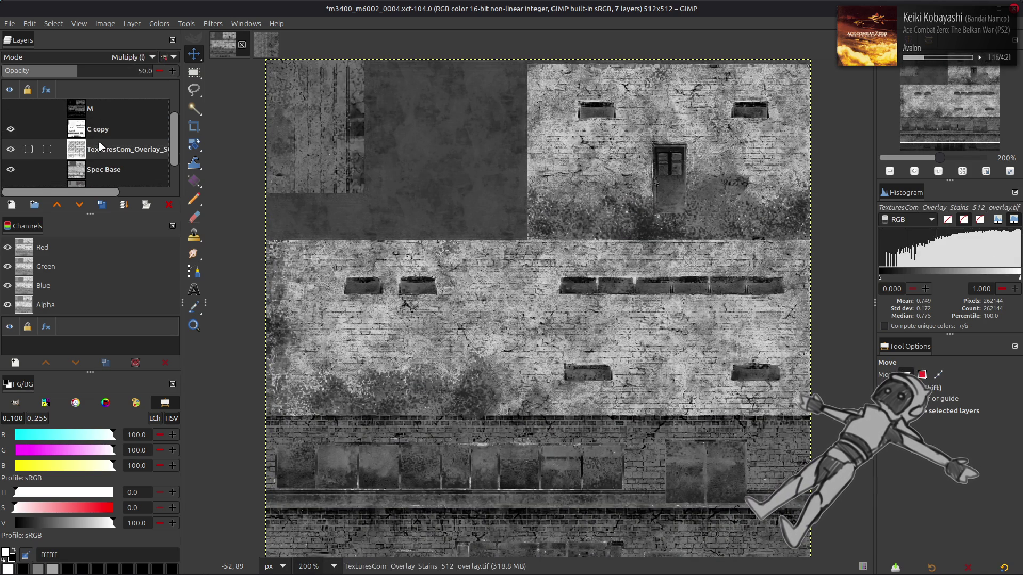
pyautogui.rightClick(98, 130)
pyautogui.click(144, 216)
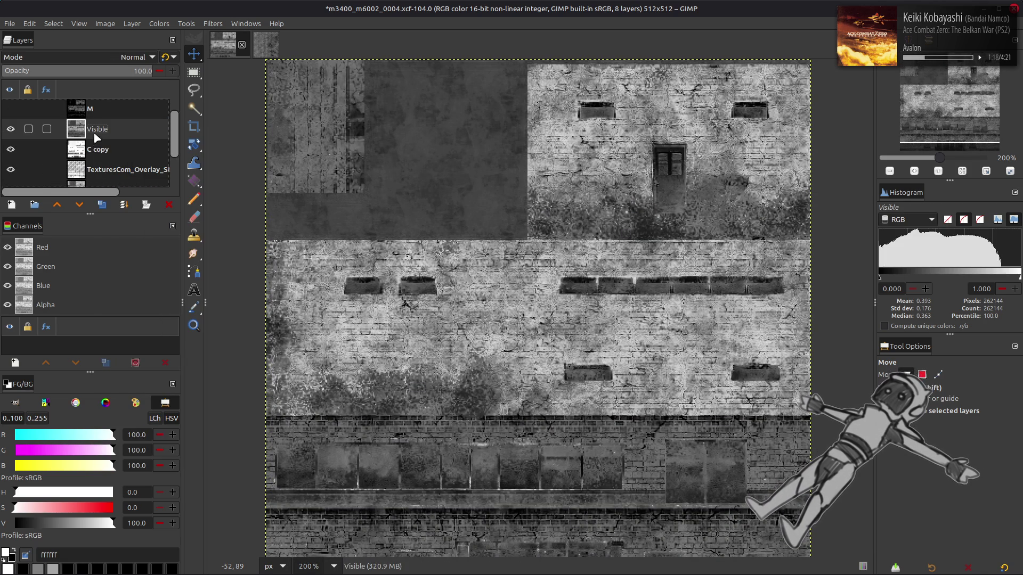
# - Name the new layer Spec and hide C copy, the stains overlay and Spec Base
pyautogui.doubleClick(96, 132)
pyautogui.write('Spec')
pyautogui.press('Return')
pyautogui.scroll(-1, 90, 143)
pyautogui.click(11, 133)
pyautogui.click(11, 153)
pyautogui.click(11, 174)
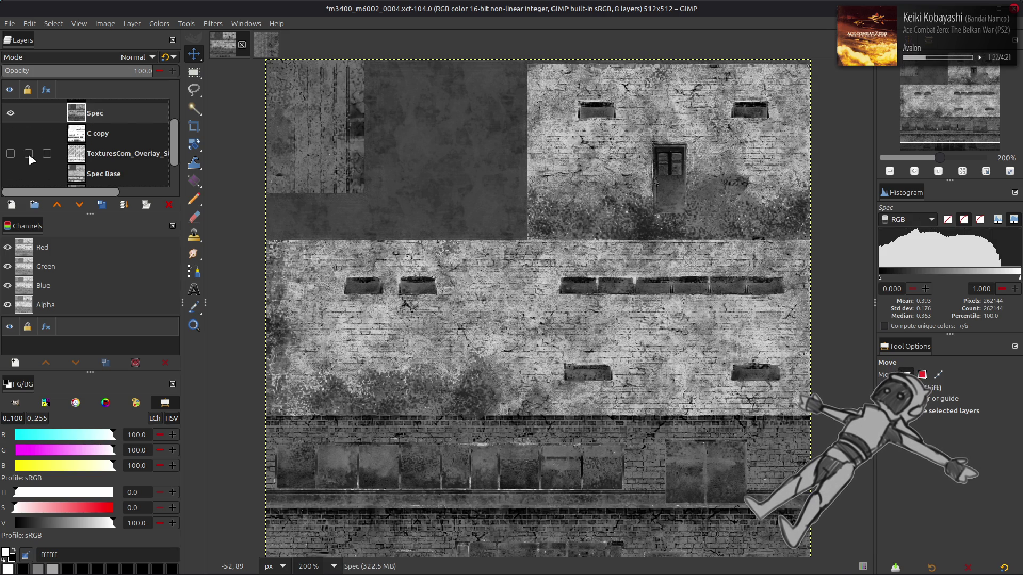
pyautogui.scroll(2, 29, 156)
# - Flatten Spec's tones with an older saved Last used Curves preset
pyautogui.click(158, 25)
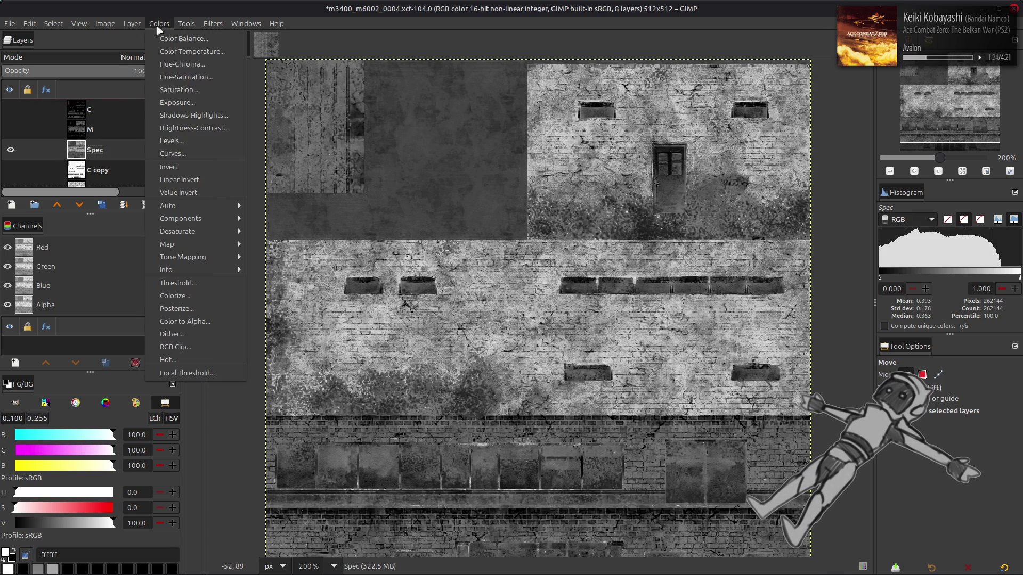
pyautogui.moveTo(217, 205)
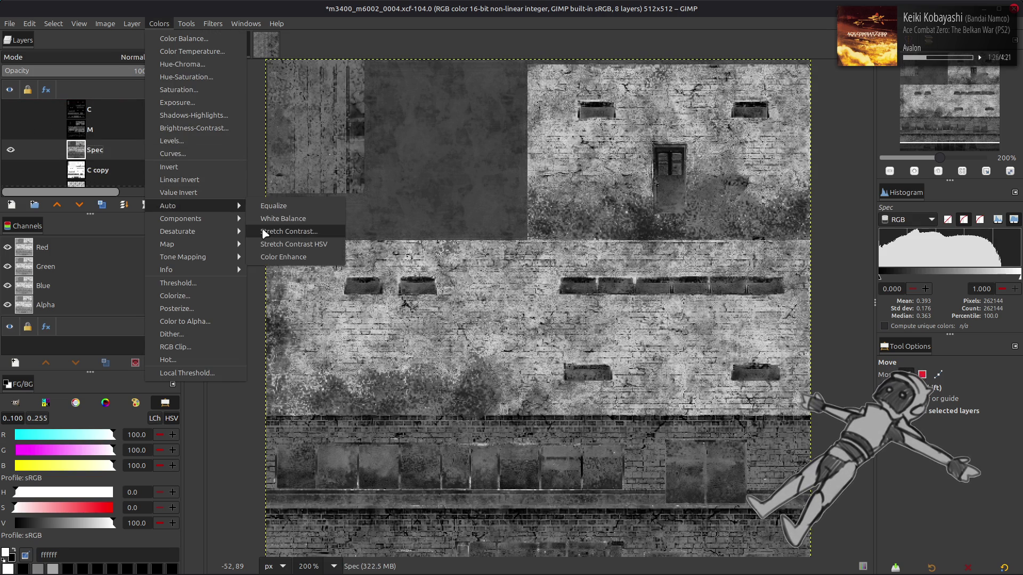
pyautogui.click(264, 232)
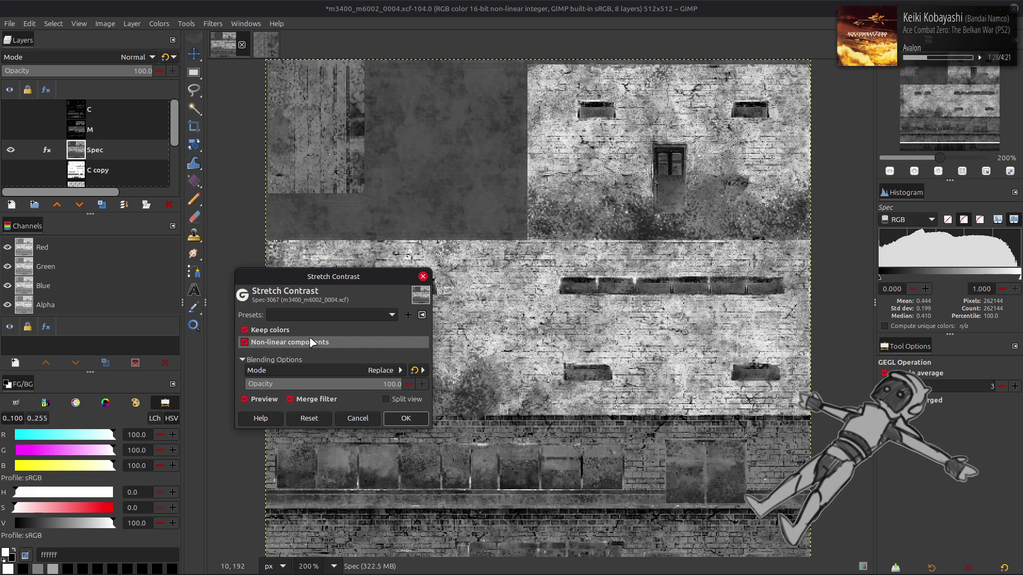
pyautogui.click(367, 417)
pyautogui.click(159, 24)
pyautogui.click(190, 153)
pyautogui.click(145, 114)
pyautogui.click(145, 123)
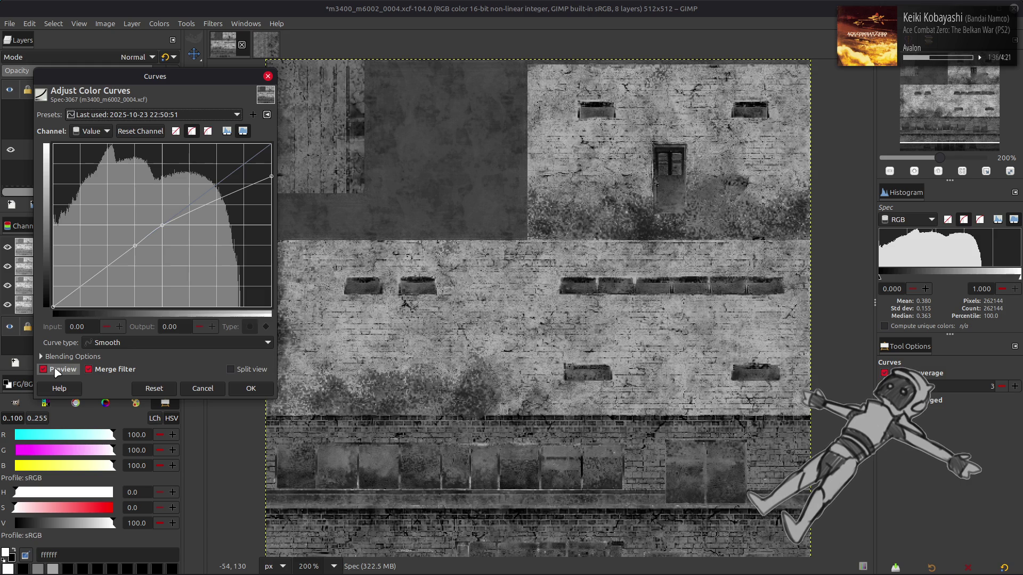
pyautogui.click(152, 114)
pyautogui.click(151, 118)
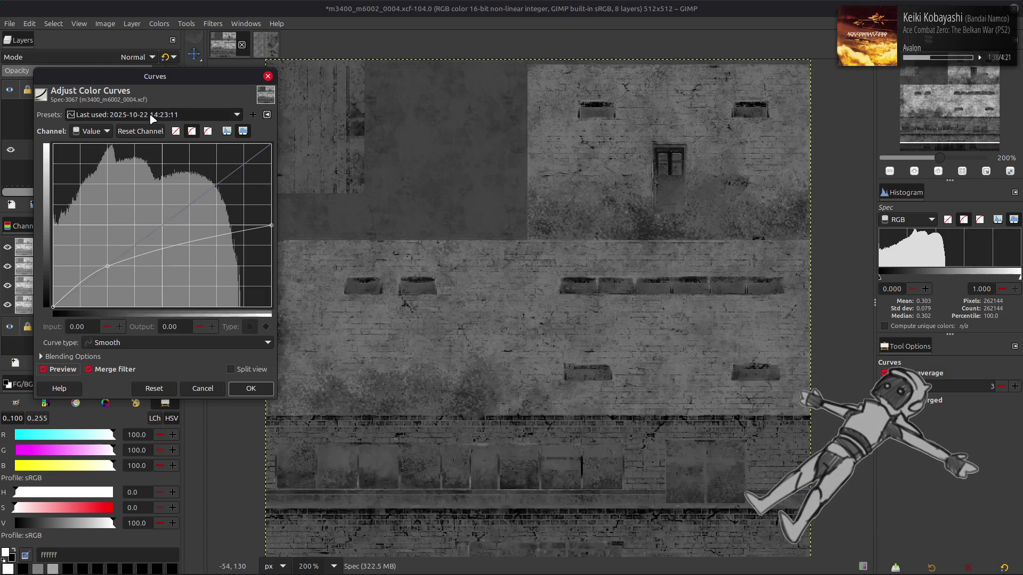
pyautogui.click(251, 388)
# - Apply Auto Stretch Contrast to Spec, brightening the wall
pyautogui.click(159, 23)
pyautogui.moveTo(217, 203)
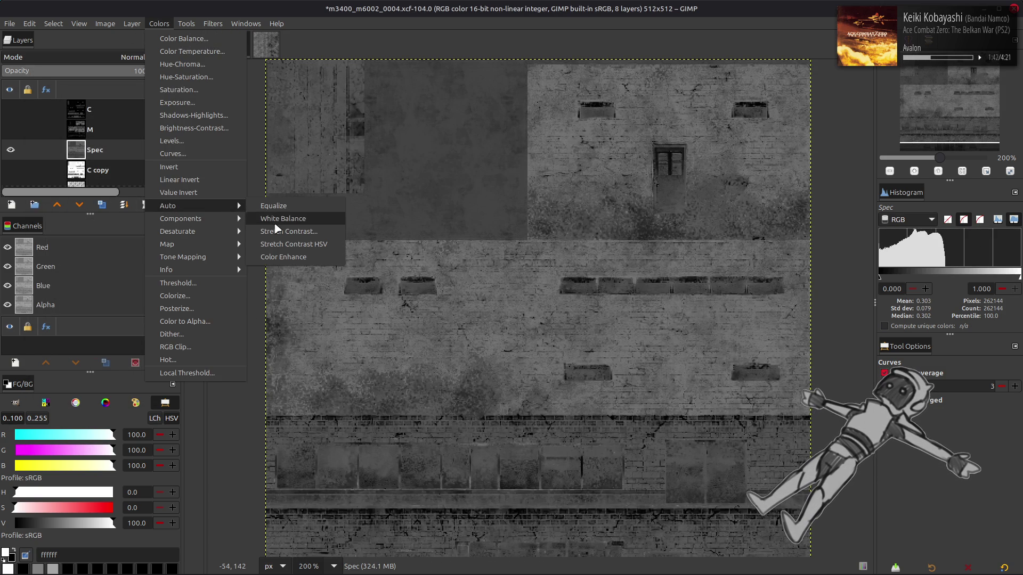
pyautogui.click(319, 232)
pyautogui.click(420, 417)
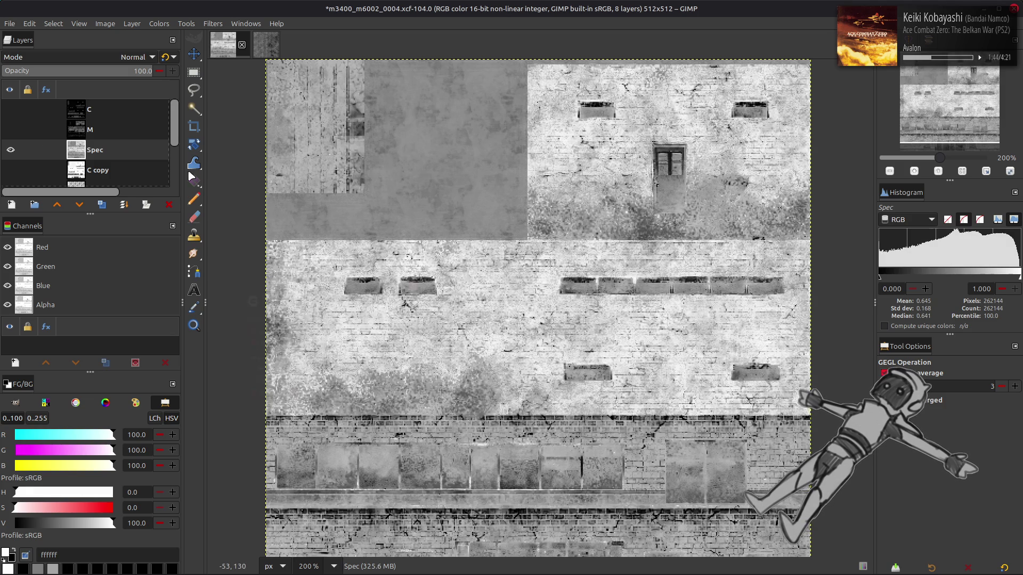
# - Try merging a Multiply-blended Spec copy down into Spec, then undo it
pyautogui.click(101, 205)
pyautogui.click(116, 53)
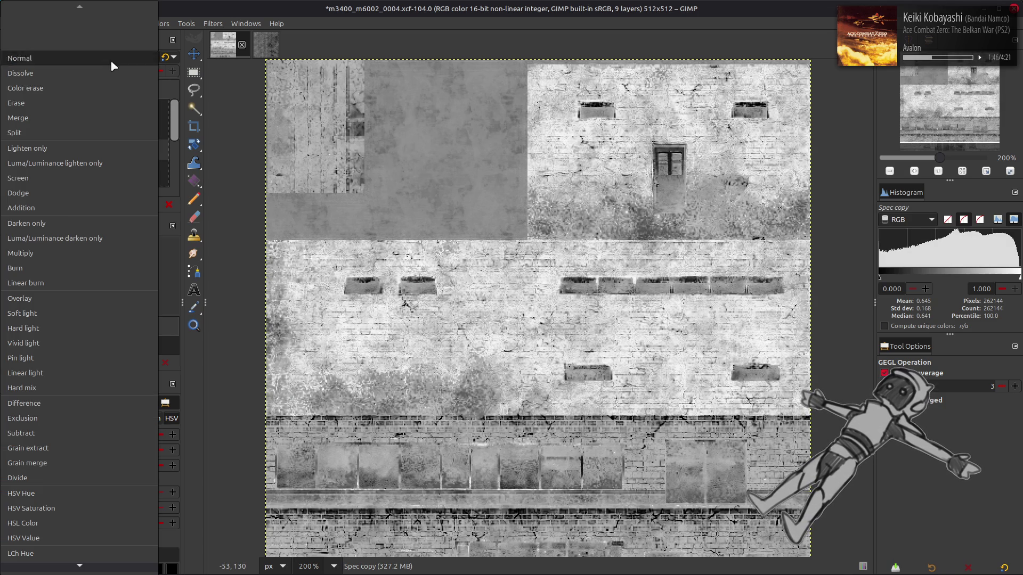
pyautogui.click(69, 253)
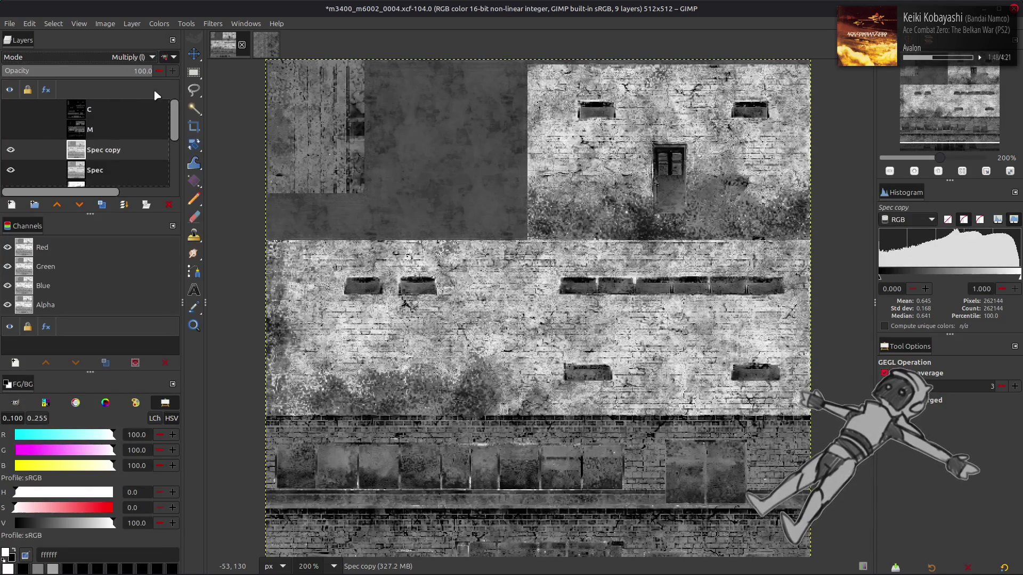
pyautogui.hotkey('ctrl', 'e')
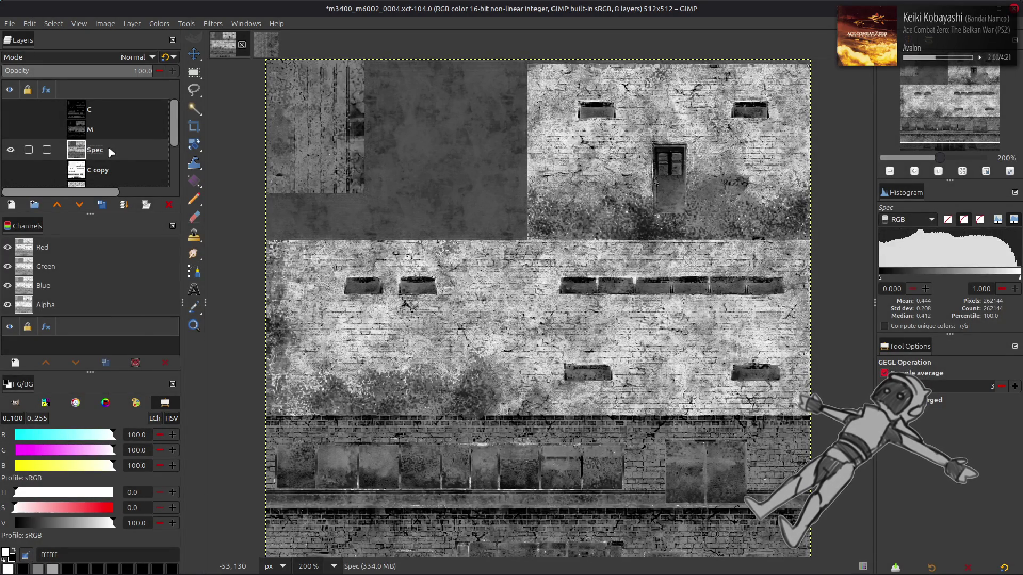
pyautogui.hotkey('ctrl', 'z')
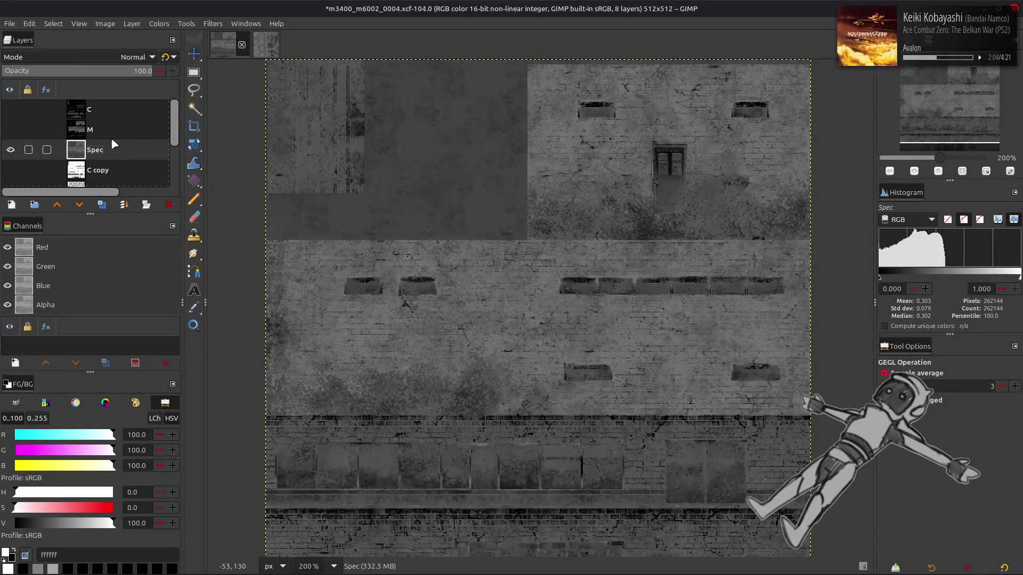
# - Reapply Auto Stretch Contrast to the Spec layer
pyautogui.click(159, 23)
pyautogui.moveTo(195, 206)
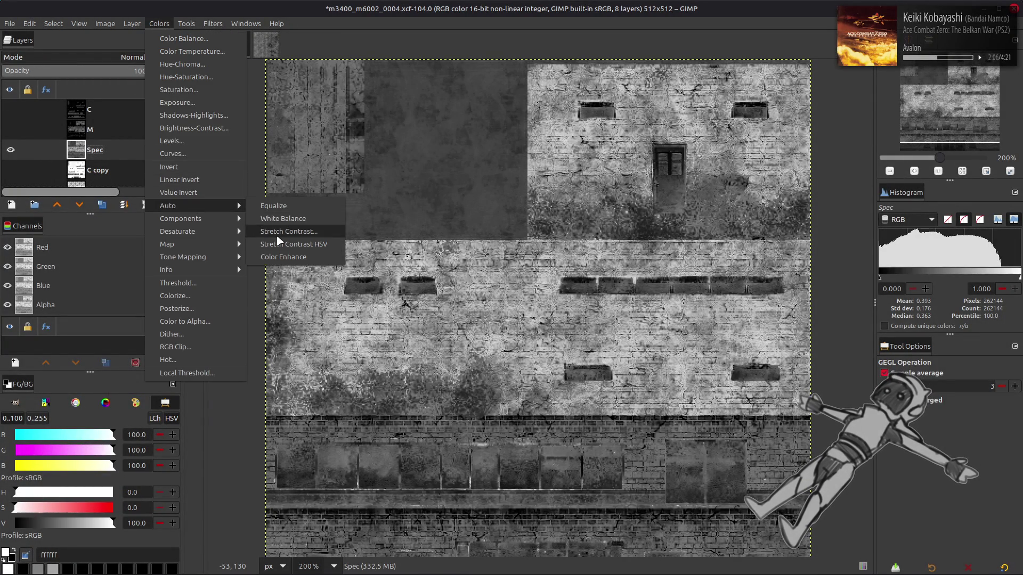
pyautogui.click(277, 231)
pyautogui.click(405, 418)
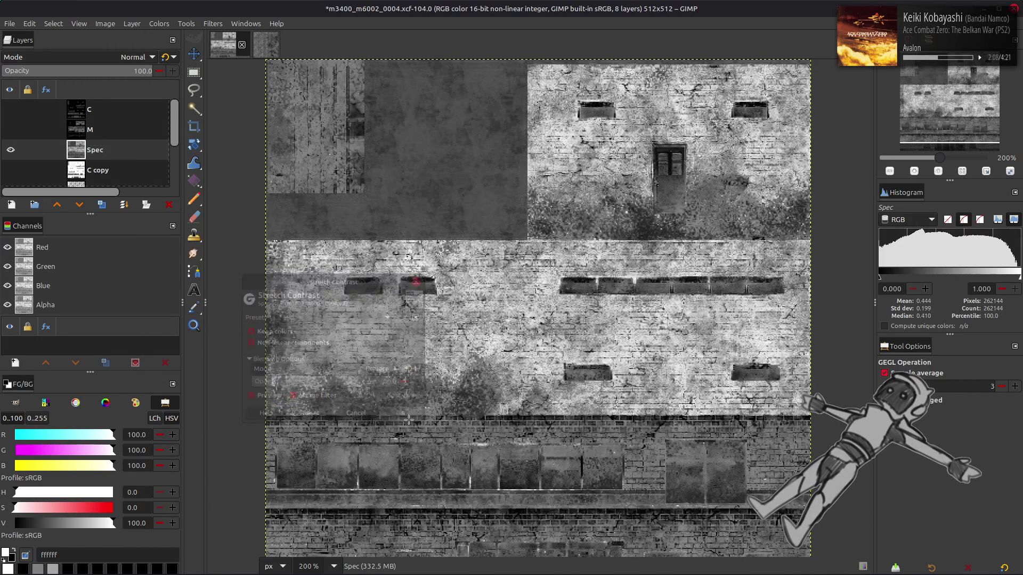
pyautogui.scroll(-2, 373, 259)
pyautogui.hscroll(-1, 374, 259)
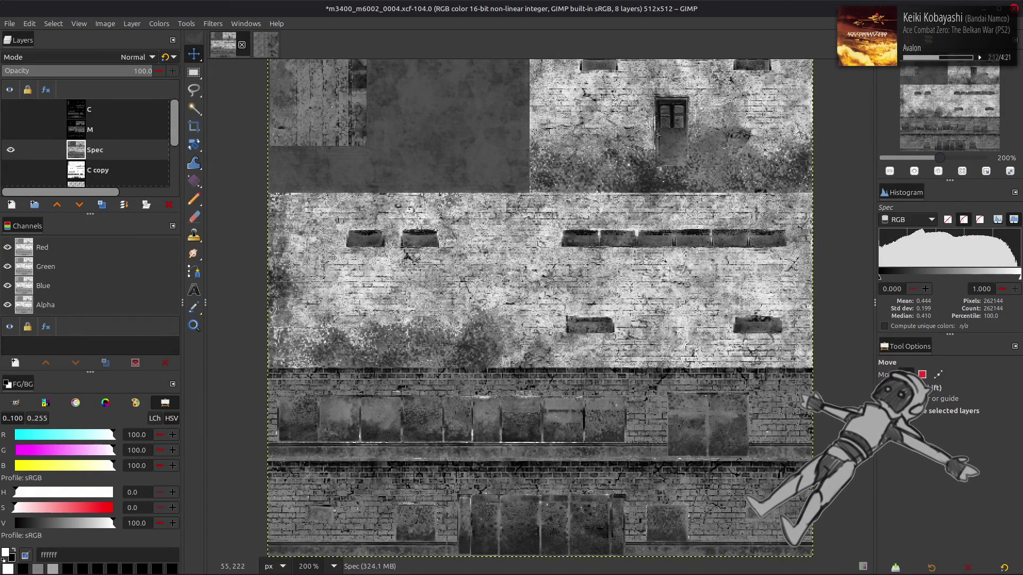
# - Discard a Curves attempt, rerun Stretch Contrast, and drag Spec back into alignment
pyautogui.click(166, 26)
pyautogui.click(170, 154)
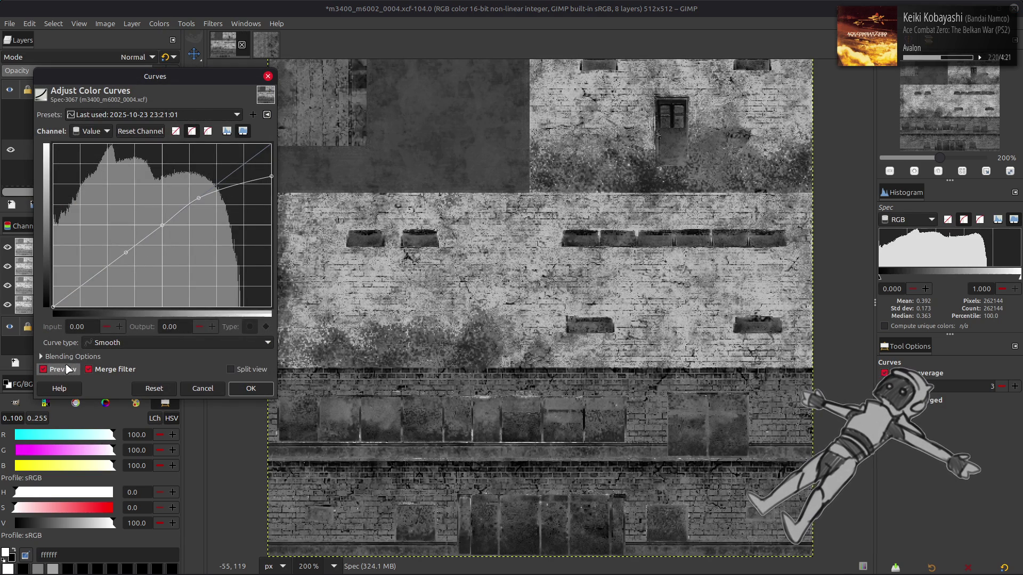
pyautogui.click(203, 388)
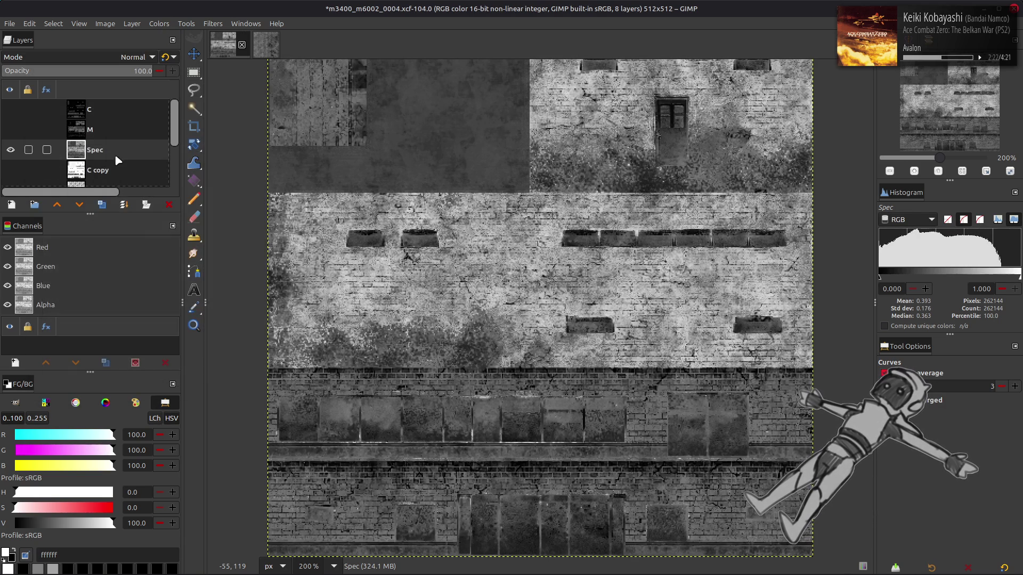
pyautogui.click(159, 24)
pyautogui.moveTo(225, 202)
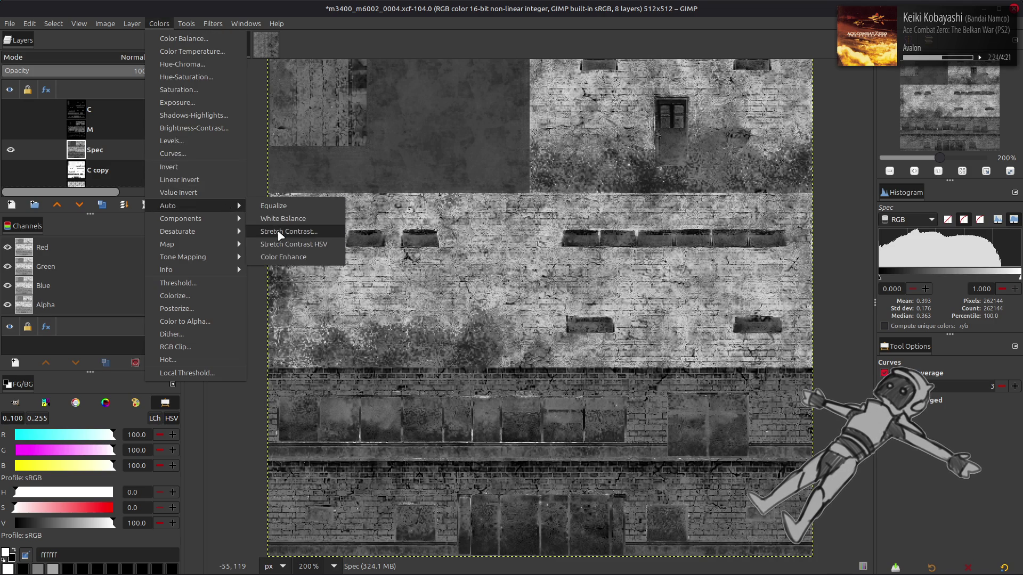
pyautogui.click(279, 234)
pyautogui.click(406, 418)
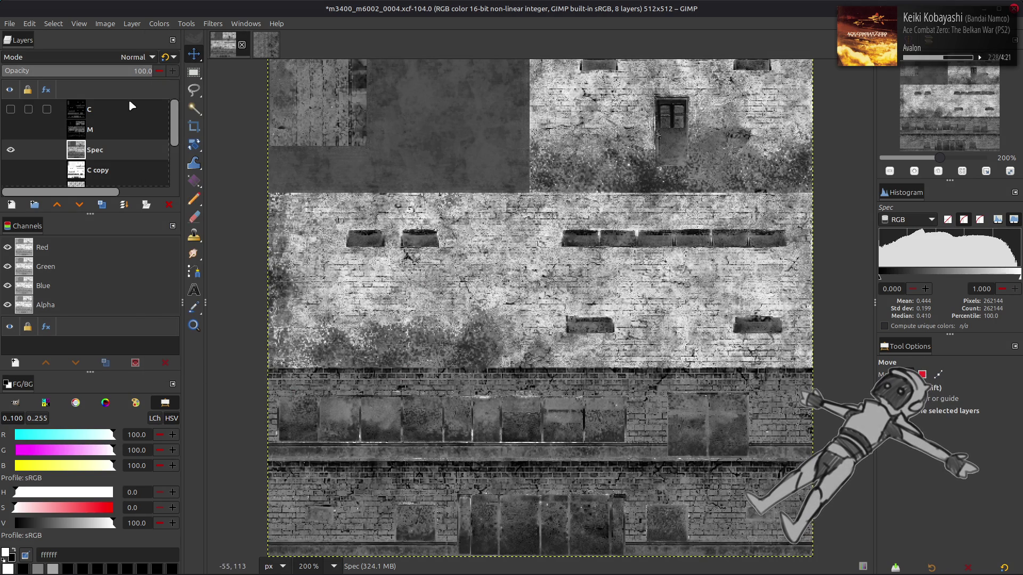
pyautogui.moveTo(361, 121); pyautogui.dragTo(362, 169)
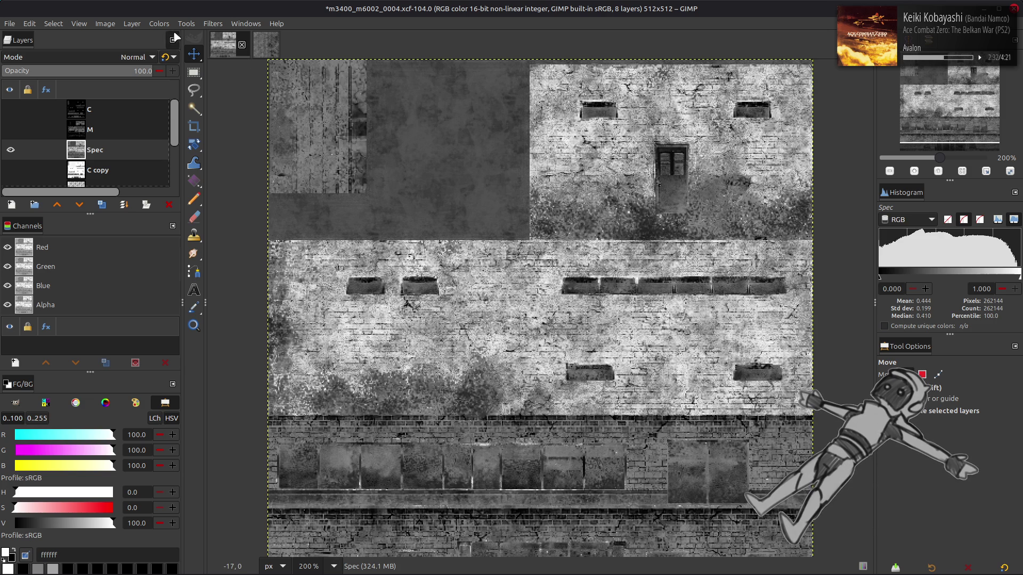
# - Apply Levels to Spec: red output max 20, green output 15.2–24, blue output min 50
pyautogui.click(159, 23)
pyautogui.click(184, 143)
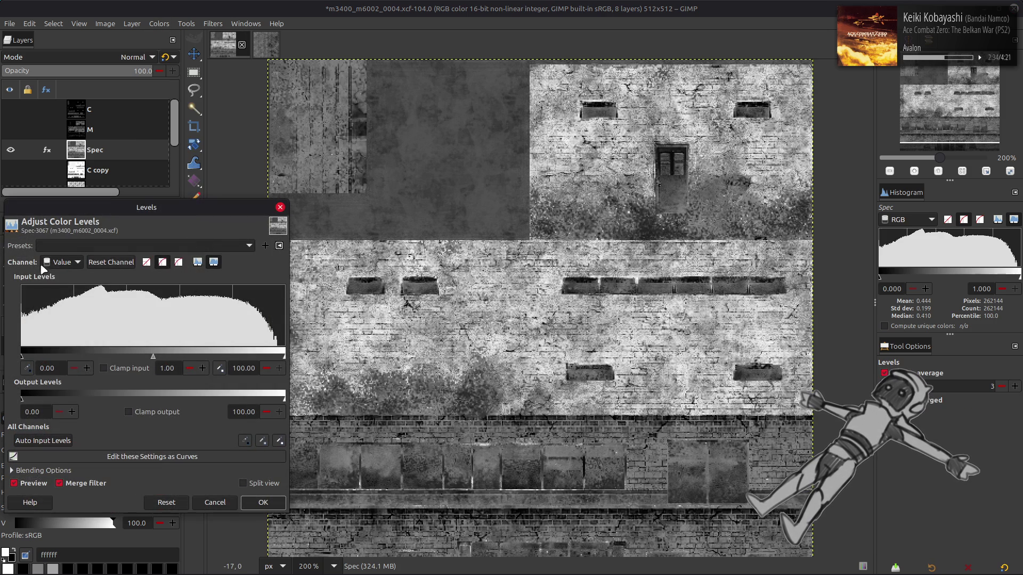
pyautogui.scroll(-1, 55, 267)
pyautogui.write('20')
pyautogui.press('Return')
pyautogui.scroll(-1, 66, 260)
pyautogui.doubleClick(40, 411)
pyautogui.write('15.2')
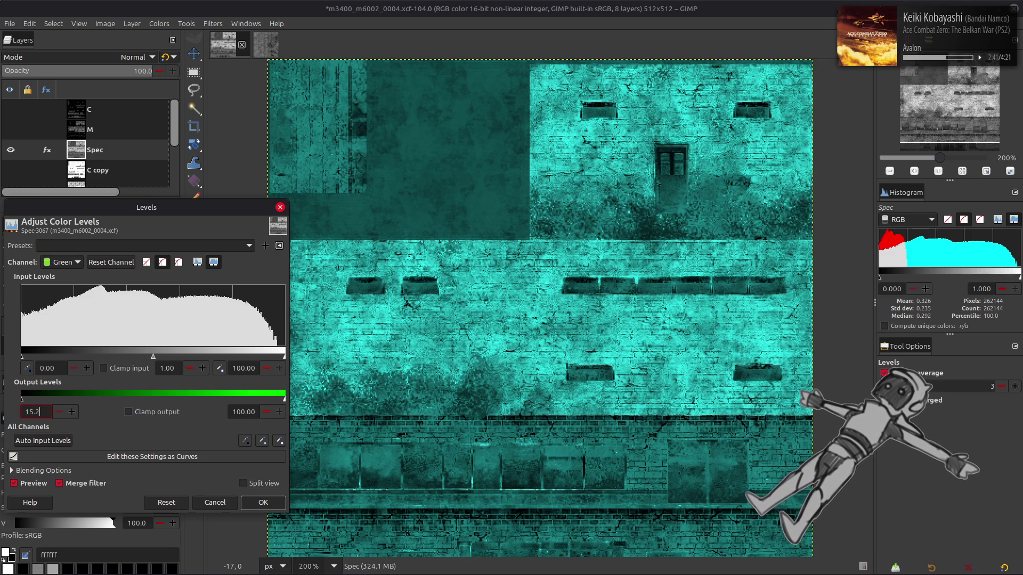
pyautogui.press('Return')
pyautogui.tripleClick(236, 413)
pyautogui.write('24.8')
pyautogui.scroll(-1, 63, 262)
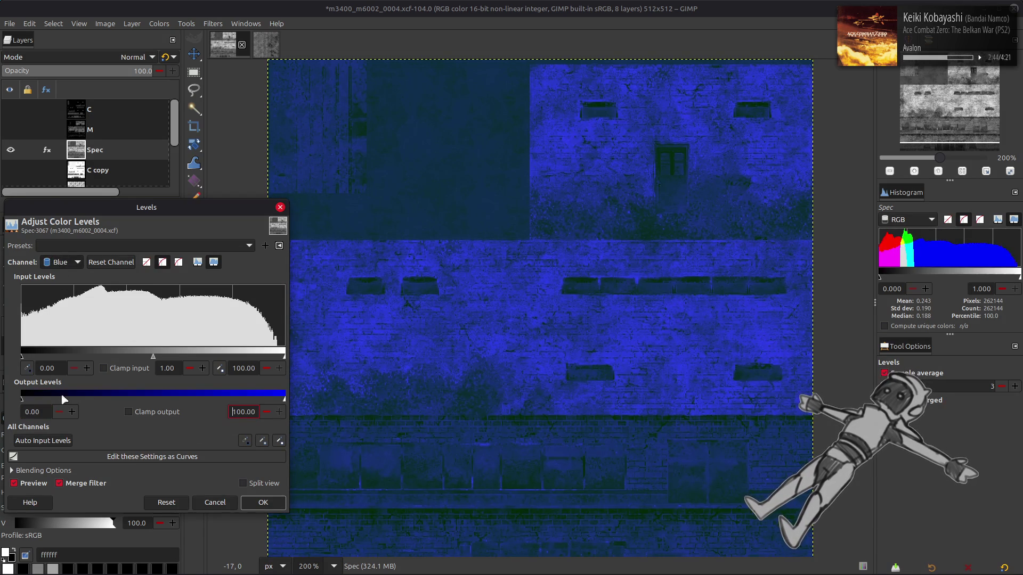
pyautogui.tripleClick(34, 411)
pyautogui.write('5')
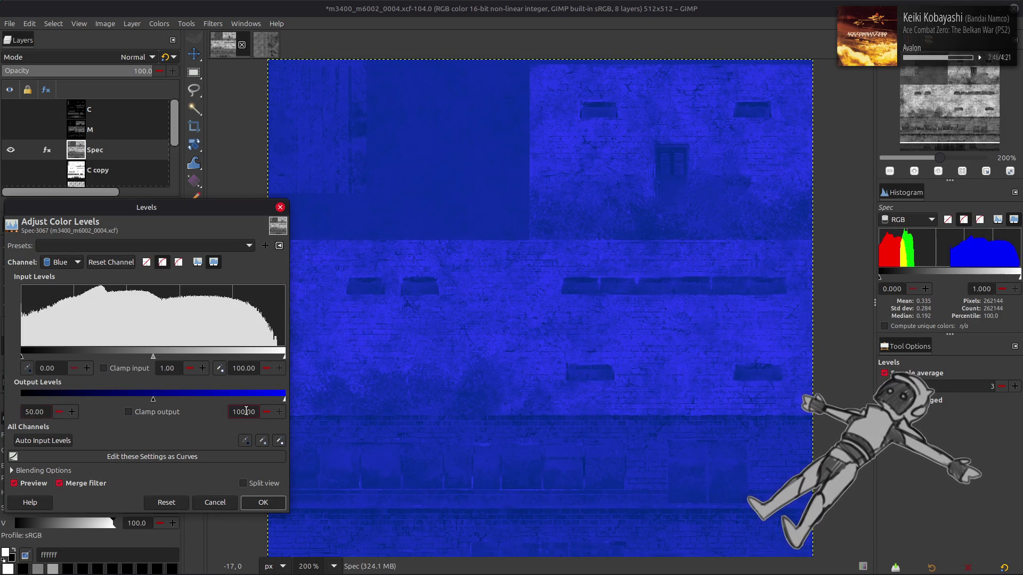
pyautogui.click(263, 502)
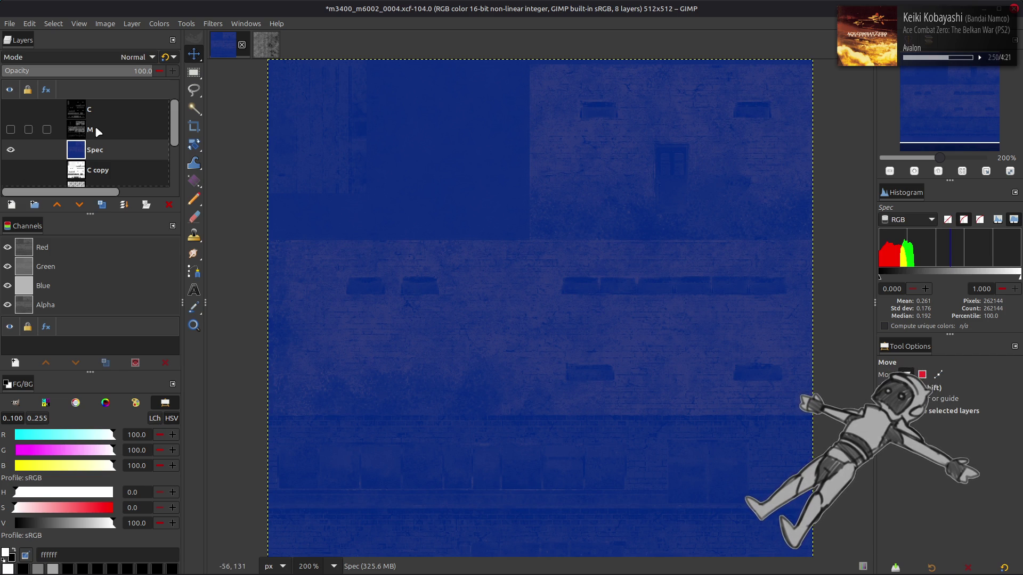
# - Save the m3400_m6002_0004.xcf project
pyautogui.scroll(-3, 95, 131)
pyautogui.scroll(3, 33, 149)
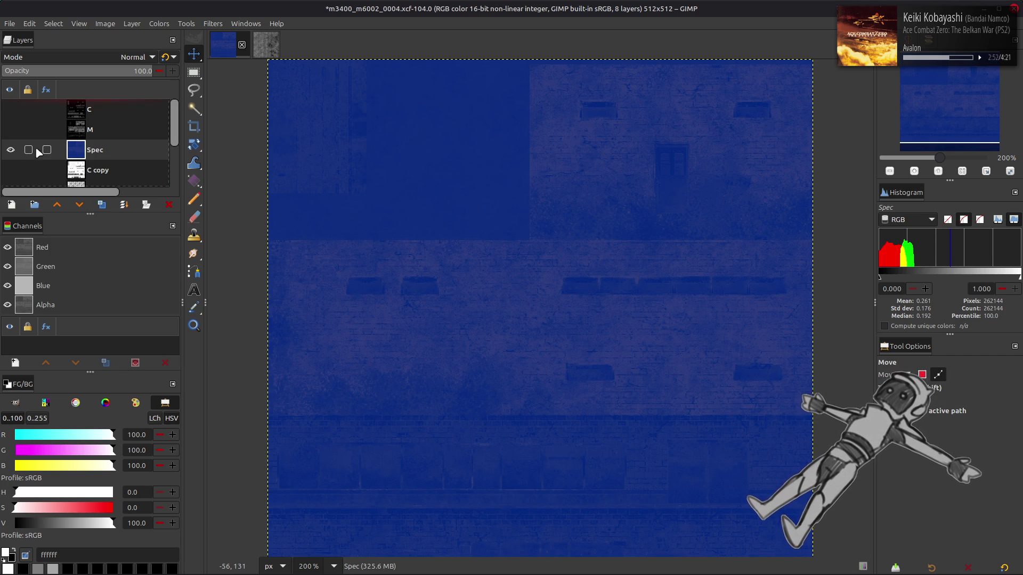
pyautogui.hotkey('ctrl', 's')
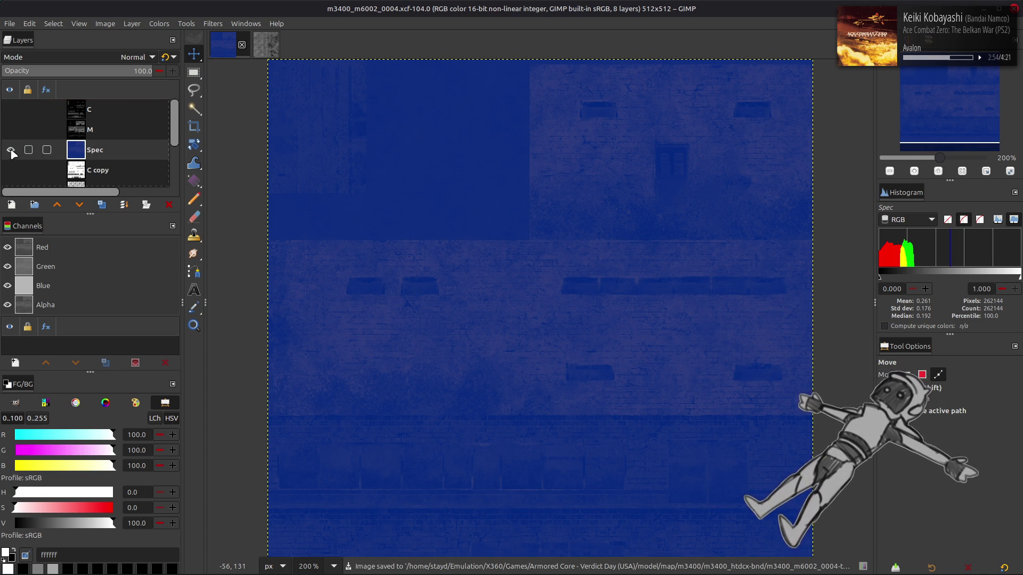
# - Hide Spec and add a white-filled layer in Multiply mode above Clean
pyautogui.click(10, 151)
pyautogui.scroll(-2, 14, 152)
pyautogui.click(48, 157)
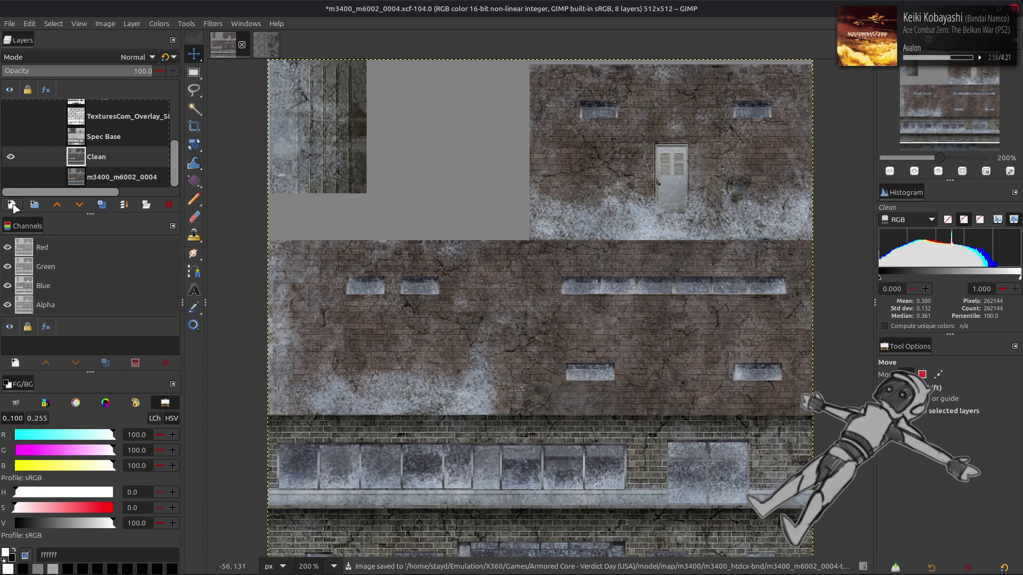
pyautogui.click(13, 206)
pyautogui.click(661, 443)
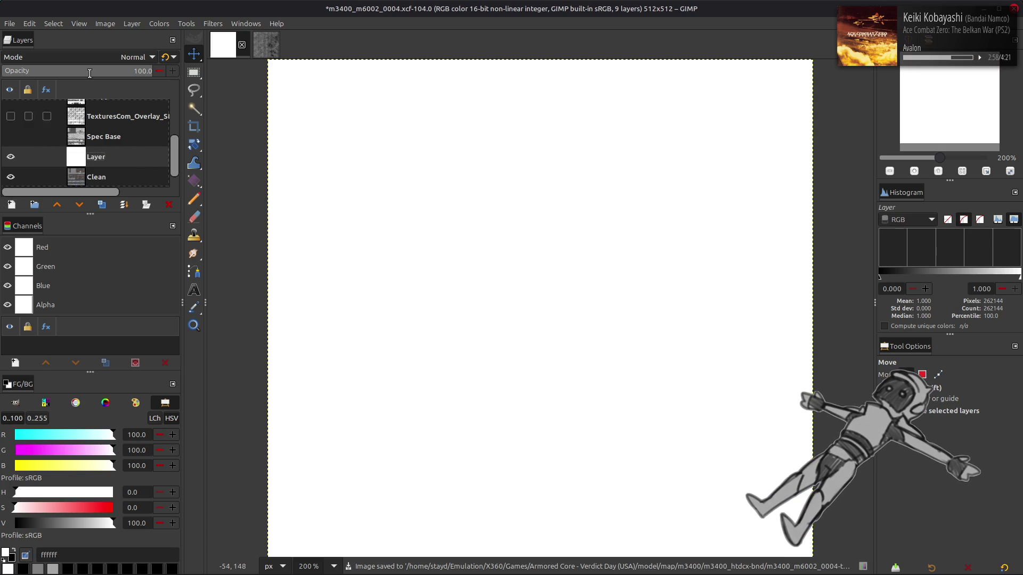
pyautogui.click(92, 57)
pyautogui.click(54, 263)
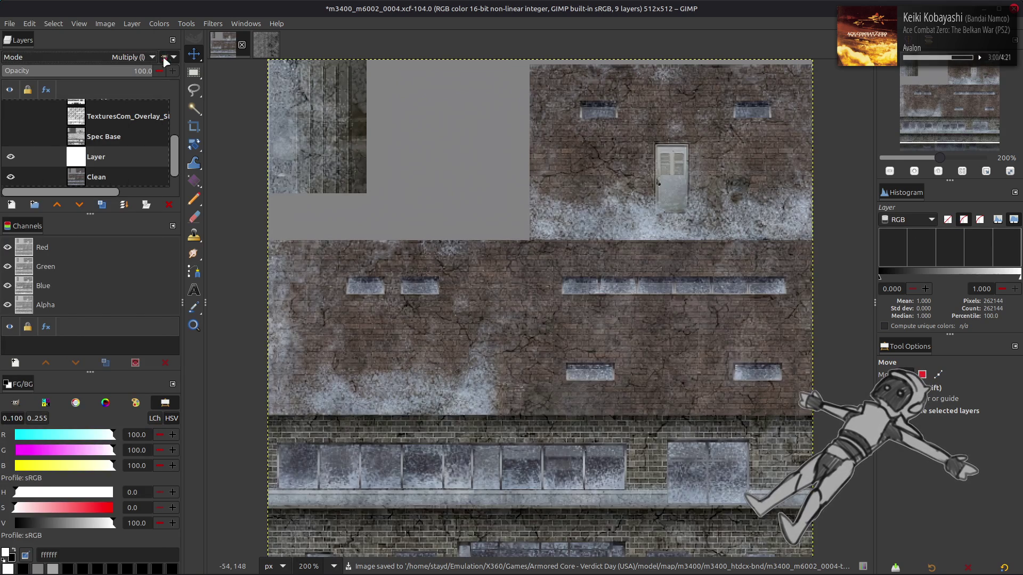
# - Rename the new white layer to 'Glass Mask'
pyautogui.doubleClick(114, 157)
pyautogui.write('Glass M')
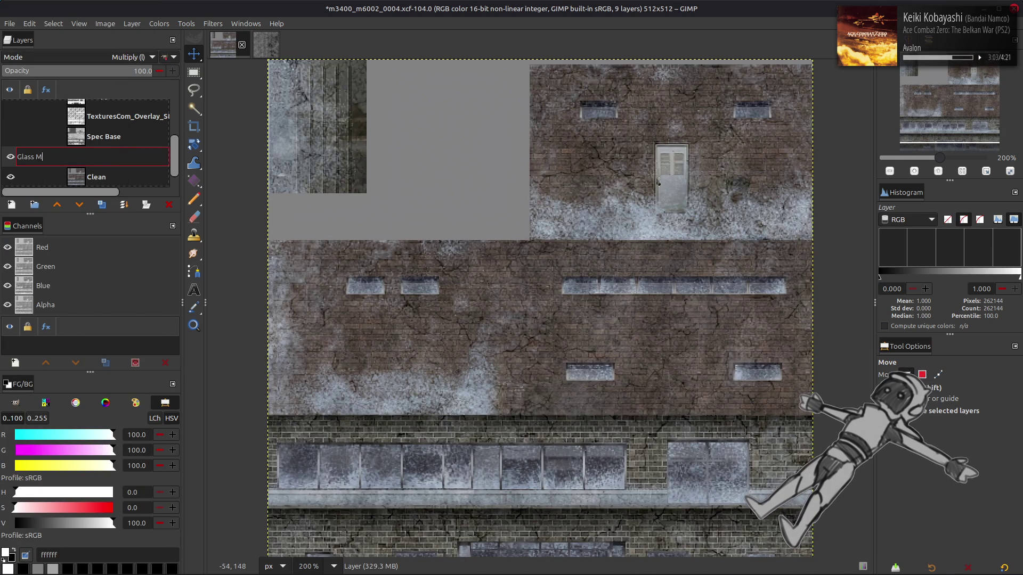
pyautogui.write('ask')
pyautogui.press('Return')
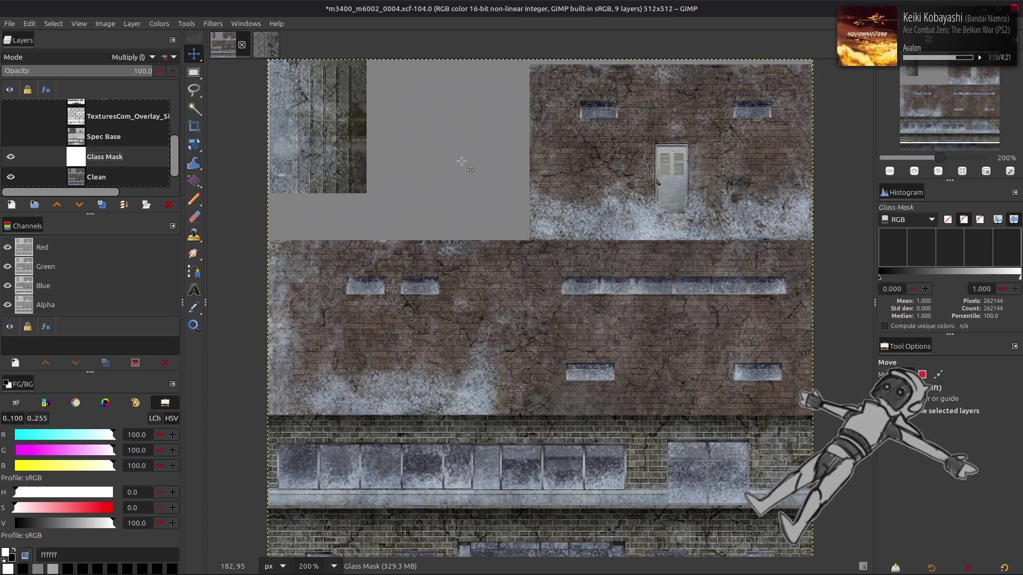
pyautogui.scroll(4, 386, 273)
# - Rectangle-select the glass pane of the right small window above the door
pyautogui.press('r')
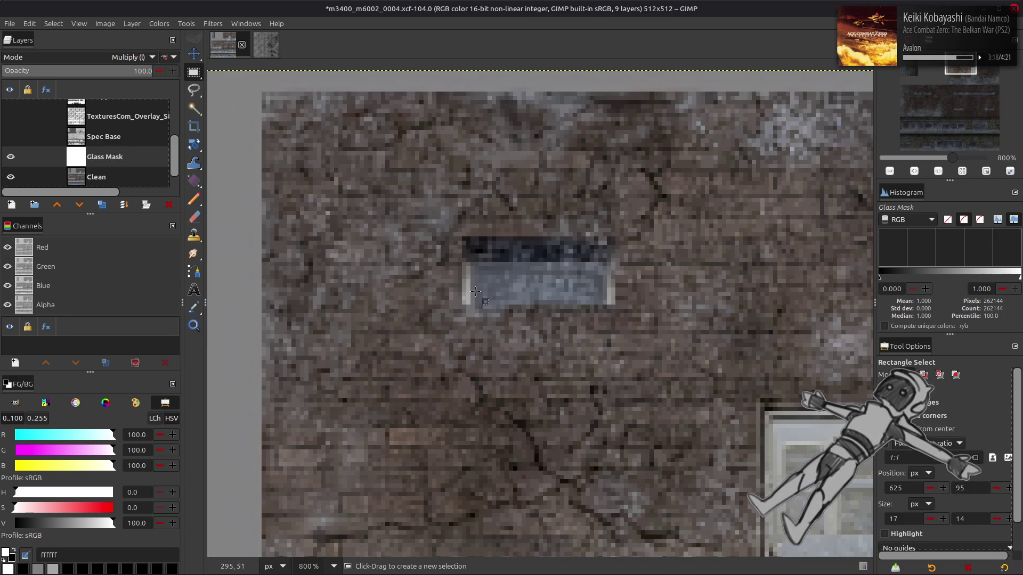
pyautogui.moveTo(473, 290); pyautogui.dragTo(442, 286)
pyautogui.hscroll(10, 463, 283)
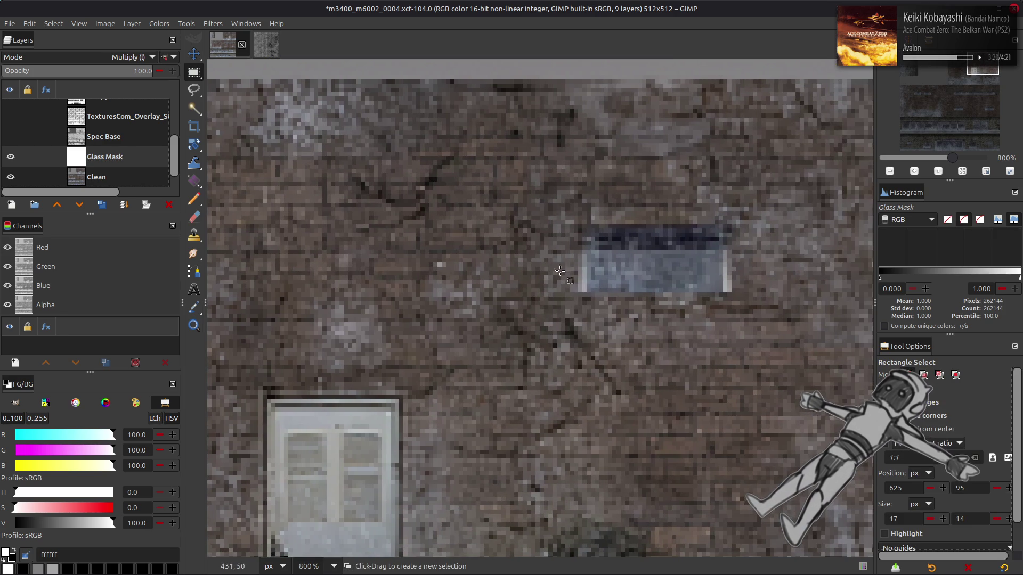
pyautogui.moveTo(723, 293)
pyautogui.mouseDown()
pyautogui.moveTo(672, 259)
pyautogui.moveTo(593, 278)
pyautogui.mouseUp()
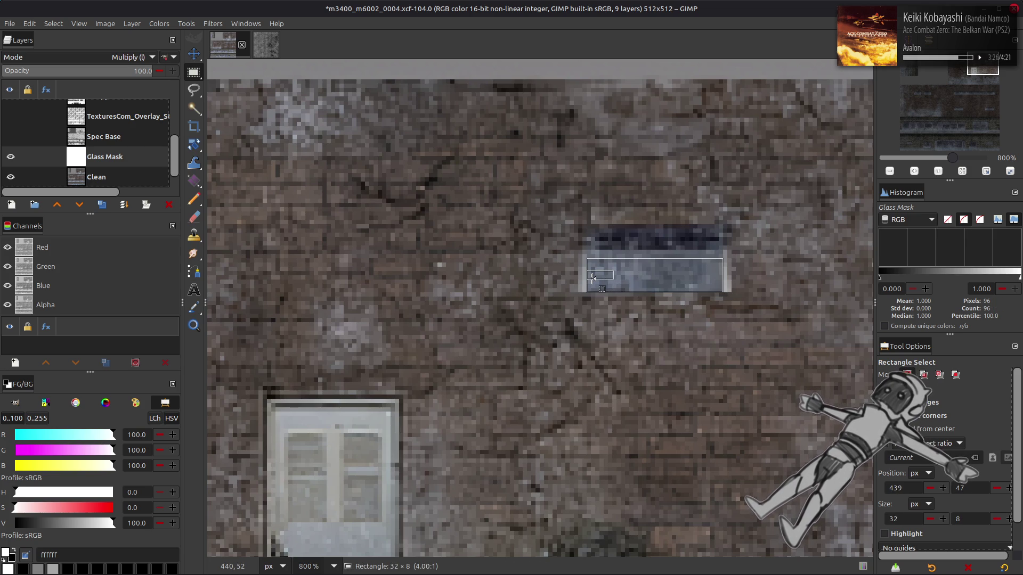
pyautogui.moveTo(663, 260)
pyautogui.mouseDown()
pyautogui.moveTo(665, 246)
pyautogui.moveTo(658, 278)
pyautogui.moveTo(658, 246)
pyautogui.mouseUp()
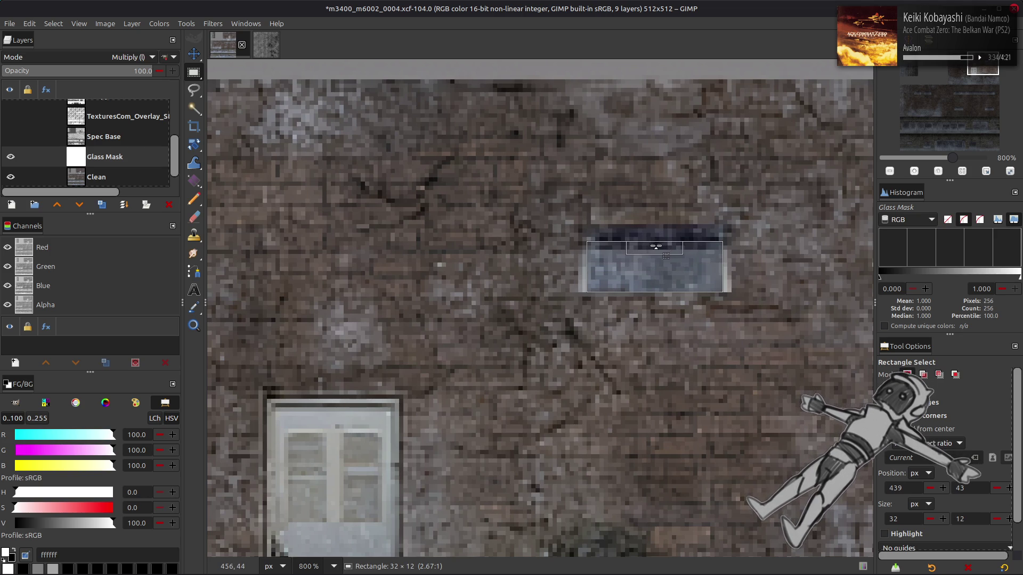
pyautogui.scroll(-4, 657, 246)
pyautogui.scroll(4, 513, 285)
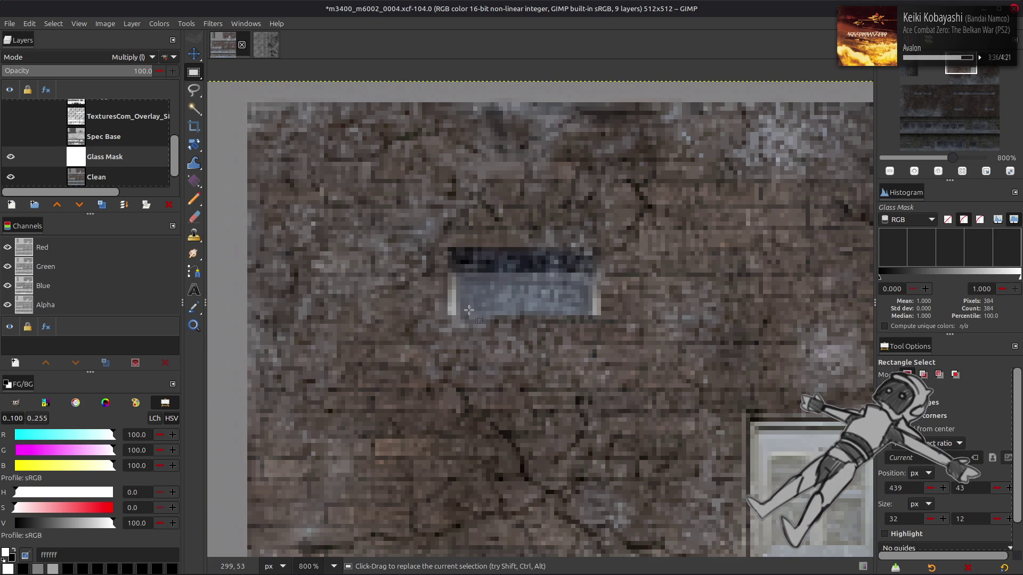
# - Select the left upper window pane, undoing a mistakenly added glass-strip pane
pyautogui.moveTo(457, 314); pyautogui.dragTo(591, 274)
pyautogui.moveTo(525, 278); pyautogui.dragTo(530, 271)
pyautogui.scroll(-10, 529, 270)
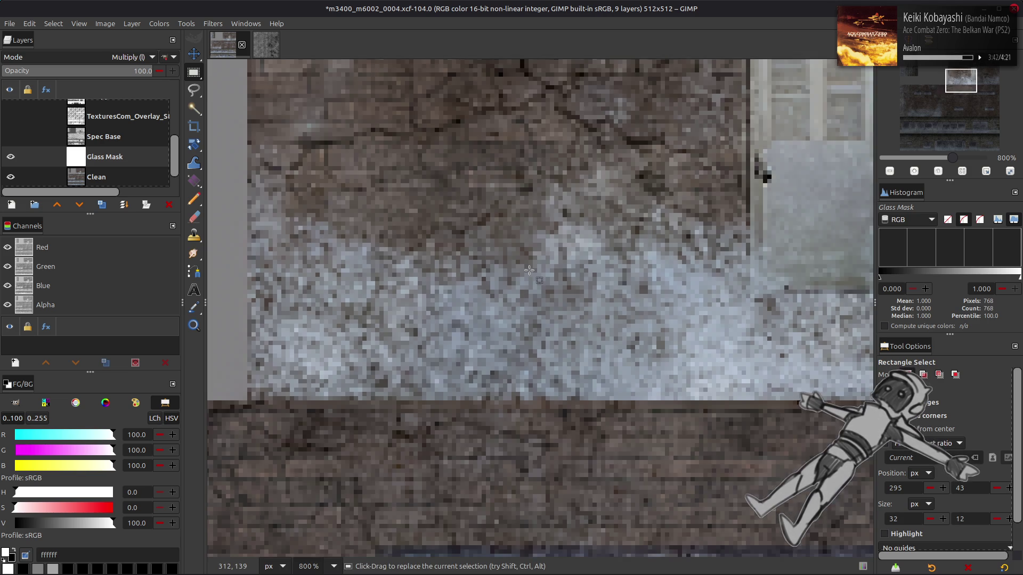
pyautogui.scroll(4, 528, 269)
pyautogui.press('shift')
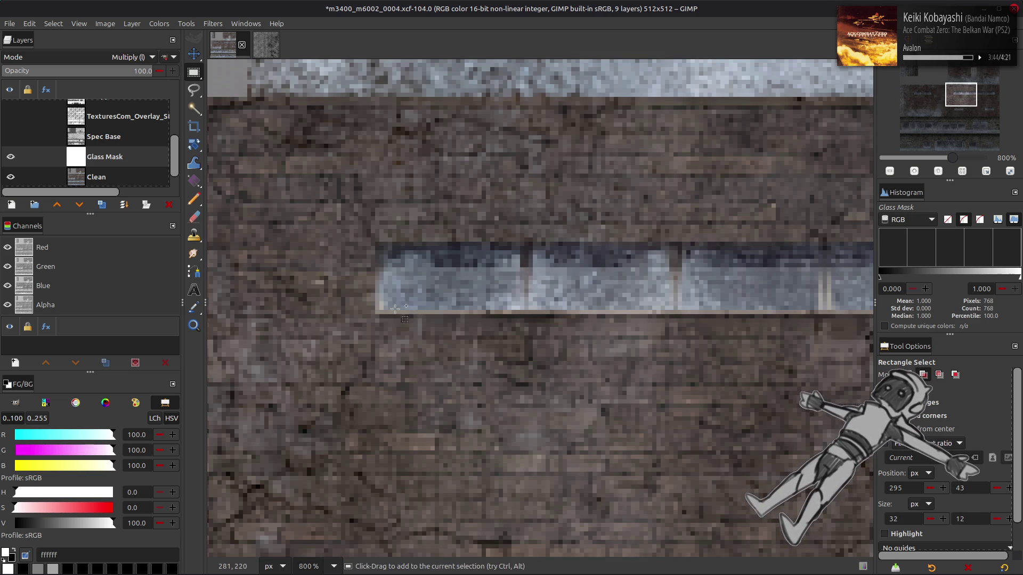
pyautogui.moveTo(382, 308)
pyautogui.mouseDown()
pyautogui.moveTo(426, 277)
pyautogui.moveTo(430, 248)
pyautogui.mouseUp()
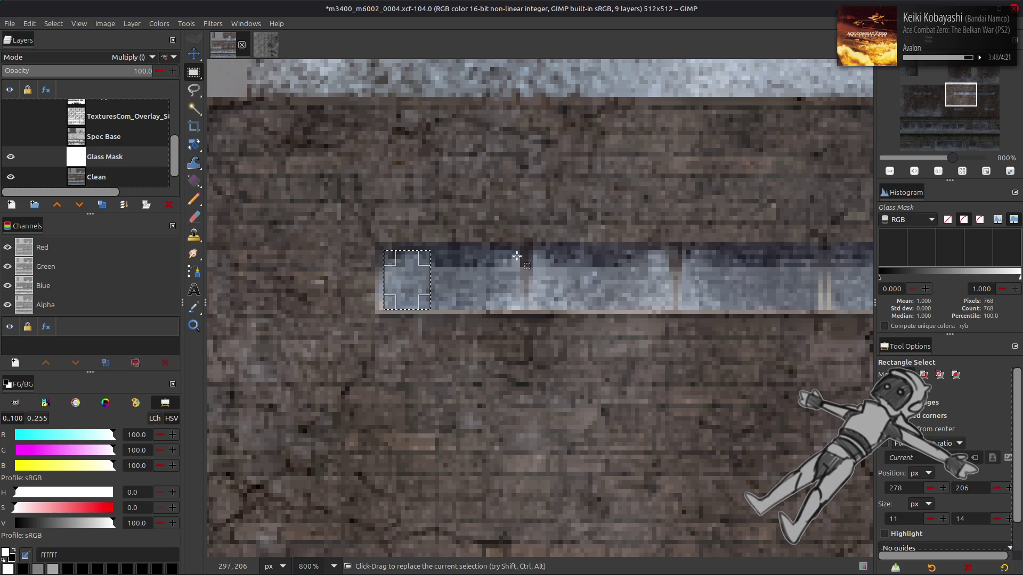
pyautogui.press('ctrl')
pyautogui.scroll(10, 410, 229)
pyautogui.hotkey('ctrl', 'z')
pyautogui.scroll(1, 329, 140)
pyautogui.scroll(-6, 329, 140)
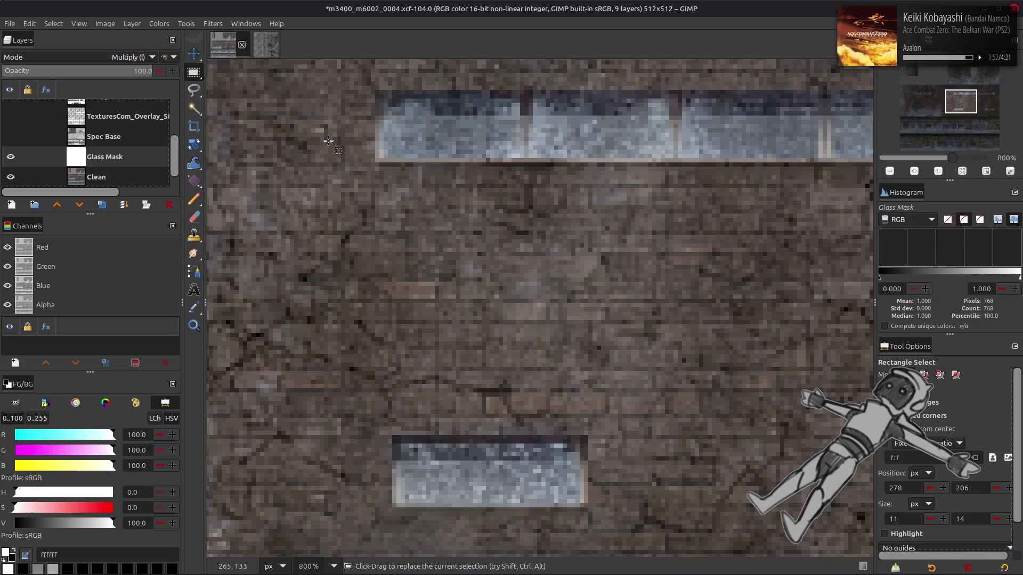
pyautogui.moveTo(290, 167); pyautogui.dragTo(579, 271)
pyautogui.moveTo(364, 237)
pyautogui.mouseDown()
pyautogui.moveTo(520, 281)
pyautogui.moveTo(508, 291)
pyautogui.mouseUp()
pyautogui.moveTo(398, 296); pyautogui.dragTo(569, 308)
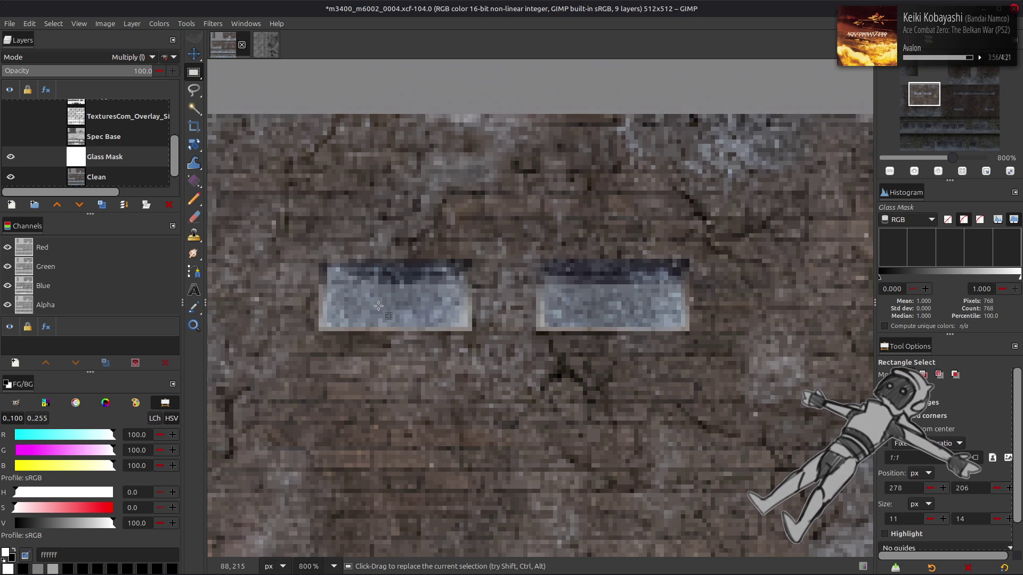
# - Add the left upper window's glass to the selection, nudging its top edge up
pyautogui.press('shift')
pyautogui.moveTo(328, 325)
pyautogui.mouseDown()
pyautogui.moveTo(405, 266)
pyautogui.moveTo(612, 267)
pyautogui.mouseUp()
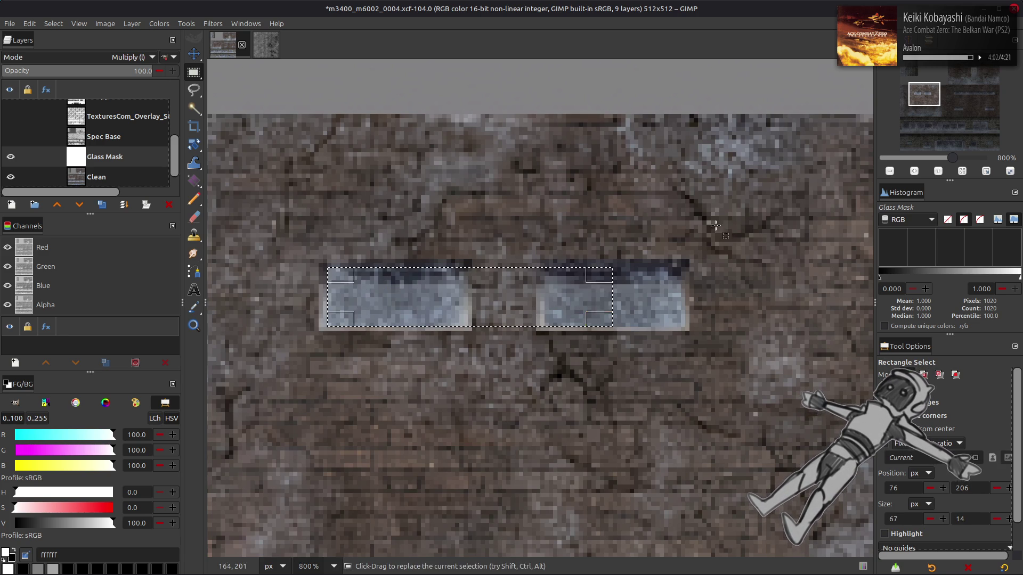
pyautogui.press('space')
pyautogui.moveTo(490, 280)
pyautogui.mouseDown()
pyautogui.moveTo(338, 382)
pyautogui.moveTo(552, 399)
pyautogui.moveTo(520, 280)
pyautogui.moveTo(336, 233)
pyautogui.moveTo(388, 255)
pyautogui.moveTo(457, 264)
pyautogui.mouseUp()
pyautogui.moveTo(384, 231); pyautogui.dragTo(384, 226)
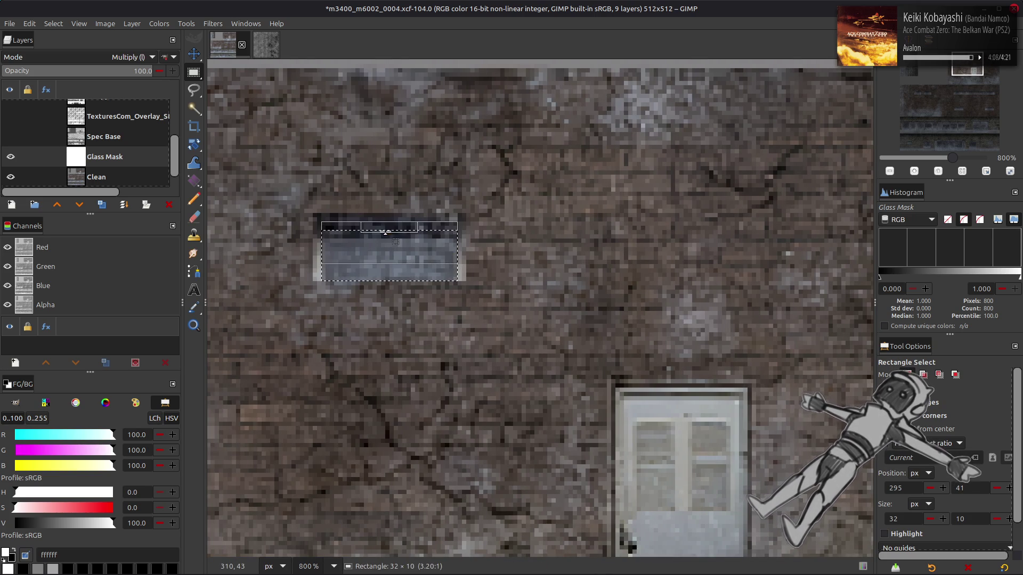
pyautogui.hscroll(5, 575, 271)
pyautogui.moveTo(489, 229); pyautogui.dragTo(630, 263)
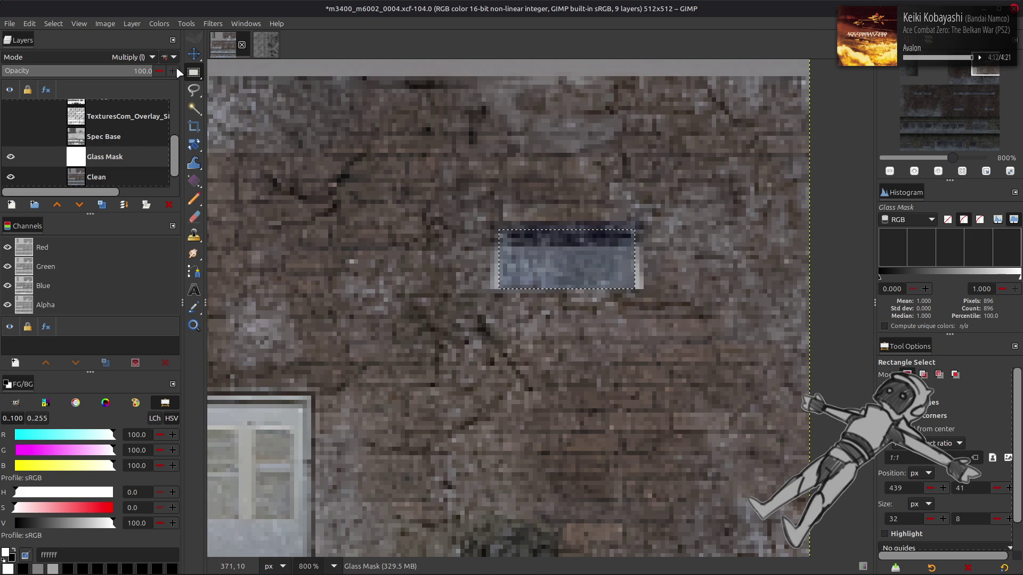
# - Black out the selected panes with Levels output white at 0, then clear the selection
pyautogui.click(160, 24)
pyautogui.click(197, 138)
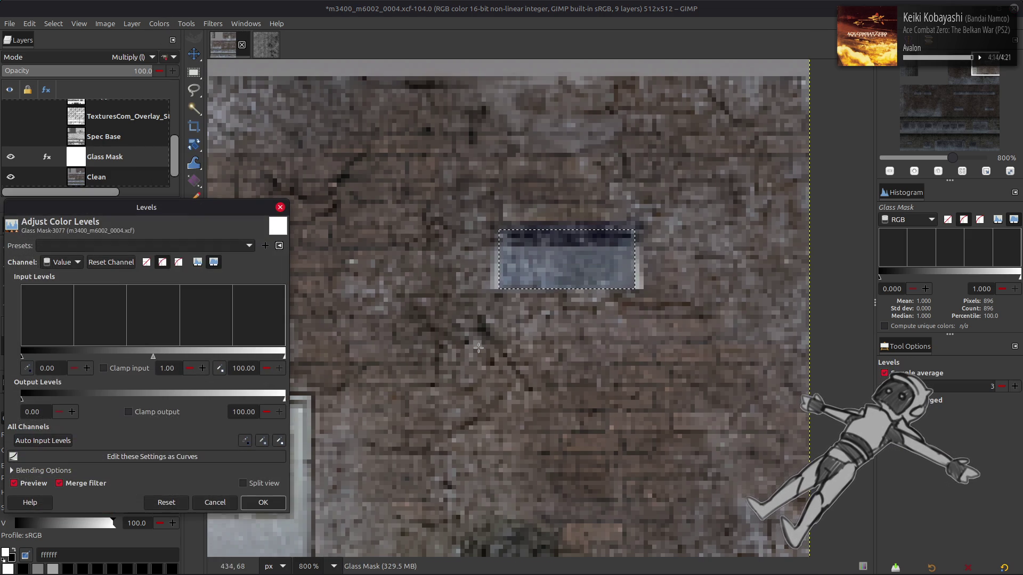
pyautogui.moveTo(275, 395); pyautogui.dragTo(18, 395)
pyautogui.click(263, 502)
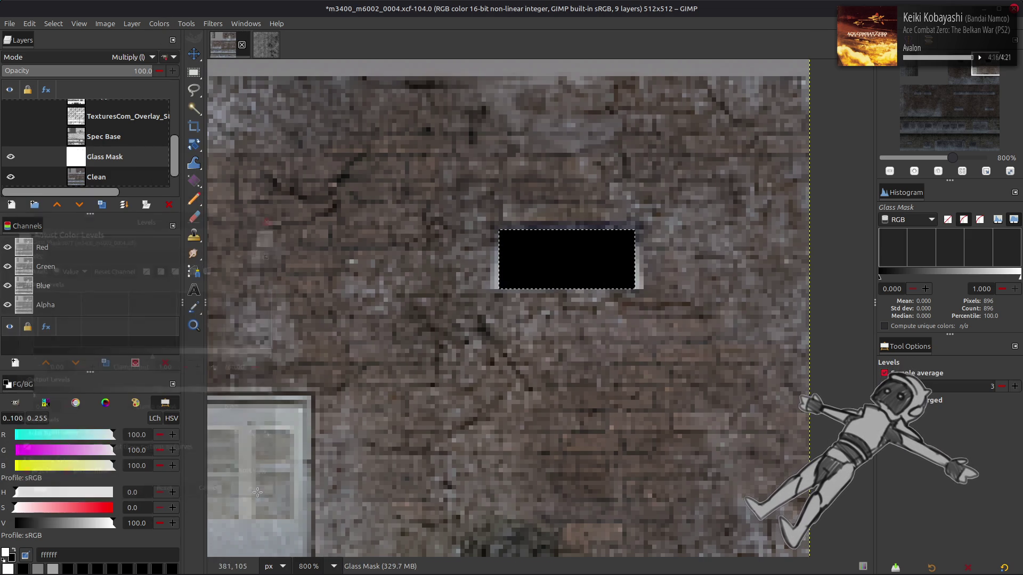
pyautogui.click(53, 24)
pyautogui.click(64, 50)
pyautogui.press('2')
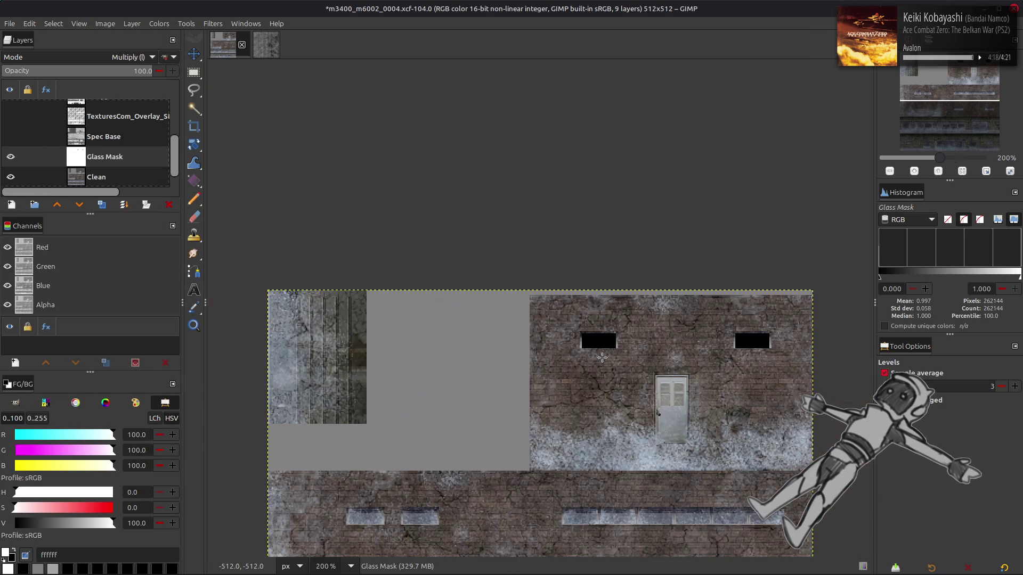
pyautogui.scroll(-5, 602, 358)
# - Rectangle-select the glass of the left and right small windows, nudging the top edges up
pyautogui.scroll(6, 375, 288)
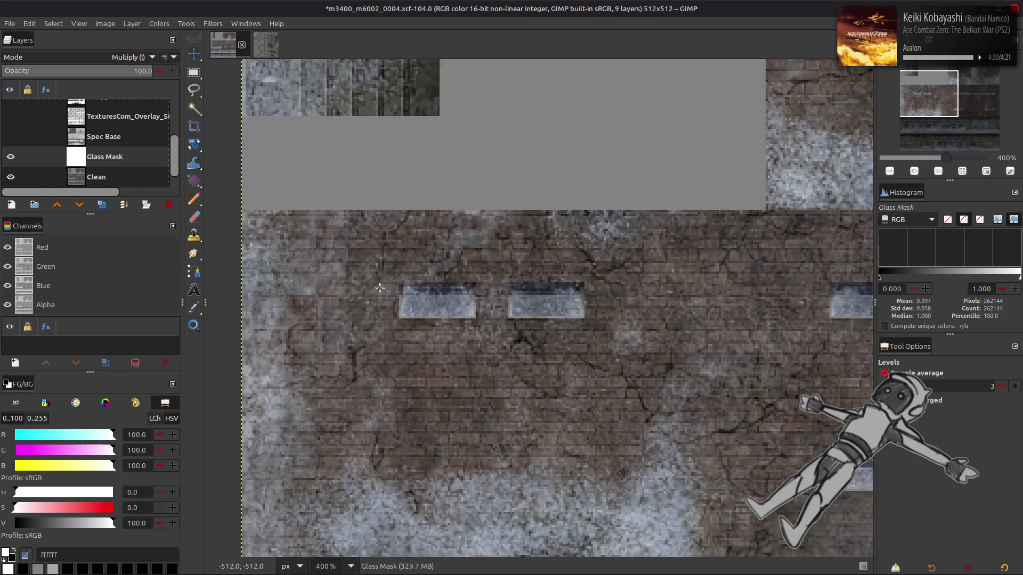
pyautogui.scroll(-1, 410, 309)
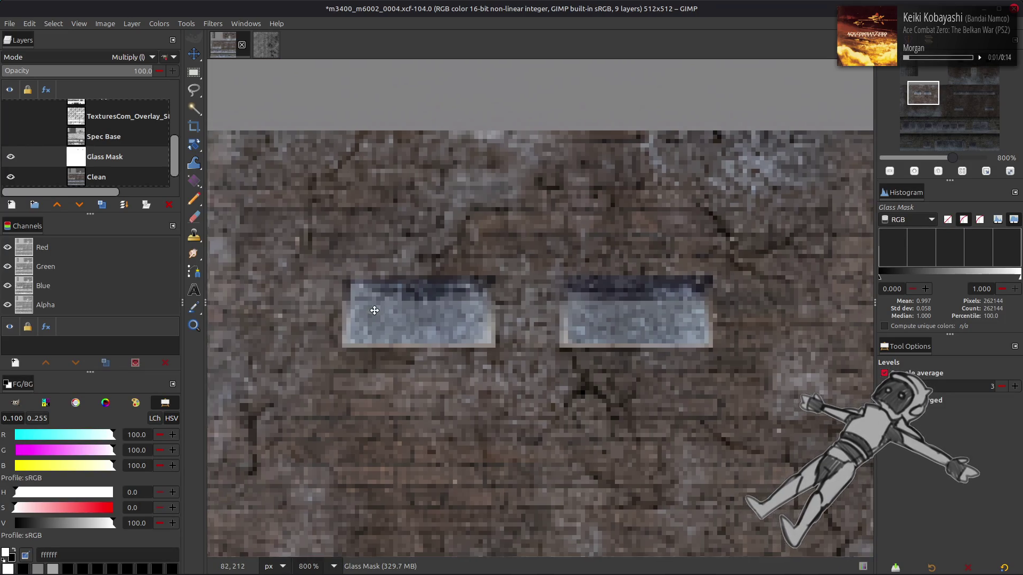
pyautogui.press('r')
pyautogui.moveTo(336, 341); pyautogui.dragTo(432, 293)
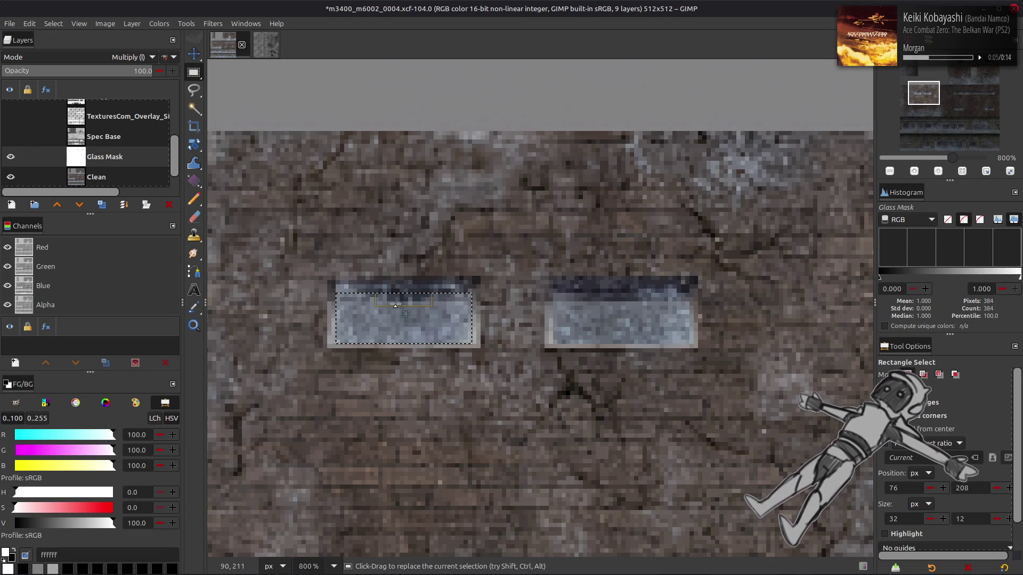
pyautogui.moveTo(404, 300); pyautogui.dragTo(405, 295)
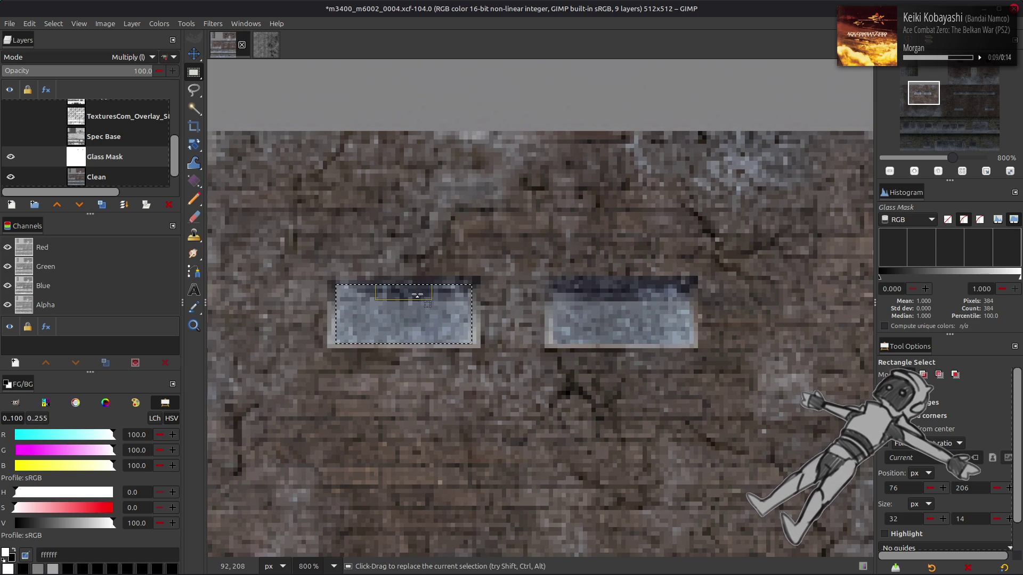
pyautogui.moveTo(552, 343)
pyautogui.mouseDown()
pyautogui.moveTo(630, 299)
pyautogui.moveTo(689, 295)
pyautogui.mouseUp()
pyautogui.moveTo(616, 305); pyautogui.dragTo(617, 298)
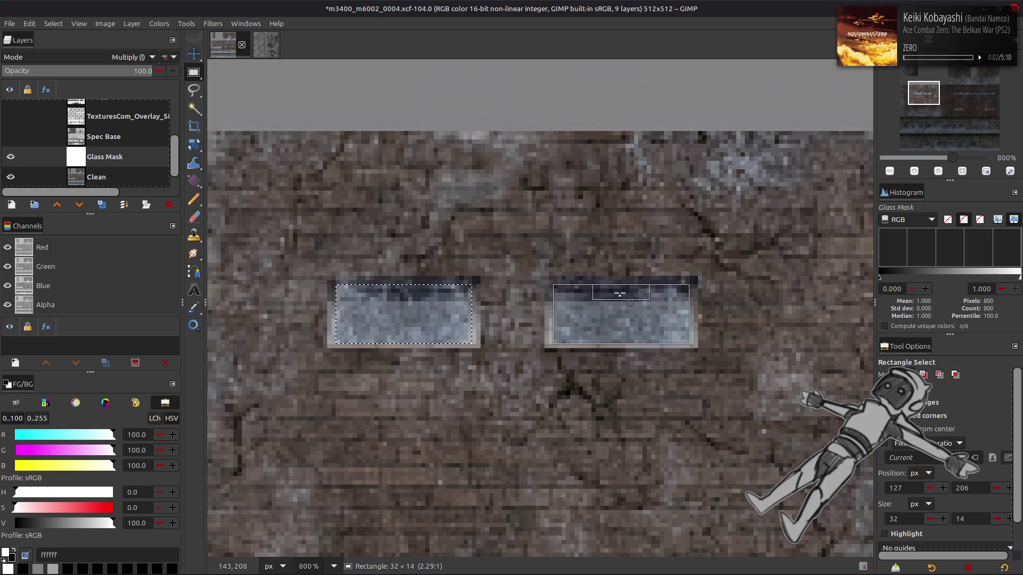
pyautogui.moveTo(621, 297); pyautogui.dragTo(622, 295)
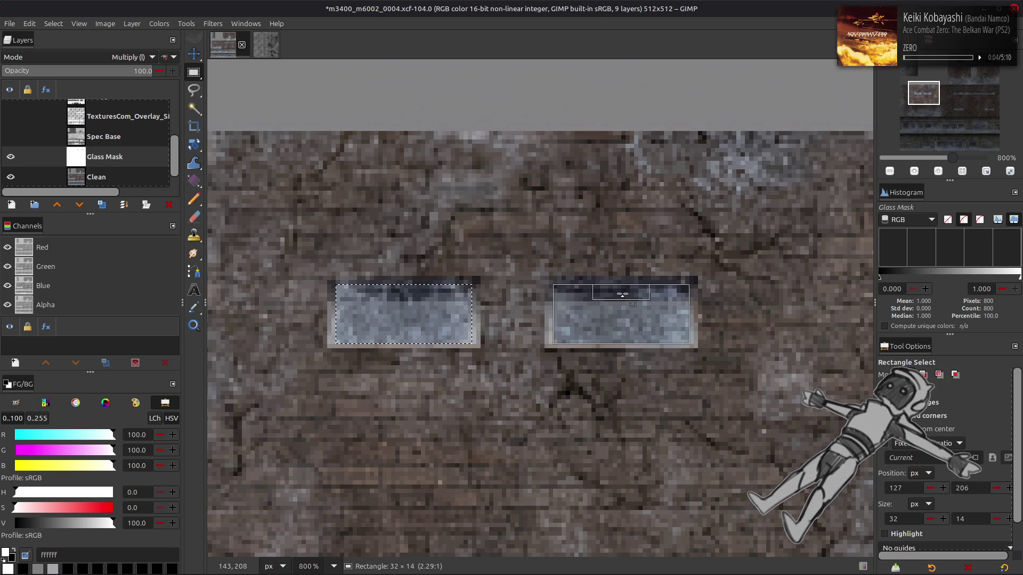
pyautogui.press('Return')
# - Add the long six-pane glass strip to the selection and cut out its frame dividers
pyautogui.hscroll(10, 293, 314)
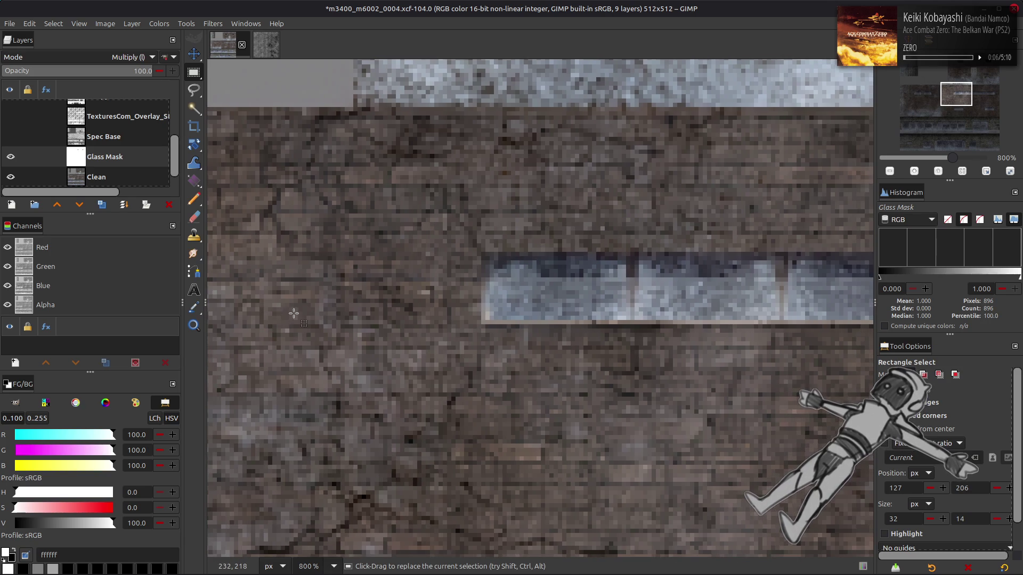
pyautogui.press('shift')
pyautogui.moveTo(491, 319)
pyautogui.mouseDown()
pyautogui.moveTo(586, 279)
pyautogui.moveTo(586, 261)
pyautogui.moveTo(884, 299)
pyautogui.moveTo(905, 320)
pyautogui.moveTo(1013, 341)
pyautogui.moveTo(660, 350)
pyautogui.moveTo(748, 354)
pyautogui.mouseUp()
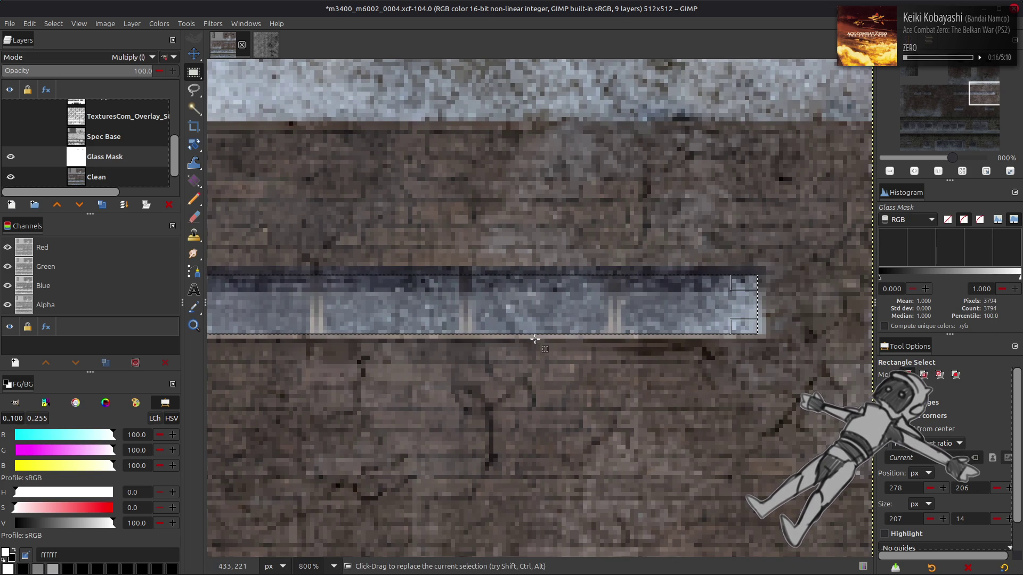
pyautogui.press('XF86AudioLowerVolume')
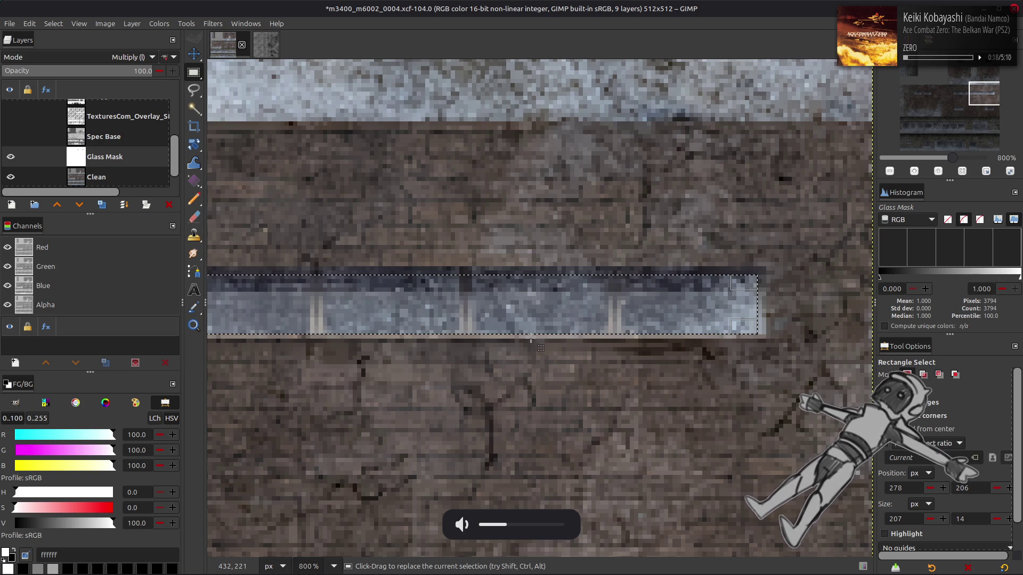
pyautogui.moveTo(621, 347)
pyautogui.mouseDown()
pyautogui.moveTo(598, 246)
pyautogui.moveTo(607, 248)
pyautogui.mouseUp()
pyautogui.hscroll(-2, 459, 344)
pyautogui.moveTo(545, 346); pyautogui.dragTo(532, 262)
pyautogui.hscroll(-4, 528, 349)
pyautogui.moveTo(567, 351); pyautogui.dragTo(551, 255)
pyautogui.hscroll(-3, 551, 346)
pyautogui.moveTo(550, 360); pyautogui.dragTo(537, 278)
pyautogui.hscroll(-2, 487, 368)
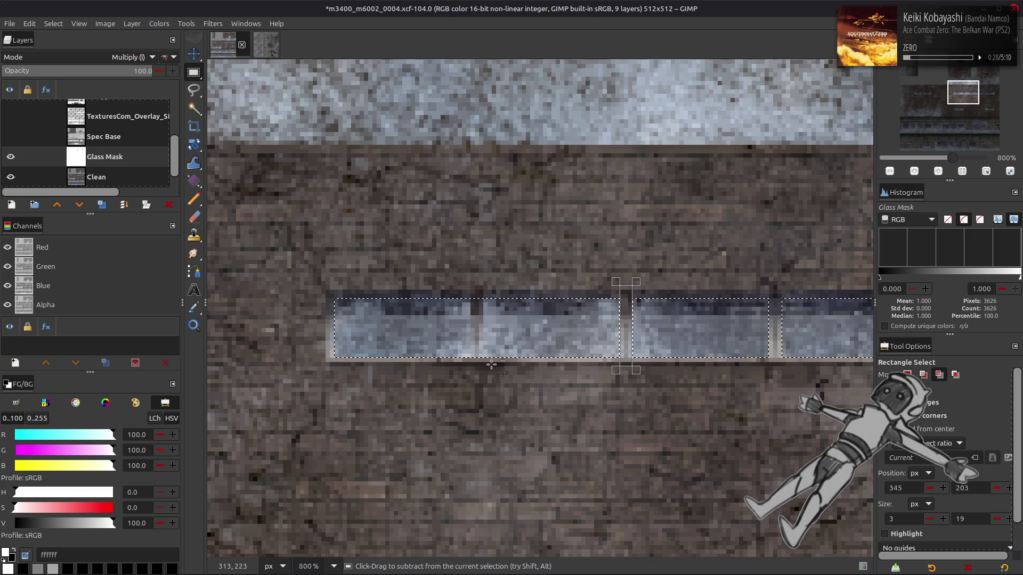
pyautogui.moveTo(480, 365)
pyautogui.mouseDown()
pyautogui.moveTo(466, 290)
pyautogui.moveTo(488, 330)
pyautogui.mouseUp()
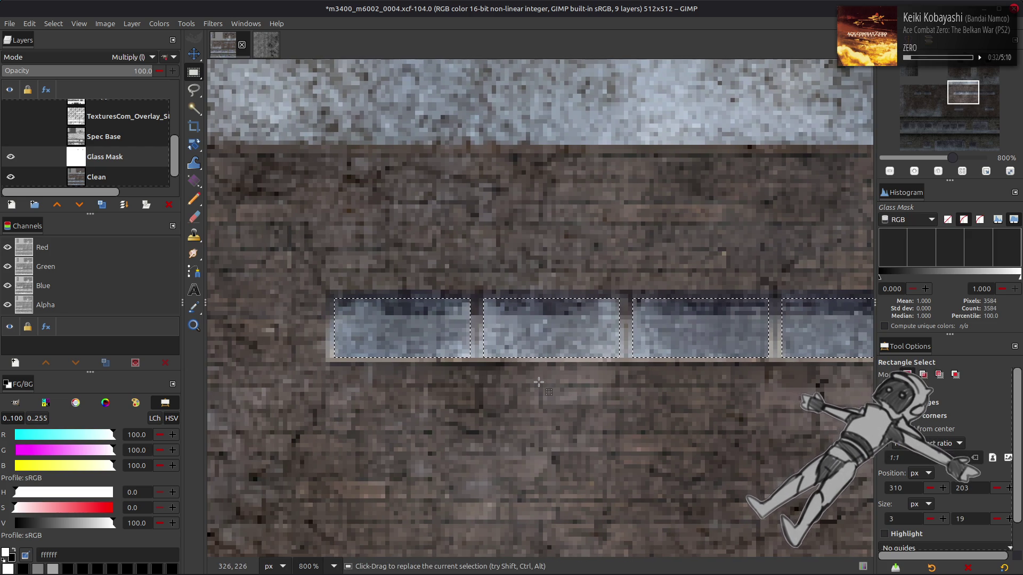
# - Select the glass of the two lower small windows and fill the selection with black
pyautogui.scroll(-5, 539, 382)
pyautogui.keyDown('ctrl'); pyautogui.scroll(-5, 539, 381); pyautogui.keyUp('ctrl')
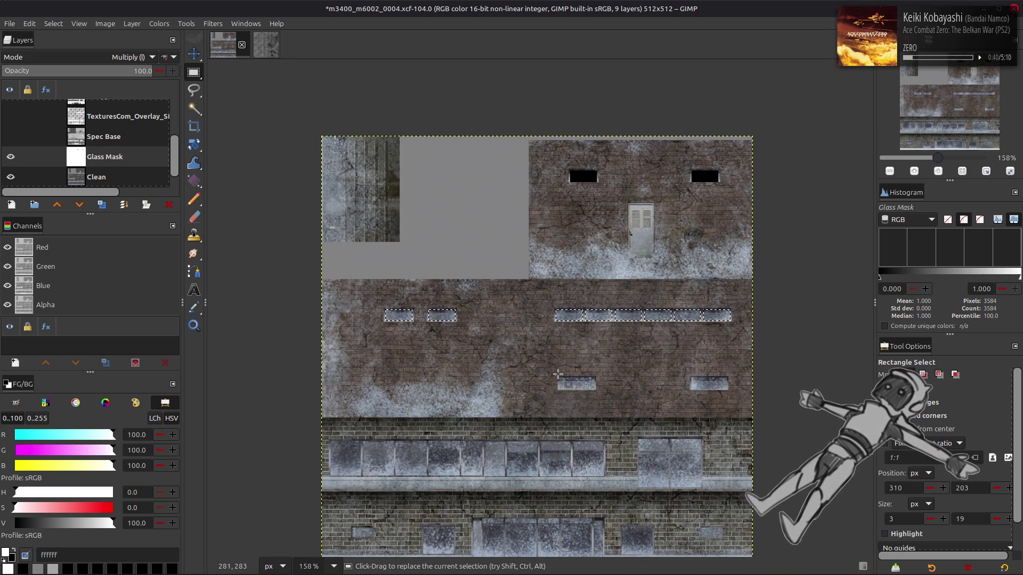
pyautogui.keyDown('ctrl'); pyautogui.scroll(7, 558, 374); pyautogui.keyUp('ctrl')
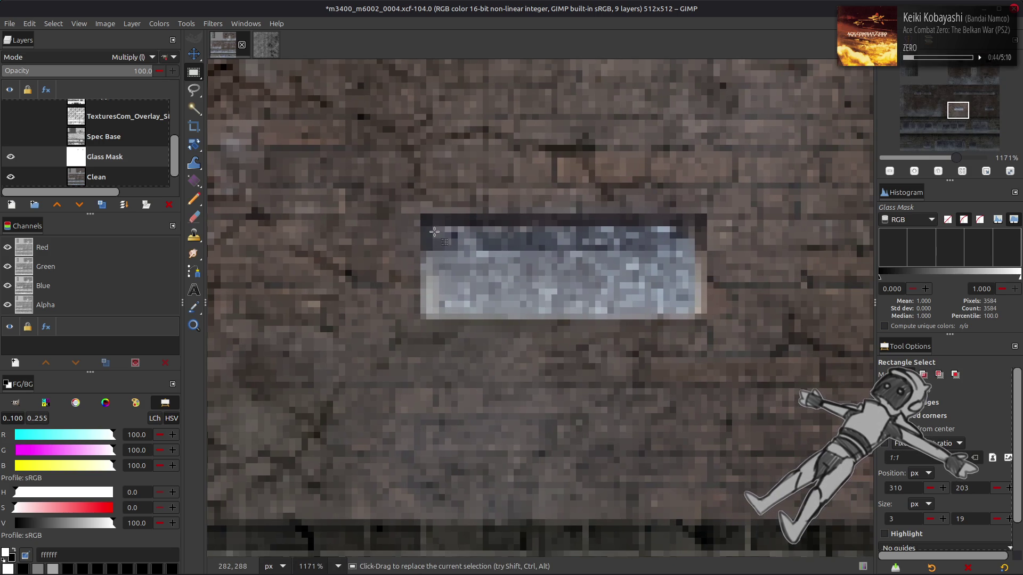
pyautogui.moveTo(433, 228); pyautogui.dragTo(690, 312)
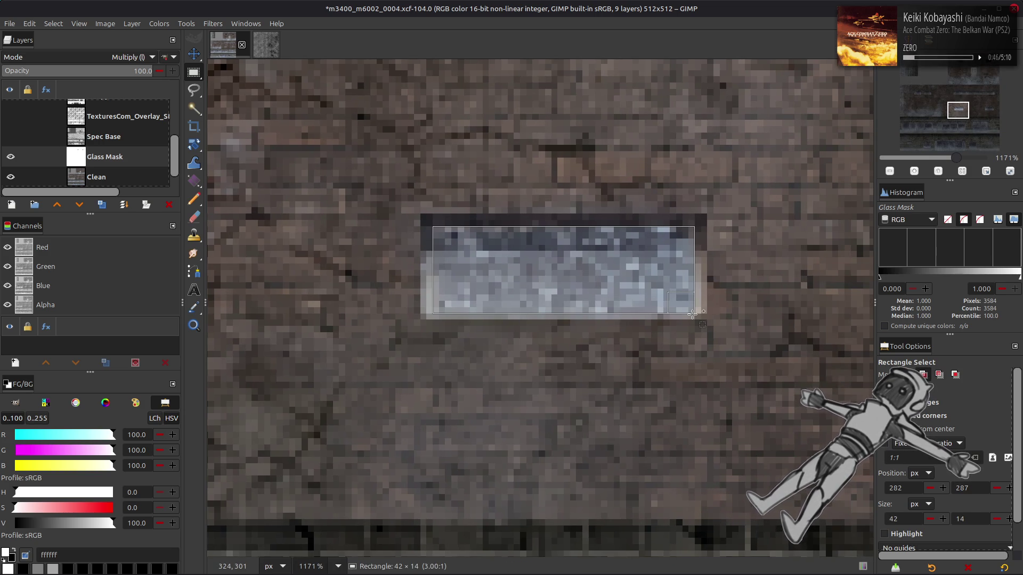
pyautogui.hscroll(10, 427, 230)
pyautogui.moveTo(426, 229); pyautogui.dragTo(683, 314)
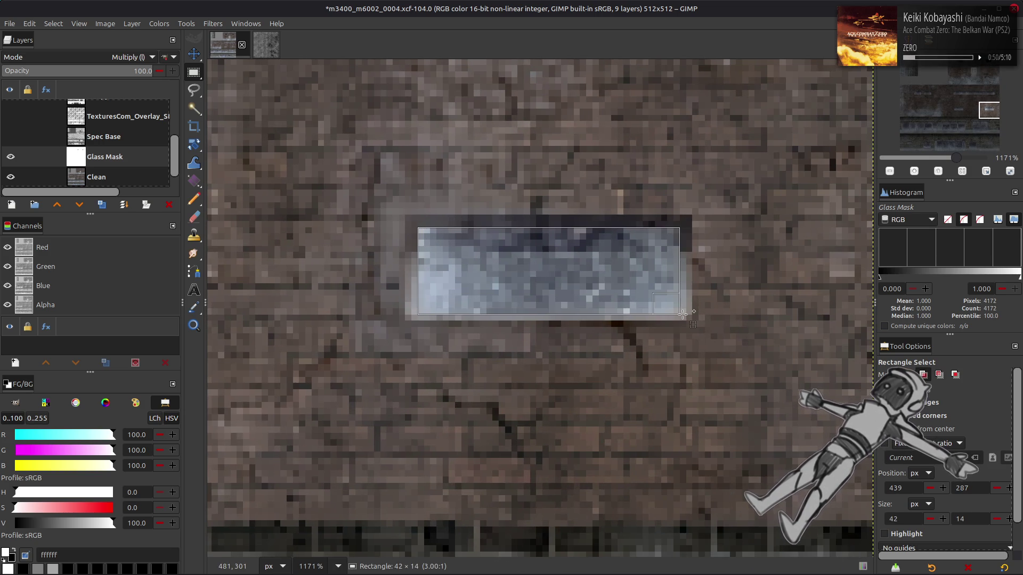
pyautogui.hotkey('ctrl', '.')
# - Clear the selection and save m3400_m6002_0004.xcf
pyautogui.scroll(-5, 347, 279)
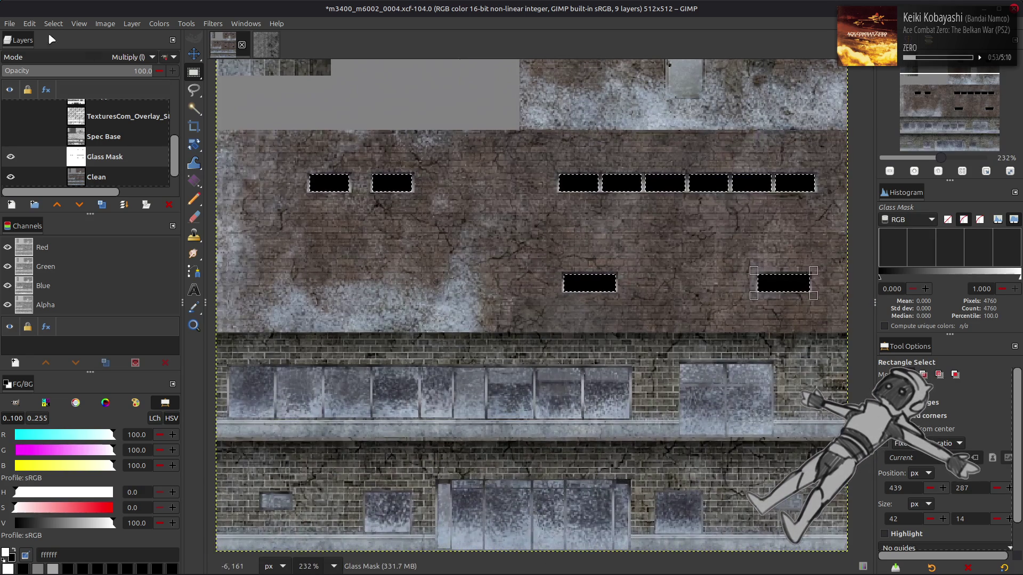
pyautogui.click(53, 23)
pyautogui.click(67, 52)
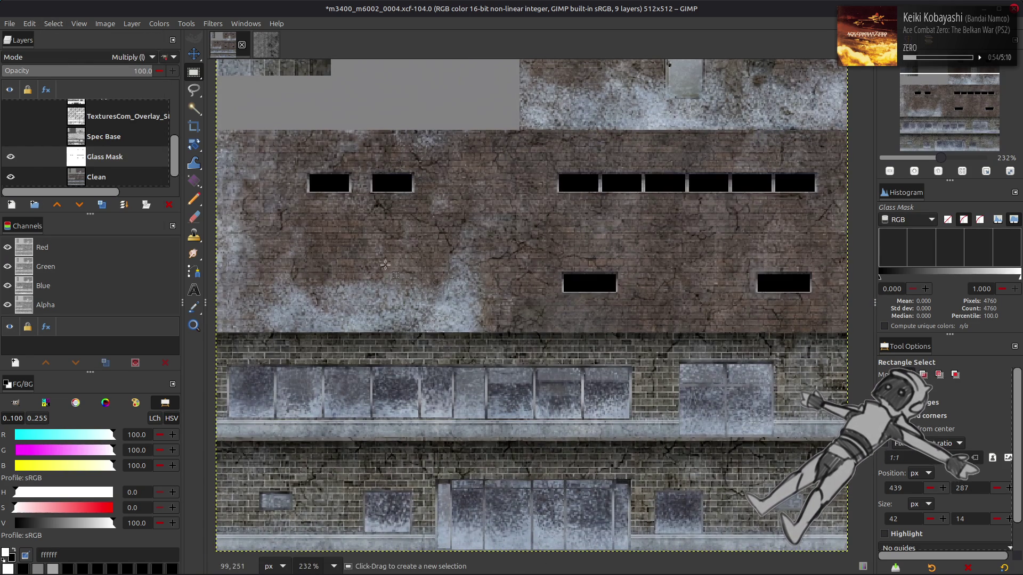
pyautogui.scroll(3, 361, 246)
pyautogui.scroll(-3, 378, 256)
pyautogui.hotkey('ctrl', 's')
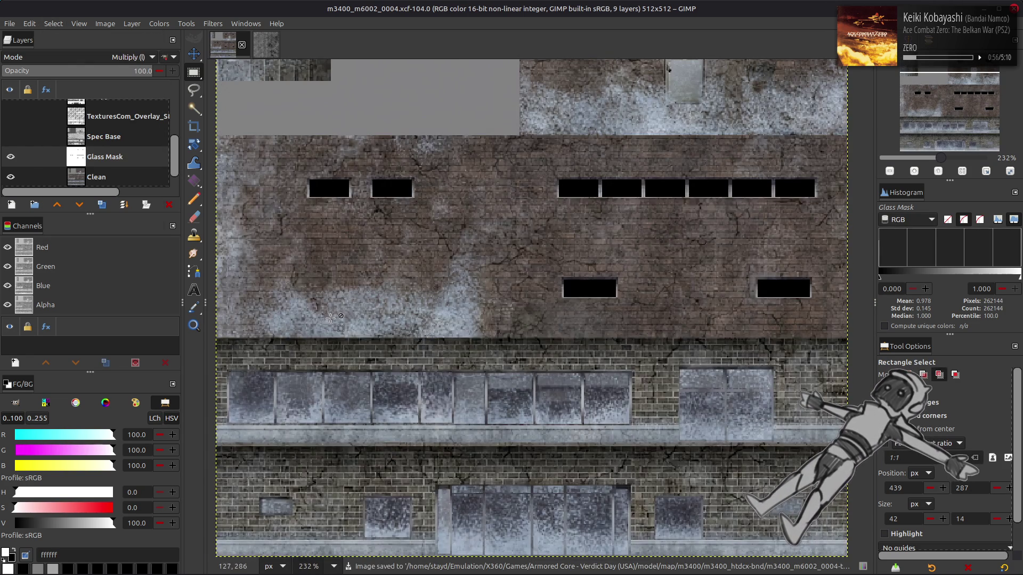
# - Rectangle-select the long window strip and adjust the selection along its lower edge
pyautogui.scroll(-1, 361, 289)
pyautogui.scroll(6, 408, 285)
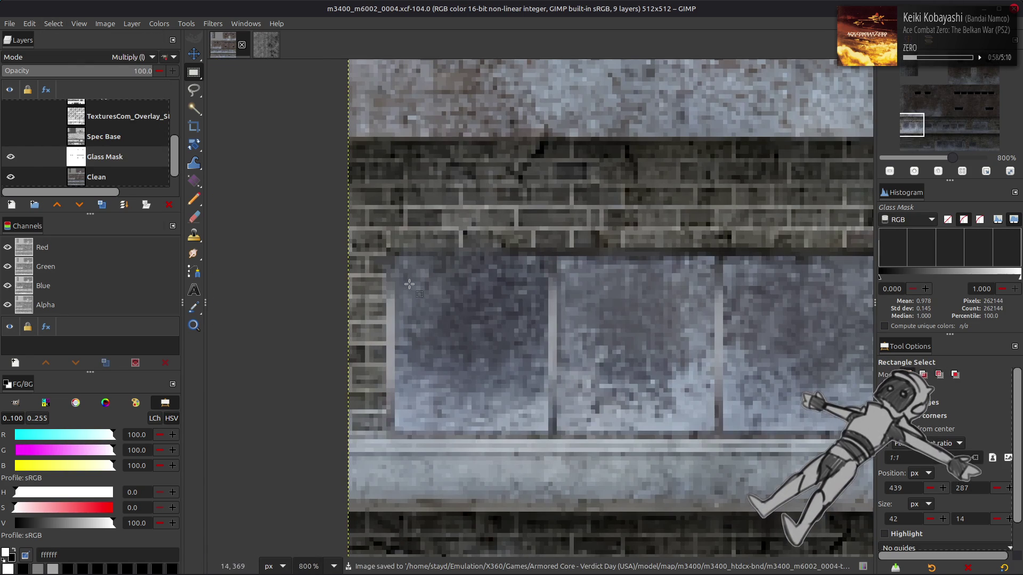
pyautogui.moveTo(531, 414)
pyautogui.mouseDown()
pyautogui.moveTo(767, 384)
pyautogui.moveTo(862, 319)
pyautogui.moveTo(613, 279)
pyautogui.moveTo(608, 262)
pyautogui.mouseUp()
pyautogui.press('Return')
pyautogui.hscroll(-10, 378, 350)
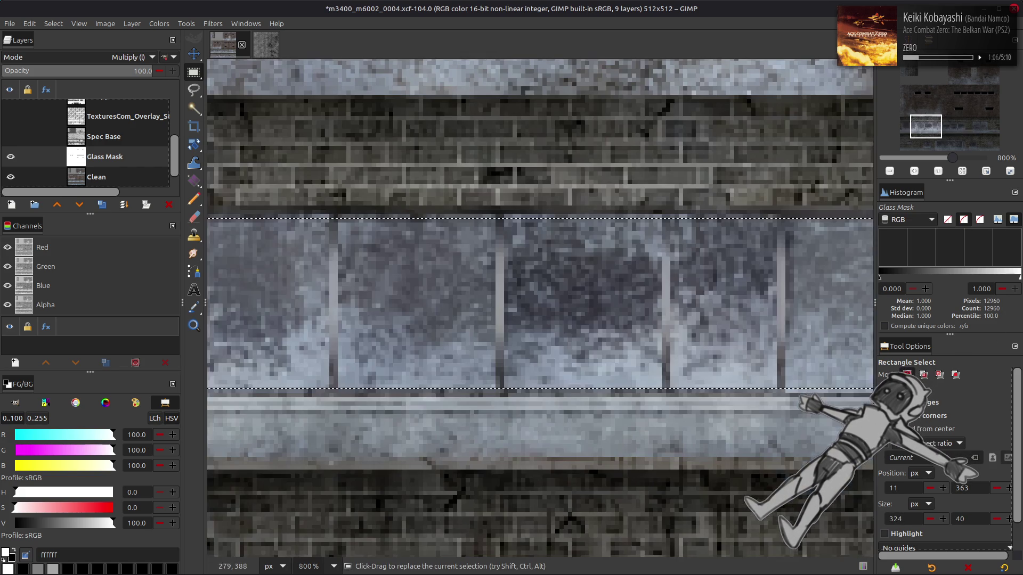
pyautogui.hscroll(8, 378, 350)
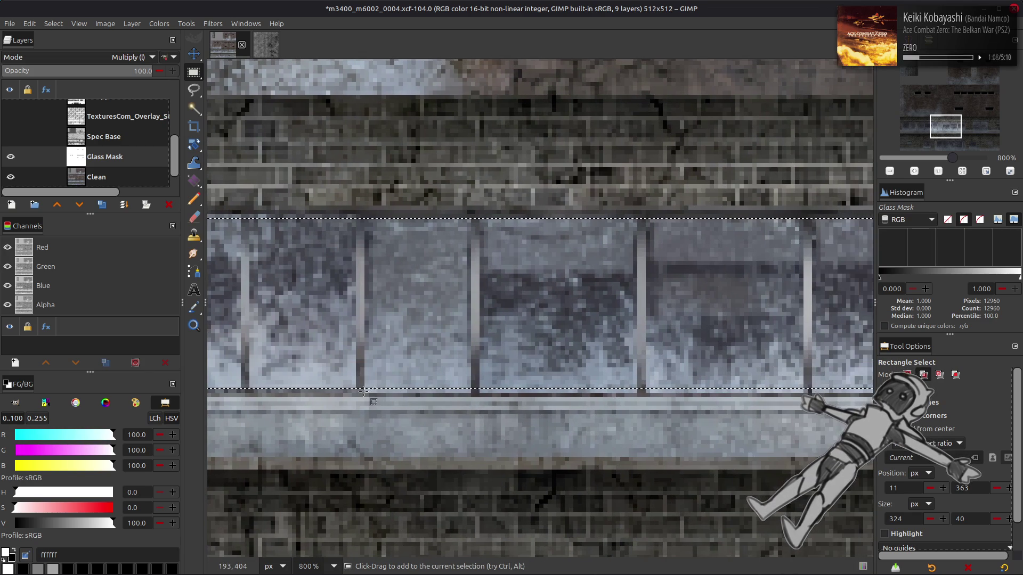
pyautogui.moveTo(364, 393)
pyautogui.mouseDown()
pyautogui.moveTo(409, 391)
pyautogui.moveTo(485, 349)
pyautogui.moveTo(636, 360)
pyautogui.moveTo(672, 350)
pyautogui.mouseUp()
pyautogui.hscroll(5, 533, 354)
pyautogui.scroll(-6, 436, 319)
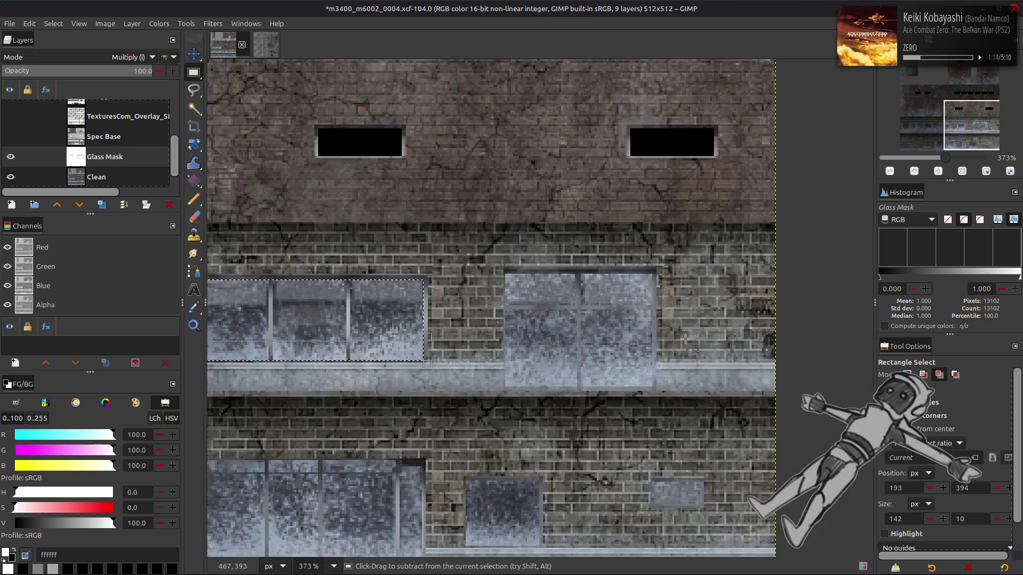
pyautogui.scroll(5, 436, 320)
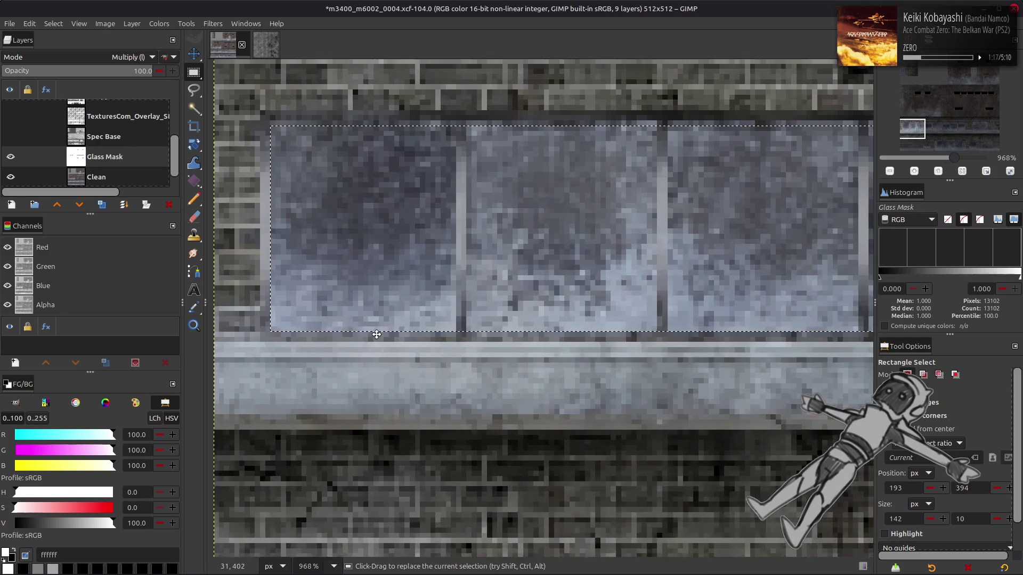
pyautogui.scroll(3, 377, 334)
# - Extend the strip selection and subtract the first mullions from it
pyautogui.press('shift')
pyautogui.moveTo(280, 207)
pyautogui.mouseDown()
pyautogui.moveTo(663, 258)
pyautogui.moveTo(984, 259)
pyautogui.moveTo(458, 269)
pyautogui.moveTo(359, 284)
pyautogui.moveTo(421, 278)
pyautogui.moveTo(371, 278)
pyautogui.mouseUp()
pyautogui.hscroll(-10, 718, 281)
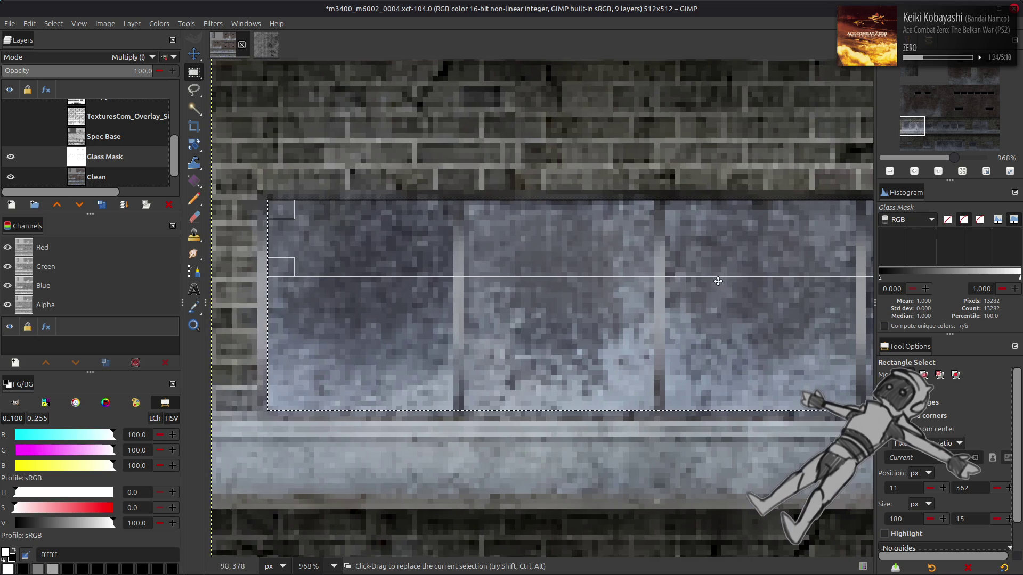
pyautogui.moveTo(453, 416); pyautogui.dragTo(463, 166)
pyautogui.moveTo(654, 190); pyautogui.dragTo(664, 427)
pyautogui.hscroll(6, 453, 200)
pyautogui.press('ctrl')
pyautogui.moveTo(526, 193); pyautogui.dragTo(536, 436)
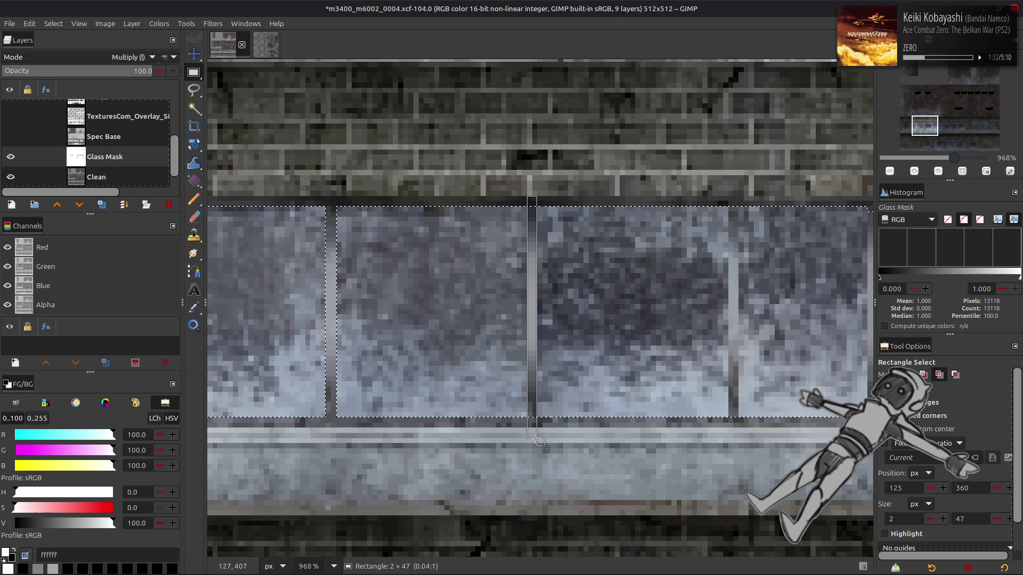
pyautogui.hscroll(4, 468, 207)
# - Subtract the remaining mullions, including the central one, and fill the glass panes black
pyautogui.moveTo(506, 206); pyautogui.dragTo(517, 437)
pyautogui.hscroll(2, 634, 216)
pyautogui.moveTo(562, 205); pyautogui.dragTo(574, 436)
pyautogui.hscroll(4, 573, 436)
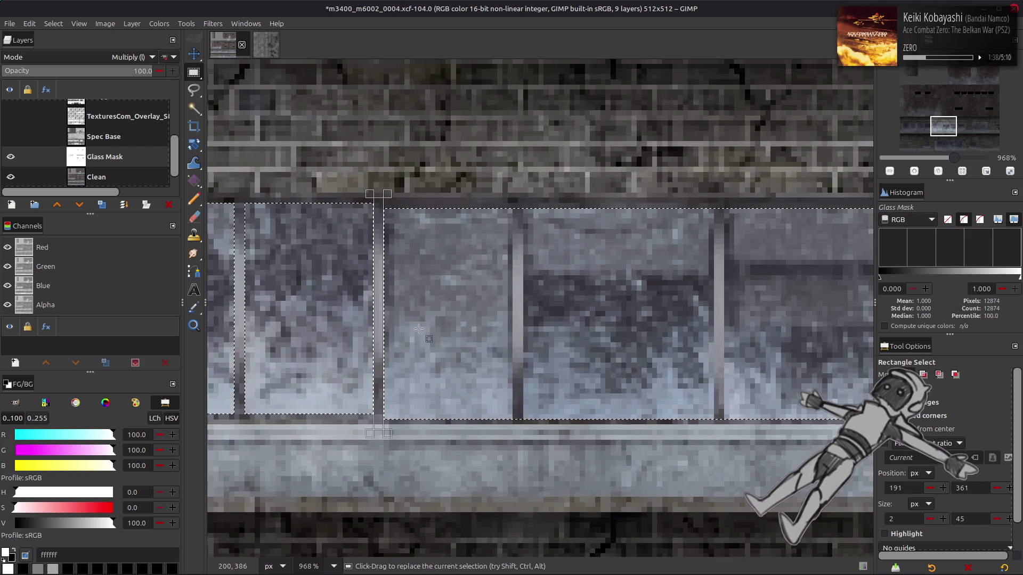
pyautogui.moveTo(513, 199); pyautogui.dragTo(515, 442)
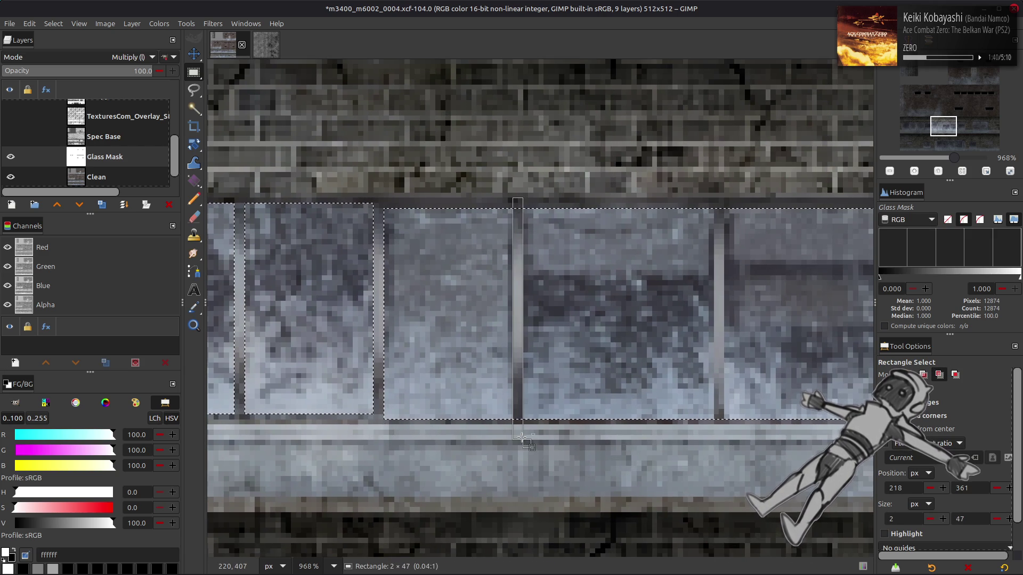
pyautogui.hscroll(4, 582, 361)
pyautogui.moveTo(514, 204); pyautogui.dragTo(521, 440)
pyautogui.hscroll(5, 457, 218)
pyautogui.moveTo(462, 203); pyautogui.dragTo(472, 441)
pyautogui.press('Return')
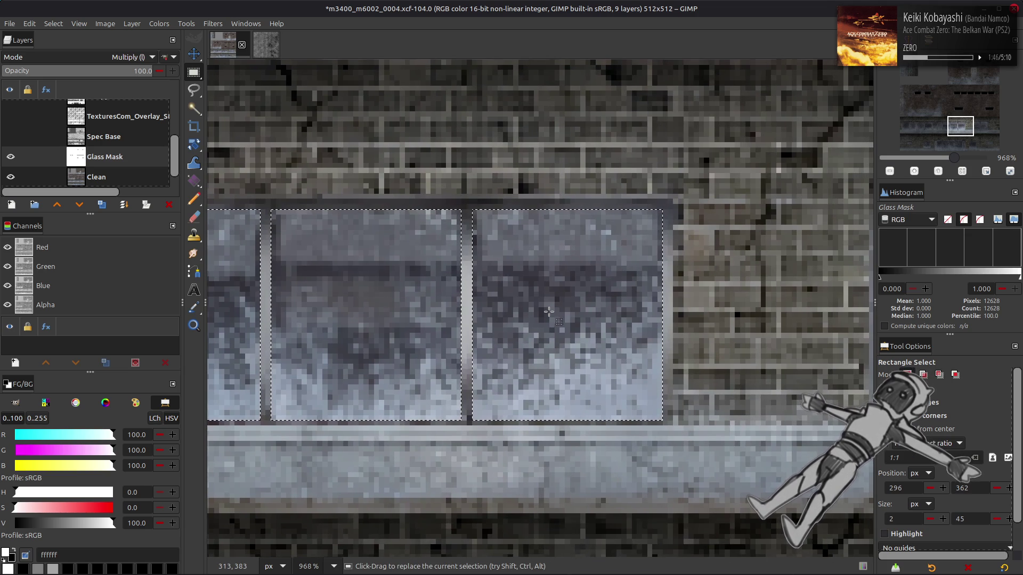
pyautogui.press('Delete')
pyautogui.scroll(-3, 550, 310)
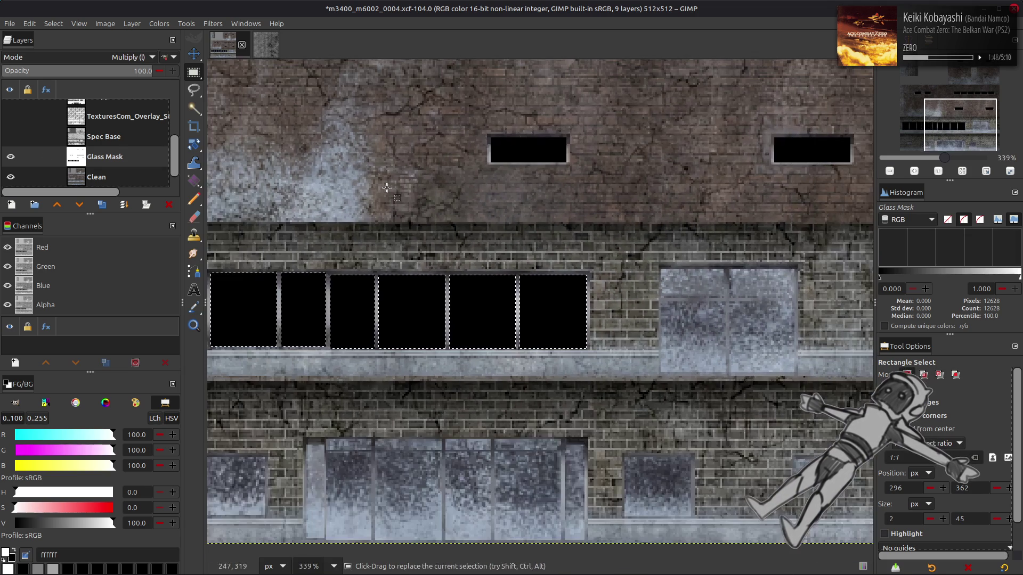
pyautogui.click(53, 24)
# - Clear the old selection, select the window's glass, and subtract its crossbar and two-pixel mullion
pyautogui.click(64, 47)
pyautogui.hscroll(5, 368, 308)
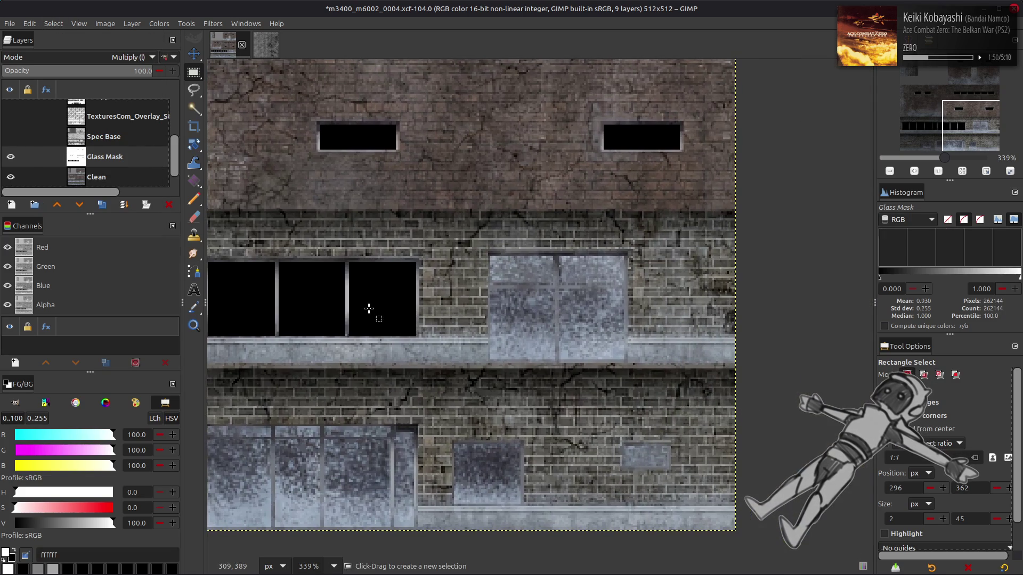
pyautogui.scroll(3, 510, 304)
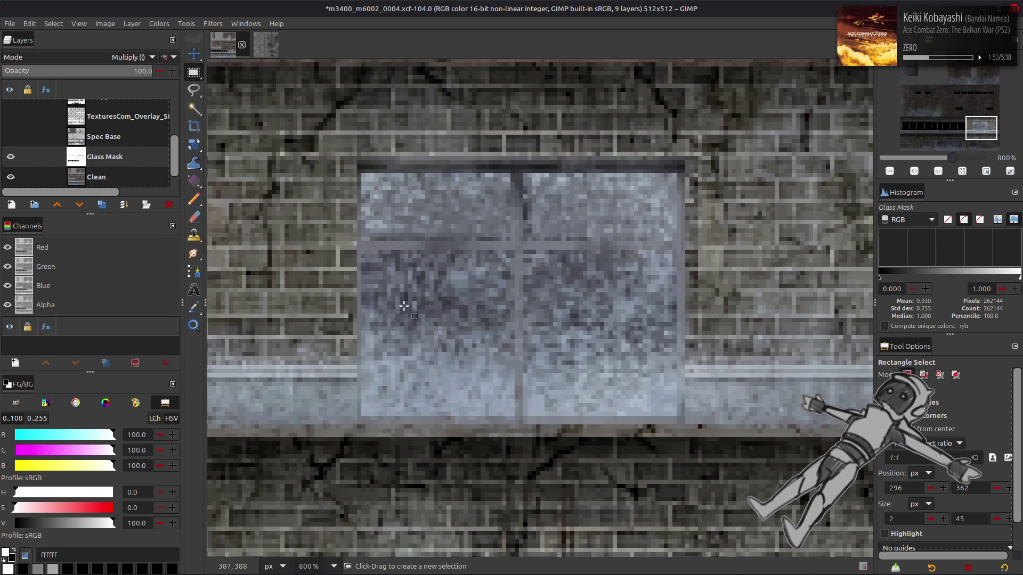
pyautogui.moveTo(362, 173)
pyautogui.mouseDown()
pyautogui.moveTo(550, 353)
pyautogui.moveTo(669, 389)
pyautogui.moveTo(675, 415)
pyautogui.mouseUp()
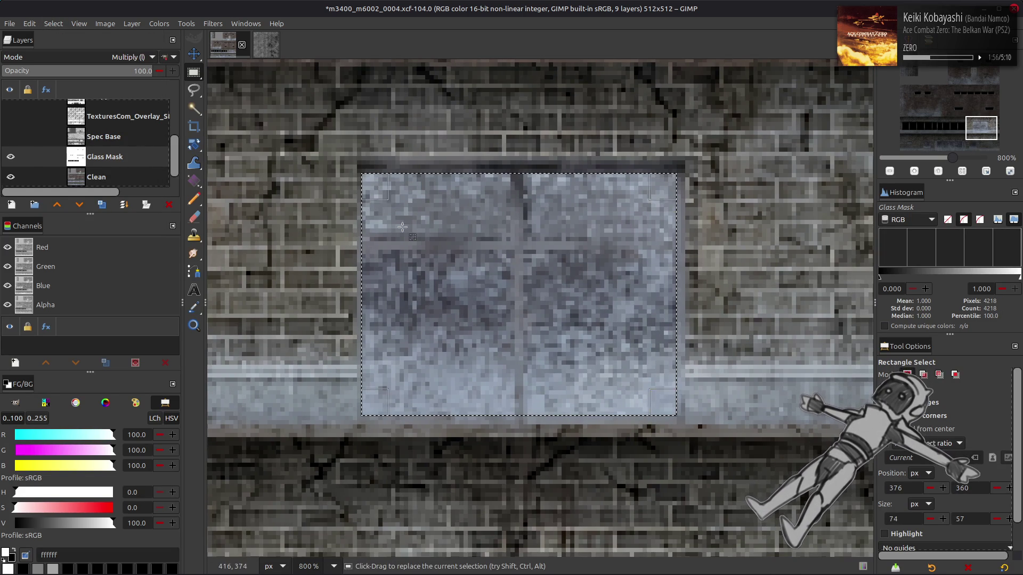
pyautogui.moveTo(352, 241)
pyautogui.mouseDown()
pyautogui.moveTo(461, 254)
pyautogui.moveTo(724, 248)
pyautogui.mouseUp()
pyautogui.keyDown('ctrl'); pyautogui.moveTo(522, 432); pyautogui.dragTo(515, 136); pyautogui.keyUp('ctrl')
pyautogui.press('Right')
pyautogui.press('Return')
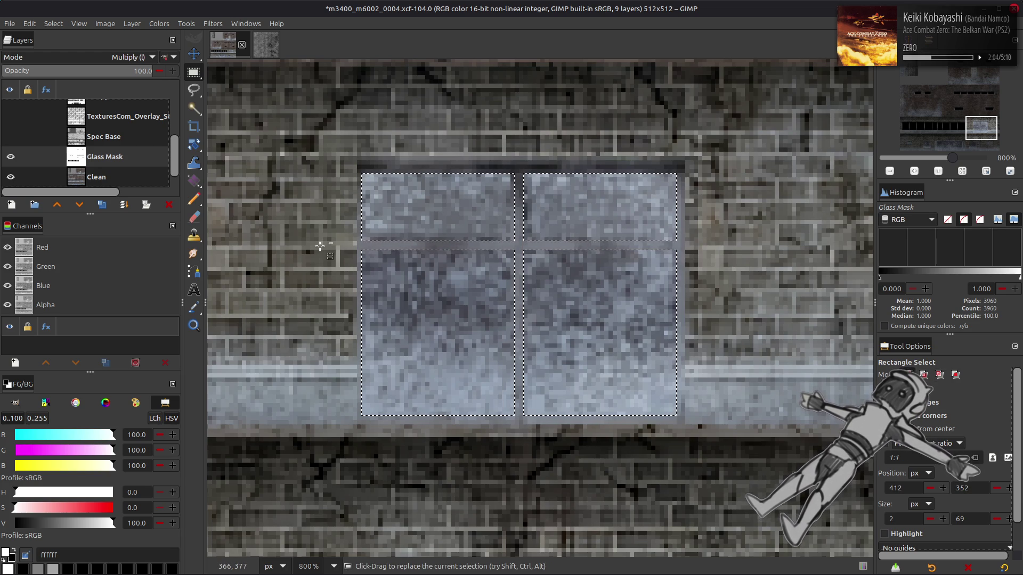
# - Fill the four window panes with black and clear the selection
pyautogui.press('Delete')
pyautogui.click(53, 24)
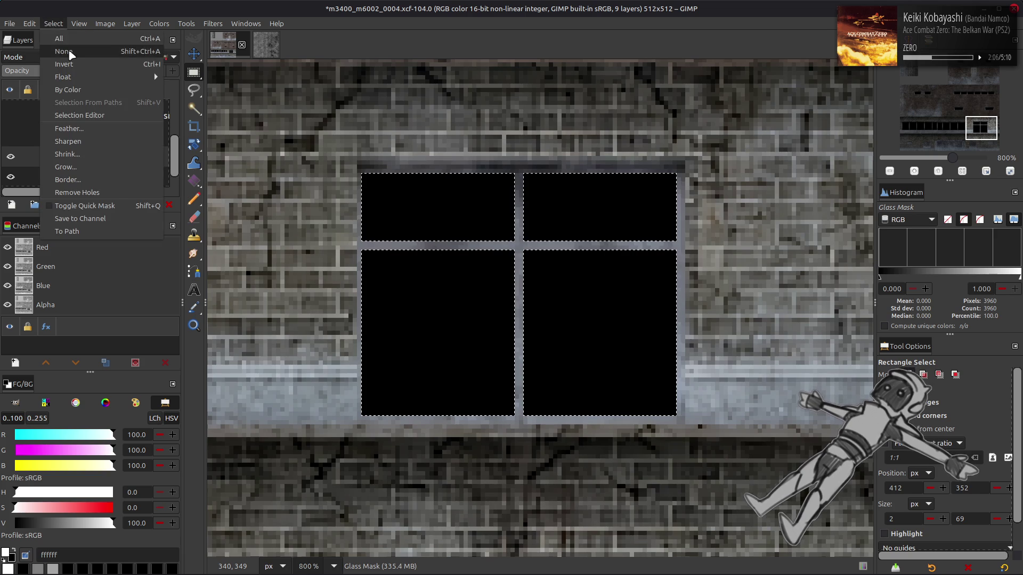
pyautogui.click(70, 53)
pyautogui.keyDown('ctrl'); pyautogui.scroll(-3, 479, 279); pyautogui.keyUp('ctrl')
pyautogui.keyDown('ctrl'); pyautogui.scroll(2, 340, 379); pyautogui.keyUp('ctrl')
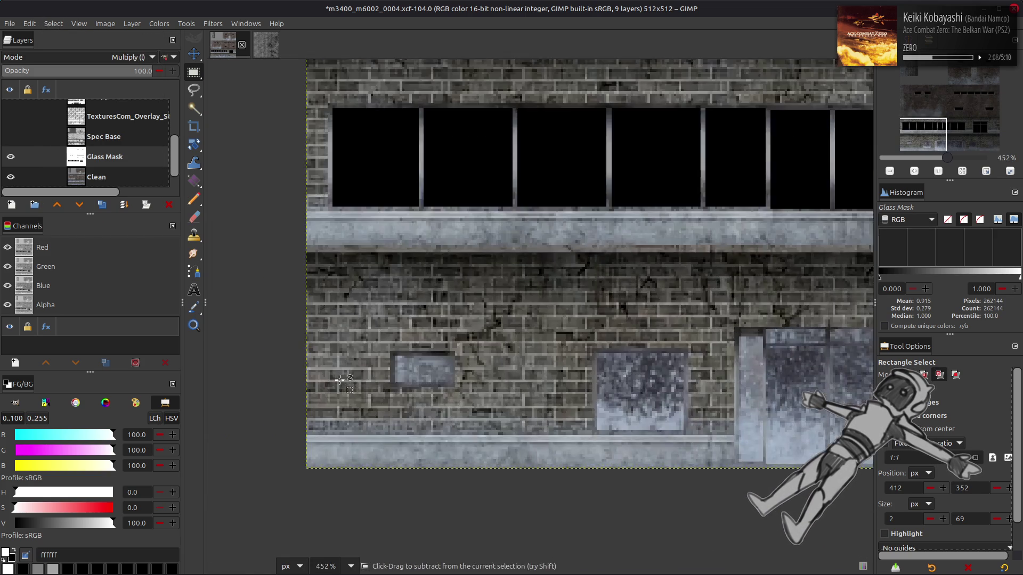
pyautogui.keyDown('ctrl'); pyautogui.scroll(4, 340, 379); pyautogui.keyUp('ctrl')
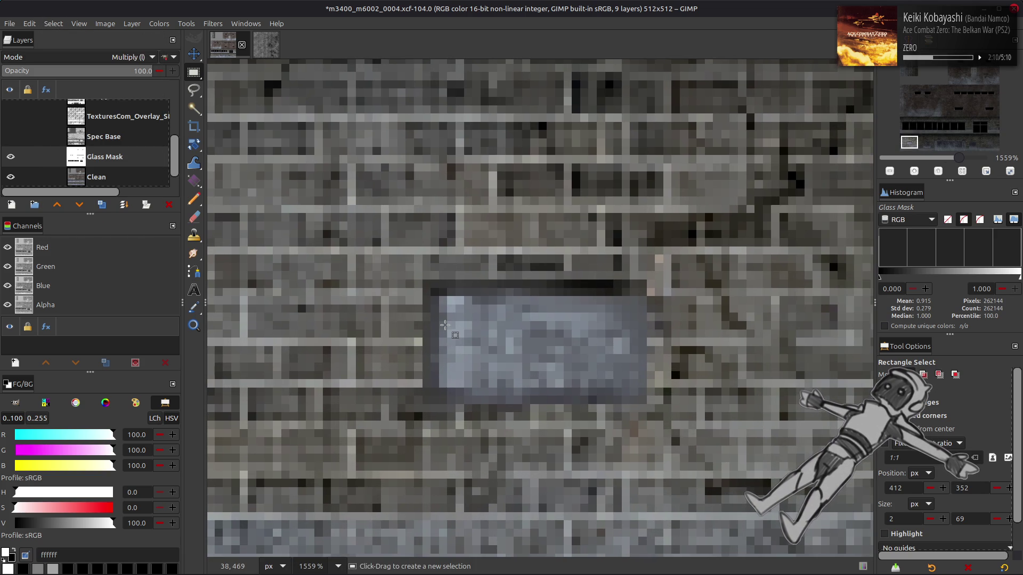
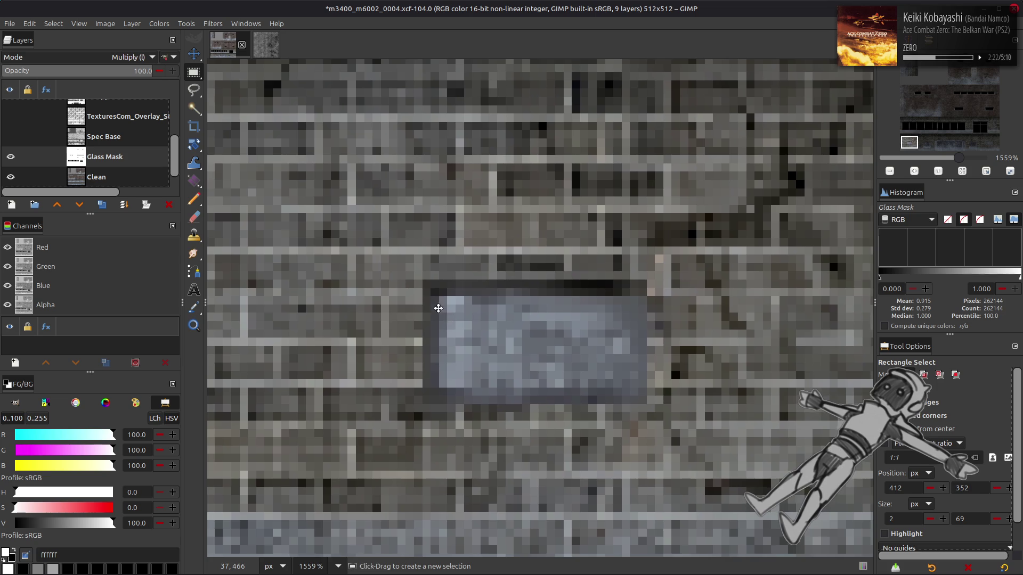
# - Draw and adjust a rectangle selection around the small glass panel, then discard it
pyautogui.moveTo(431, 291)
pyautogui.mouseDown()
pyautogui.moveTo(528, 388)
pyautogui.moveTo(569, 390)
pyautogui.mouseUp()
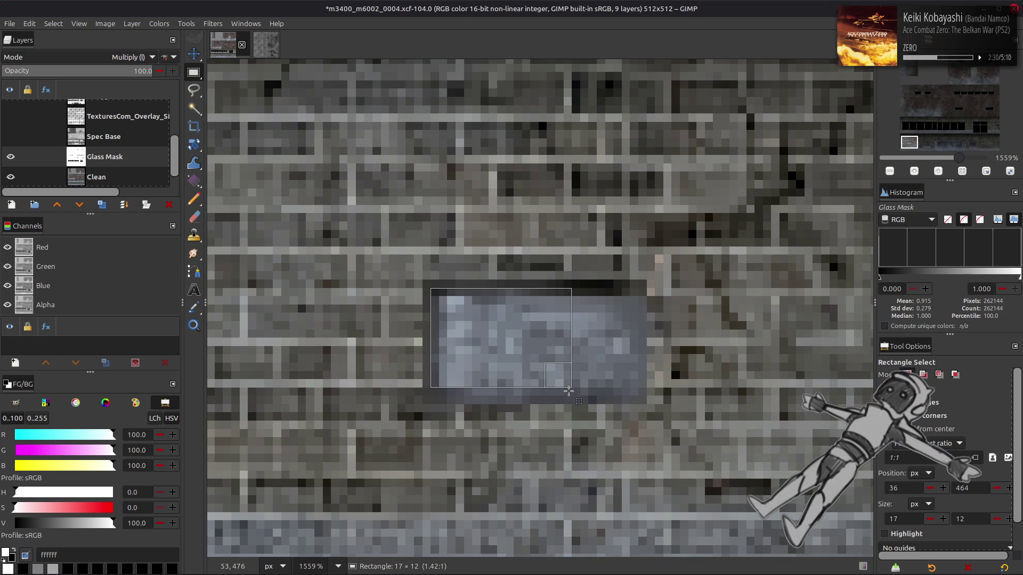
pyautogui.moveTo(568, 391); pyautogui.dragTo(626, 386)
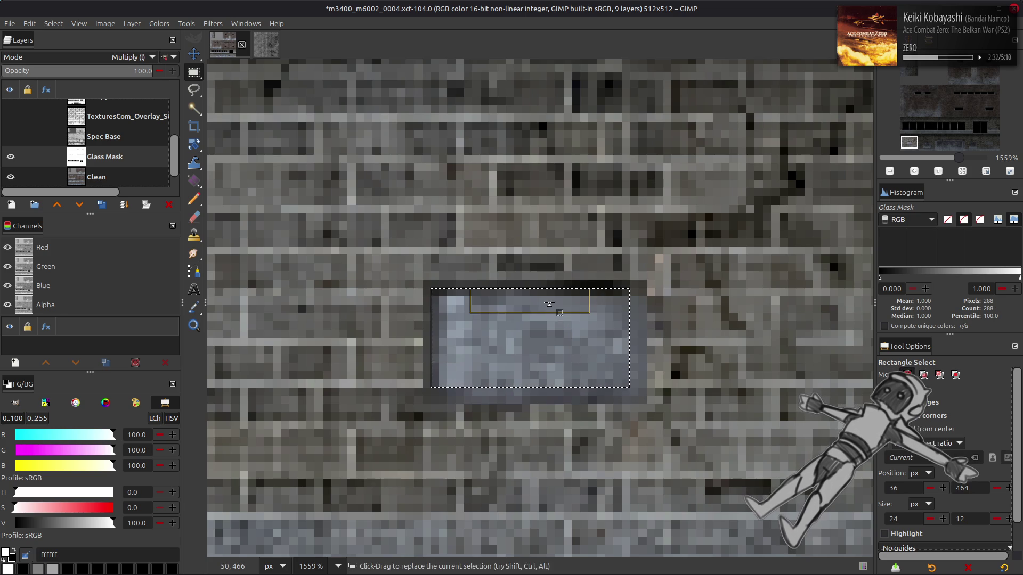
pyautogui.moveTo(530, 297); pyautogui.dragTo(530, 306)
pyautogui.moveTo(451, 341)
pyautogui.mouseDown()
pyautogui.moveTo(465, 342)
pyautogui.moveTo(452, 342)
pyautogui.mouseUp()
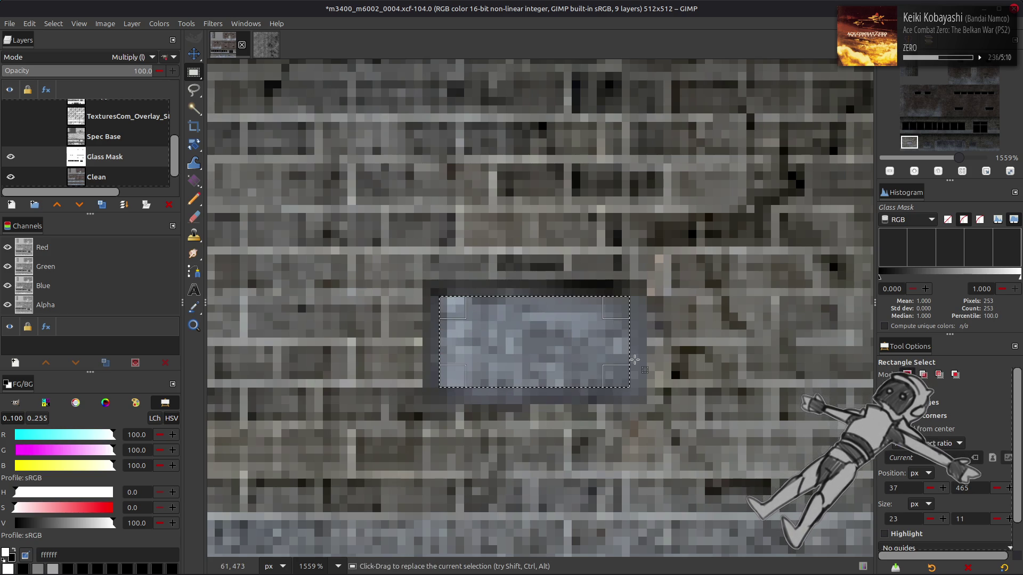
pyautogui.click(54, 23)
pyautogui.click(64, 52)
pyautogui.keyDown('ctrl'); pyautogui.scroll(-4, 564, 323); pyautogui.keyUp('ctrl')
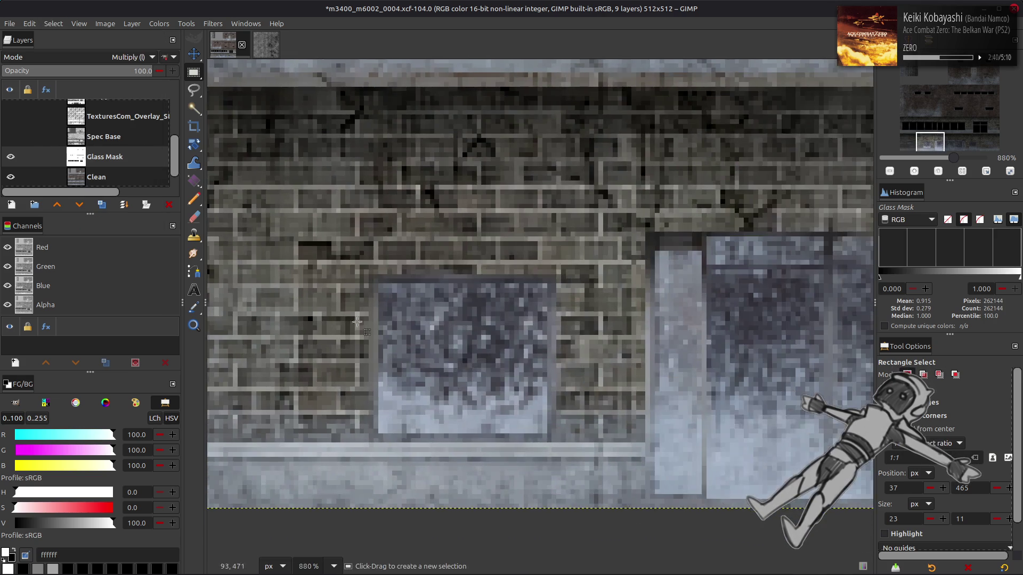
pyautogui.hscroll(10, 564, 323)
pyautogui.keyDown('ctrl'); pyautogui.scroll(3, 615, 323); pyautogui.keyUp('ctrl')
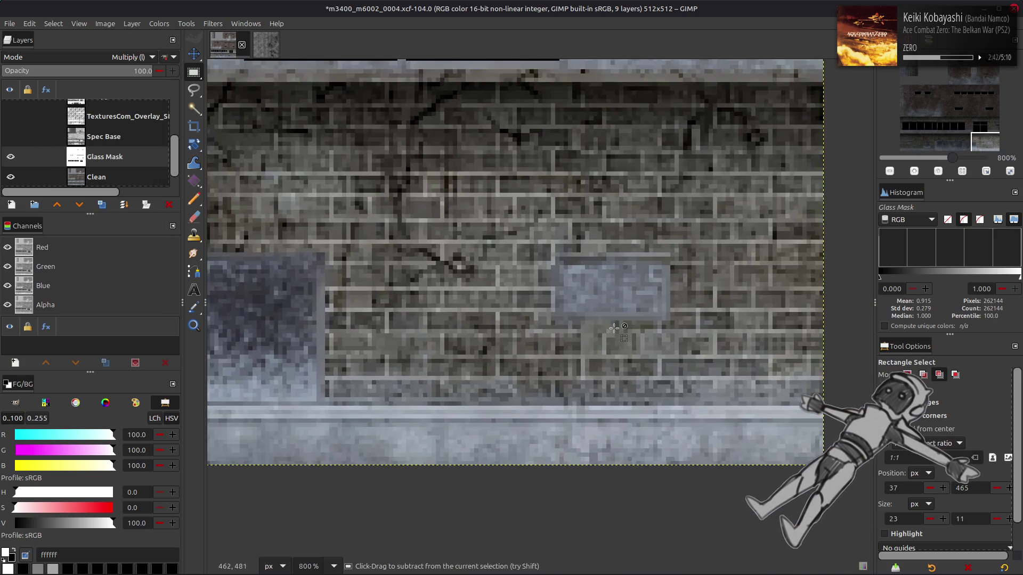
pyautogui.keyDown('ctrl'); pyautogui.scroll(2, 536, 287); pyautogui.keyUp('ctrl')
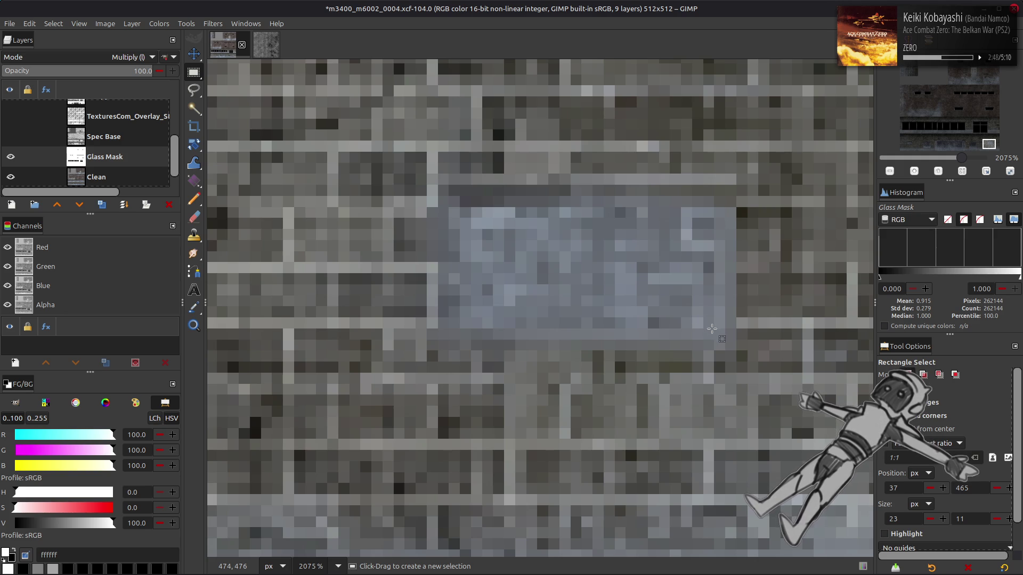
# - Try a new rectangle selection over the small blue glass panel
pyautogui.moveTo(714, 328); pyautogui.dragTo(459, 207)
pyautogui.scroll(-8, 459, 207)
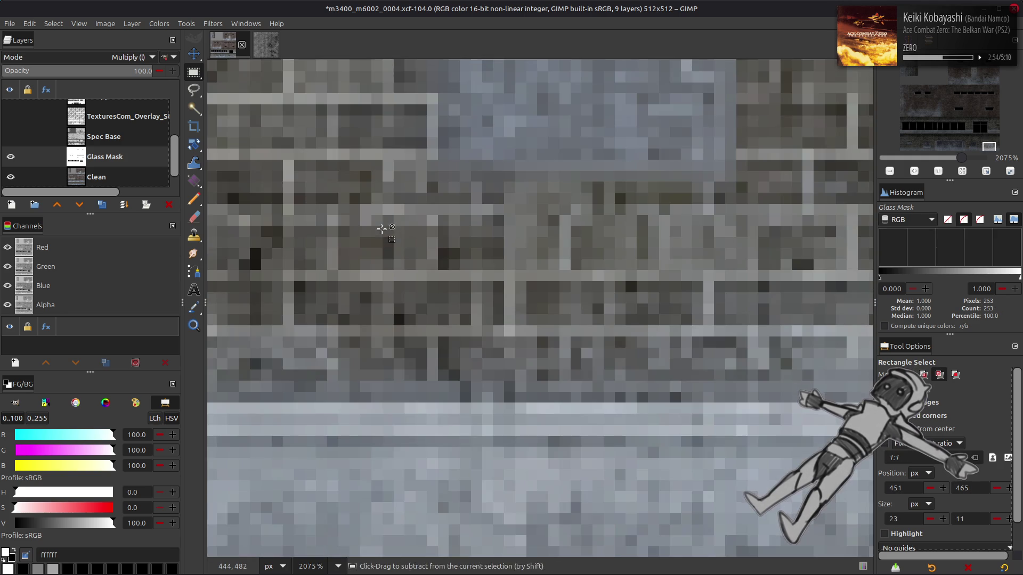
pyautogui.press('XF86AudioLowerVolume')
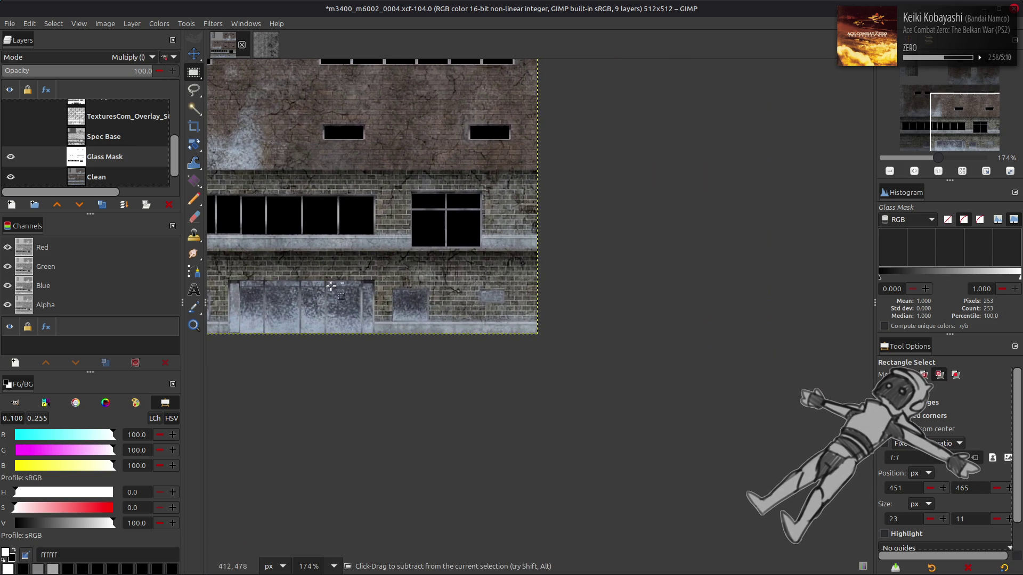
pyautogui.hscroll(-2, 390, 296)
pyautogui.click(390, 300)
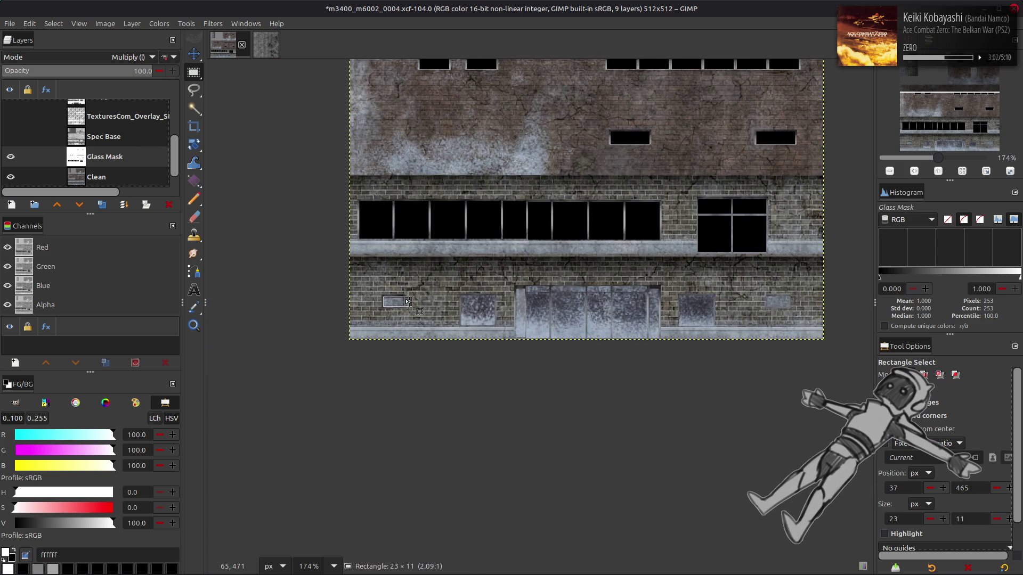
pyautogui.hscroll(5, 612, 309)
pyautogui.scroll(5, 586, 314)
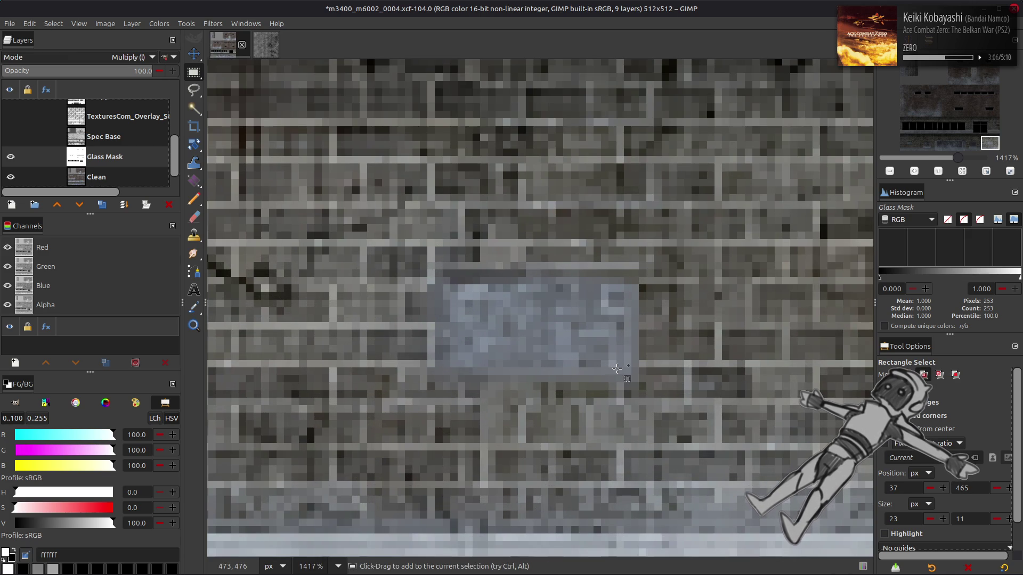
# - Select the 23×11 grey glass plaque, fill it black, deselect, and fit the whole image in view
pyautogui.moveTo(453, 289); pyautogui.dragTo(624, 369)
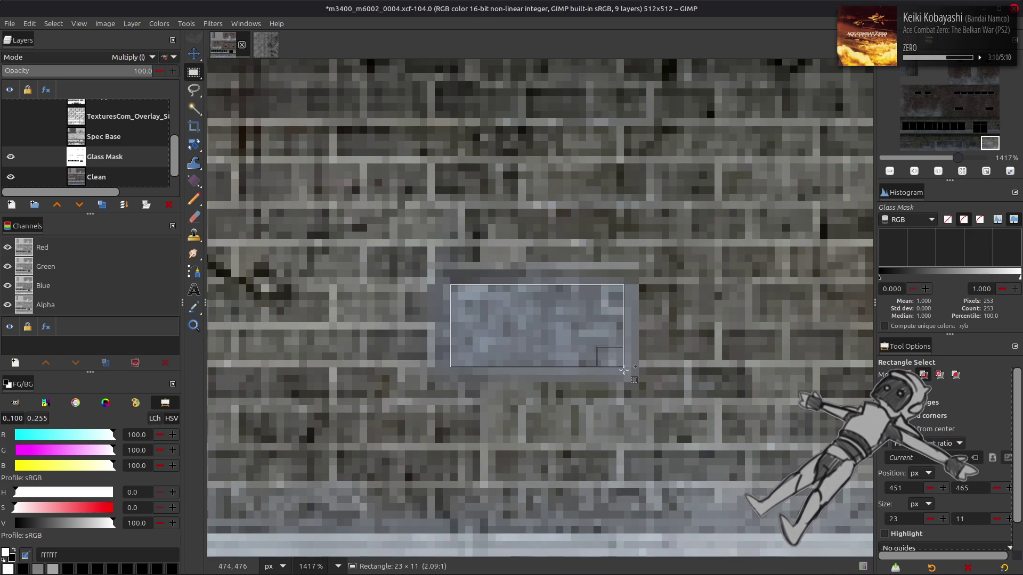
pyautogui.hscroll(-3, 624, 368)
pyautogui.hotkey('ctrl', '.')
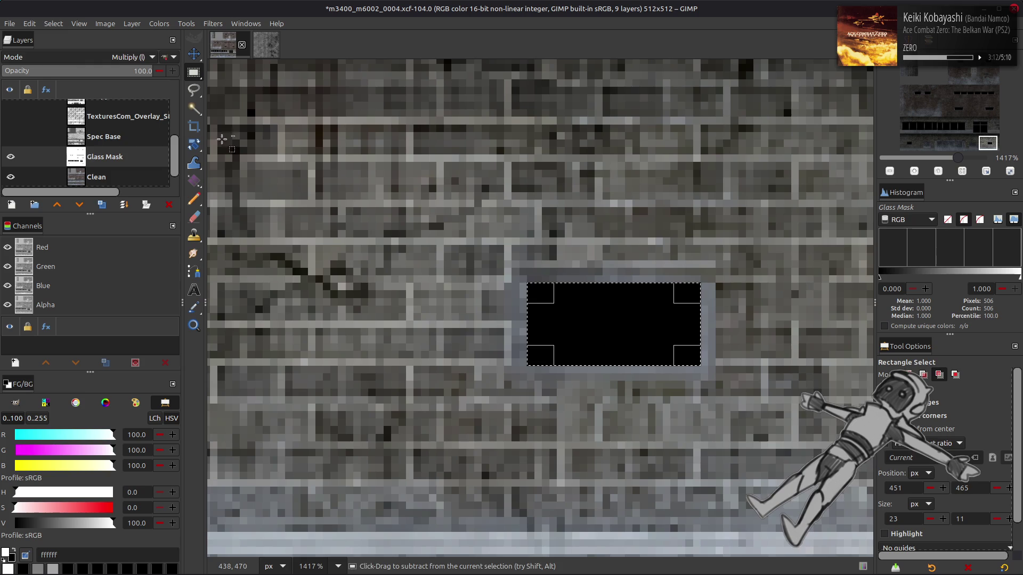
pyautogui.click(53, 23)
pyautogui.click(70, 54)
pyautogui.hotkey('shift', 'ctrl', 'j')
pyautogui.scroll(3, 312, 296)
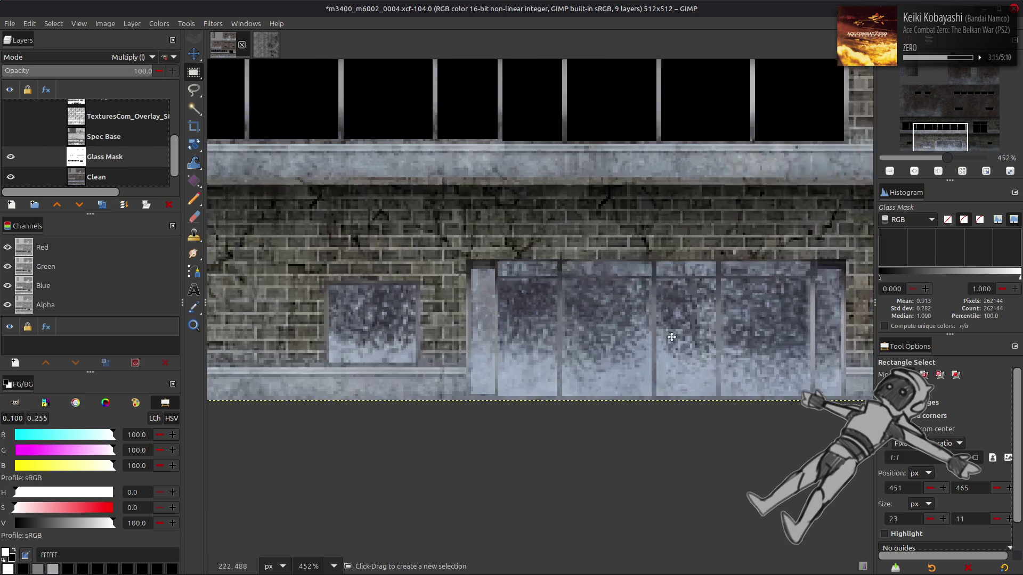
# - Rectangle-select the 37×33 square window at 356,464, fitting the selection edges to it
pyautogui.hscroll(-3, 671, 336)
pyautogui.scroll(3, 453, 231)
pyautogui.moveTo(453, 231)
pyautogui.mouseDown()
pyautogui.moveTo(602, 391)
pyautogui.moveTo(722, 470)
pyautogui.mouseUp()
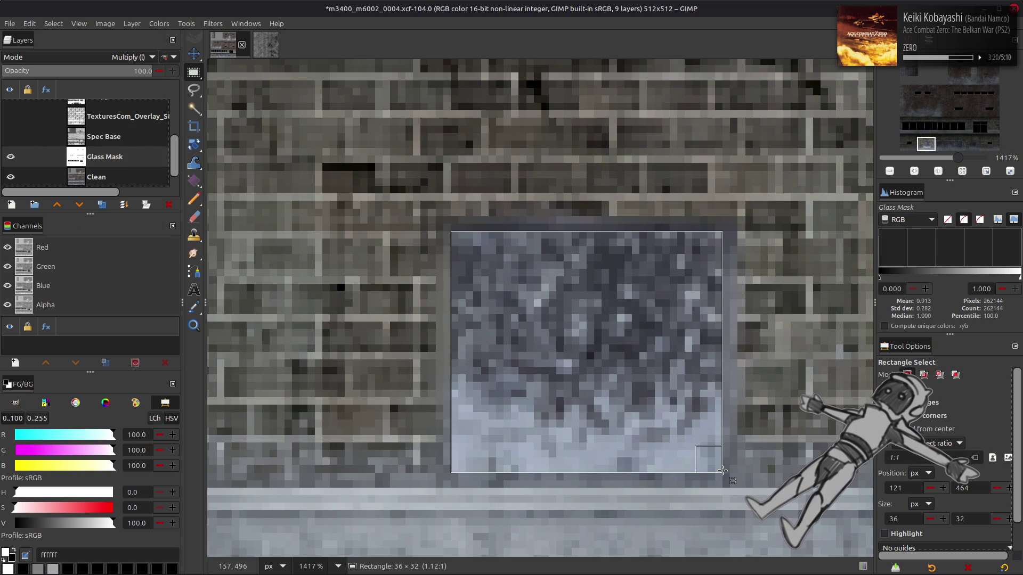
pyautogui.scroll(-3, 586, 331)
pyautogui.scroll(3, 586, 330)
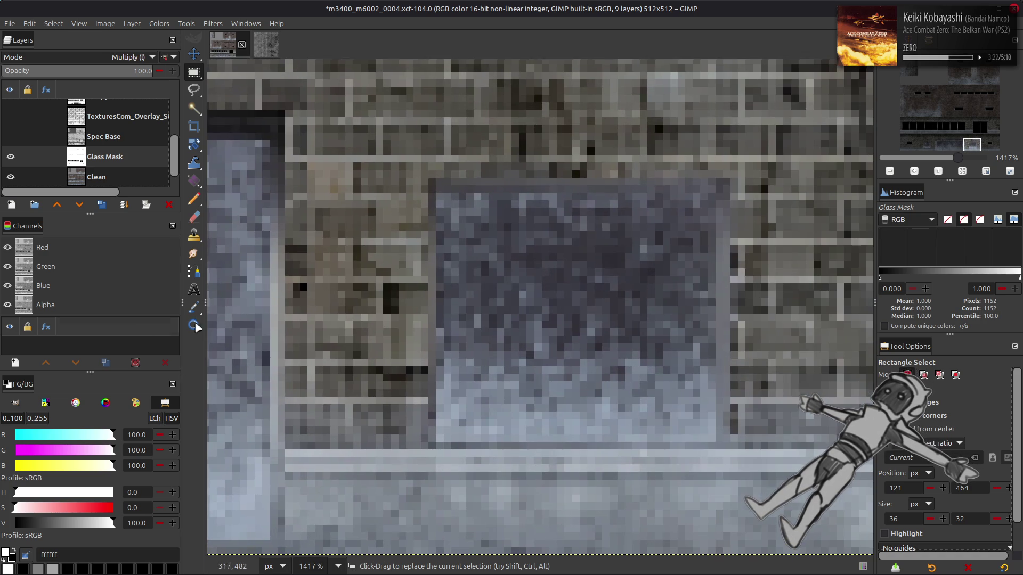
pyautogui.press('shift')
pyautogui.moveTo(714, 440)
pyautogui.mouseDown()
pyautogui.moveTo(445, 177)
pyautogui.moveTo(433, 198)
pyautogui.moveTo(453, 192)
pyautogui.moveTo(445, 197)
pyautogui.moveTo(529, 329)
pyautogui.mouseUp()
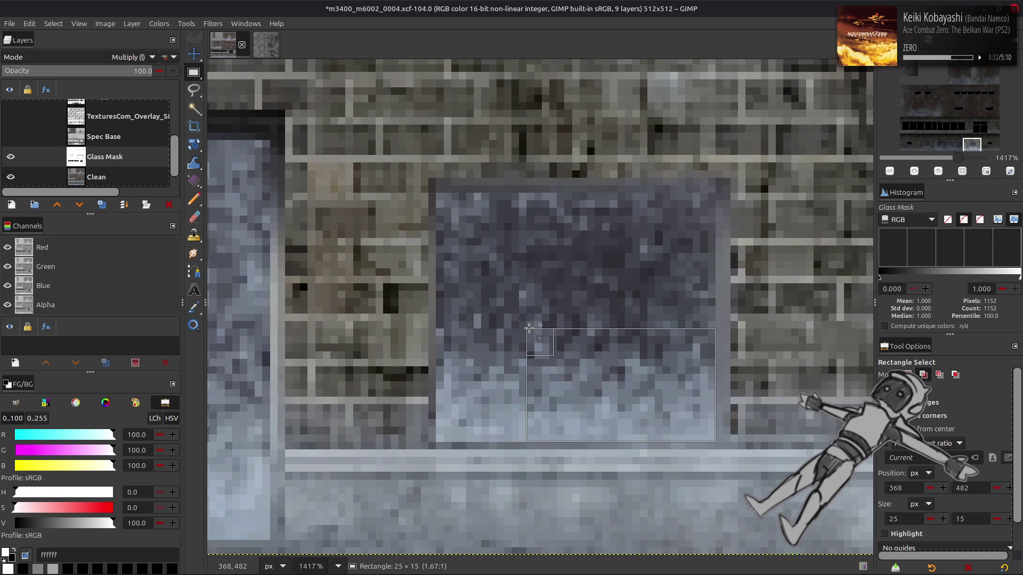
pyautogui.moveTo(529, 328)
pyautogui.mouseDown()
pyautogui.moveTo(456, 213)
pyautogui.moveTo(429, 193)
pyautogui.moveTo(430, 207)
pyautogui.mouseUp()
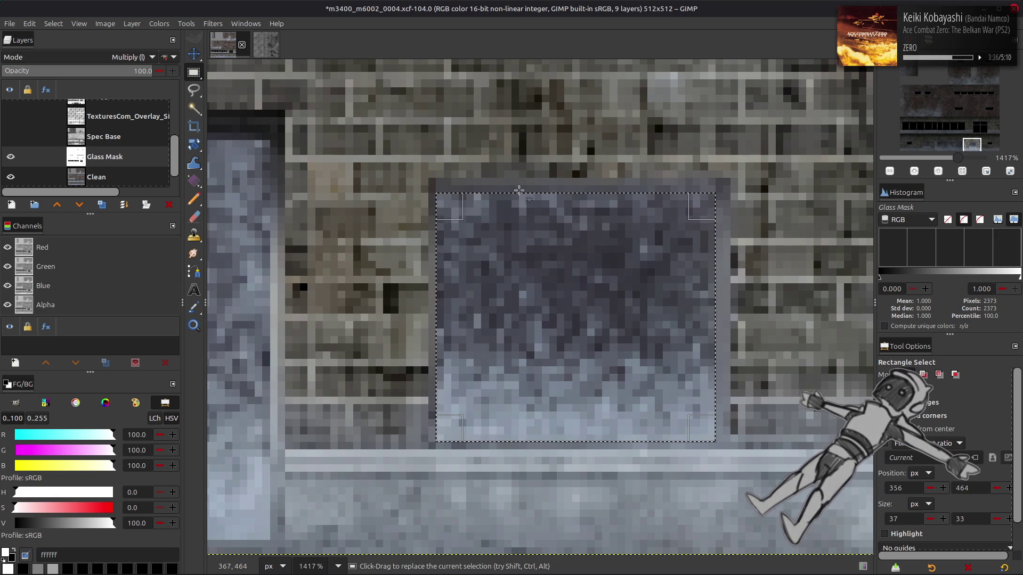
pyautogui.moveTo(521, 209)
pyautogui.mouseDown()
pyautogui.moveTo(571, 205)
pyautogui.moveTo(582, 229)
pyautogui.moveTo(587, 212)
pyautogui.mouseUp()
# - Fill the square window selection with the black background colour
pyautogui.hscroll(-10, 429, 290)
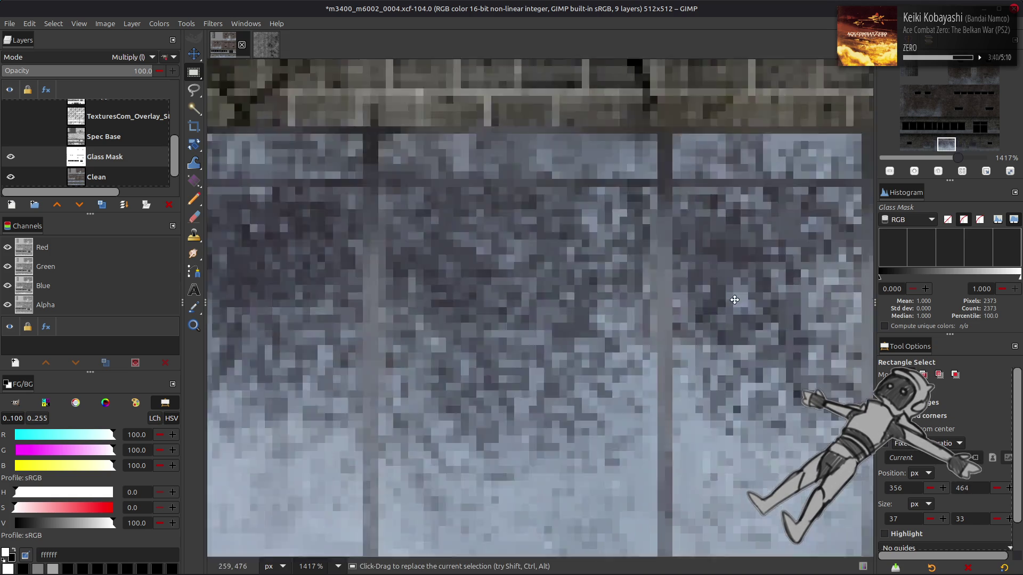
pyautogui.hscroll(-5, 702, 303)
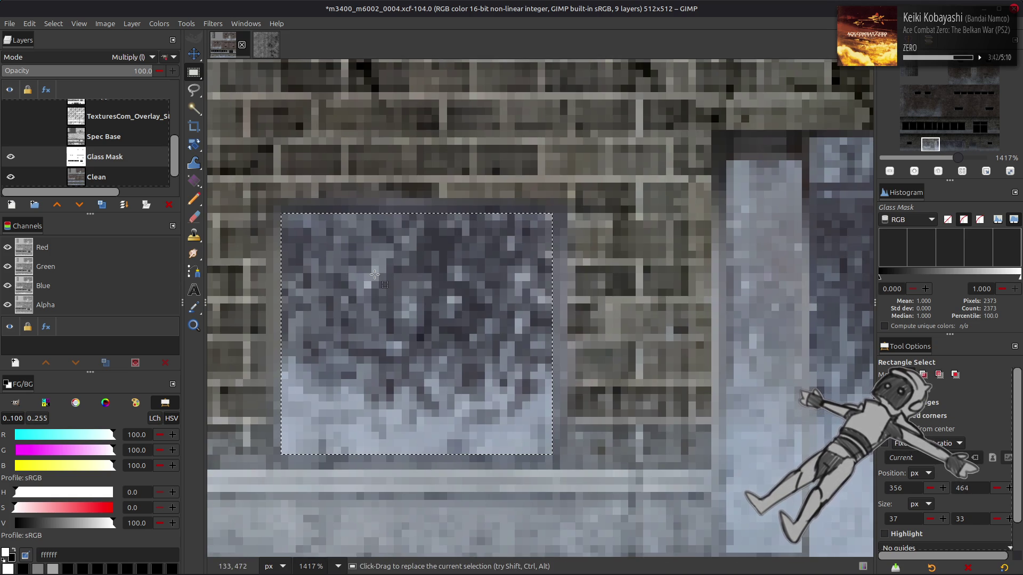
pyautogui.keyDown('ctrl'); pyautogui.scroll(-4, 642, 304); pyautogui.keyUp('ctrl')
pyautogui.press('Delete')
pyautogui.hscroll(-8, 692, 301)
pyautogui.hscroll(8, 494, 323)
pyautogui.hscroll(-10, 586, 325)
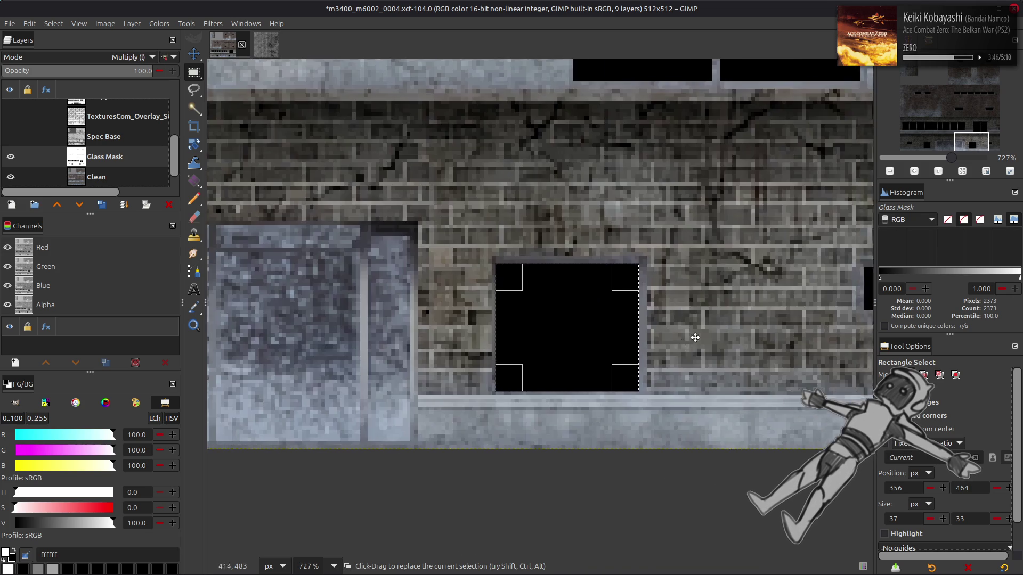
pyautogui.hscroll(-2, 740, 329)
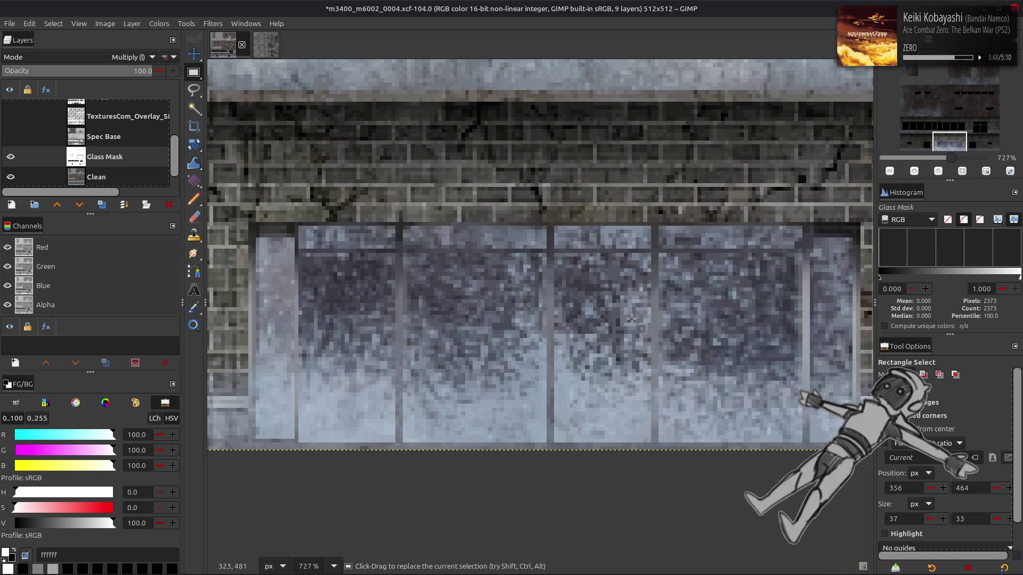
pyautogui.hscroll(-5, 479, 427)
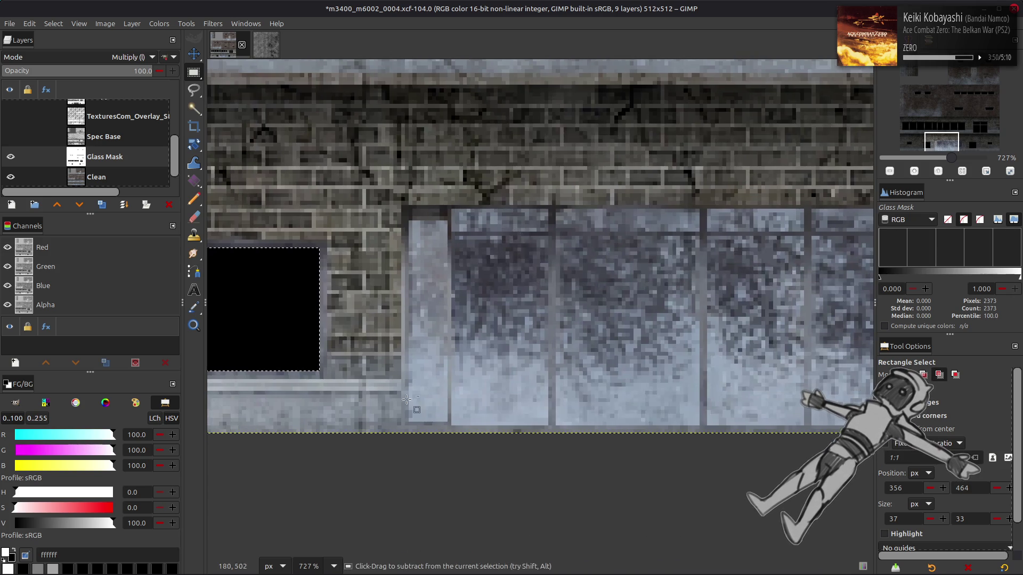
# - Select the narrow light glass column beside the large window and fill it black
pyautogui.keyDown('ctrl'); pyautogui.scroll(3, 484, 445); pyautogui.keyUp('ctrl')
pyautogui.moveTo(477, 437); pyautogui.dragTo(411, 84)
pyautogui.hscroll(6, 533, 267)
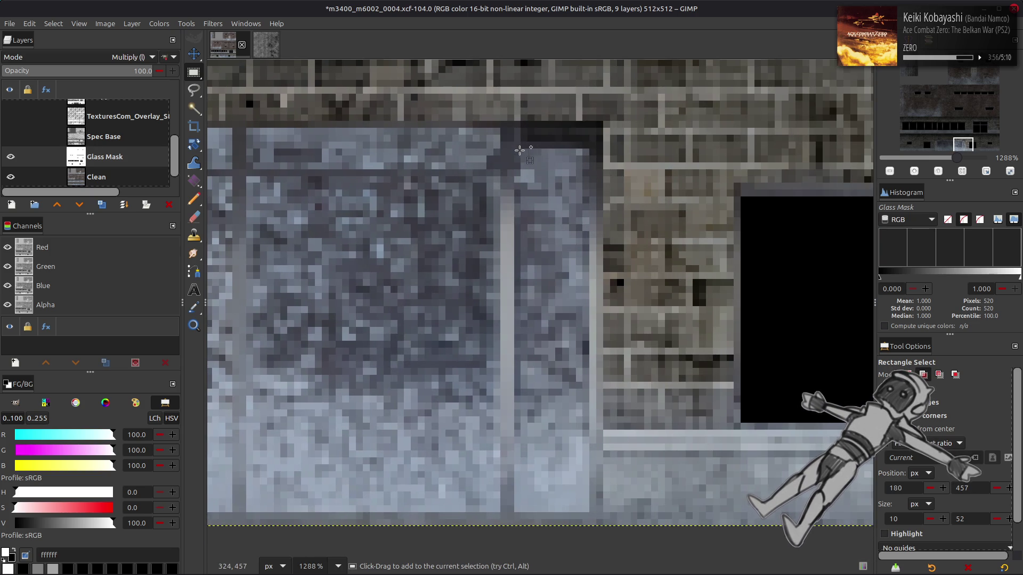
pyautogui.moveTo(521, 150)
pyautogui.mouseDown()
pyautogui.moveTo(556, 386)
pyautogui.moveTo(581, 511)
pyautogui.moveTo(589, 512)
pyautogui.mouseUp()
pyautogui.press('Delete')
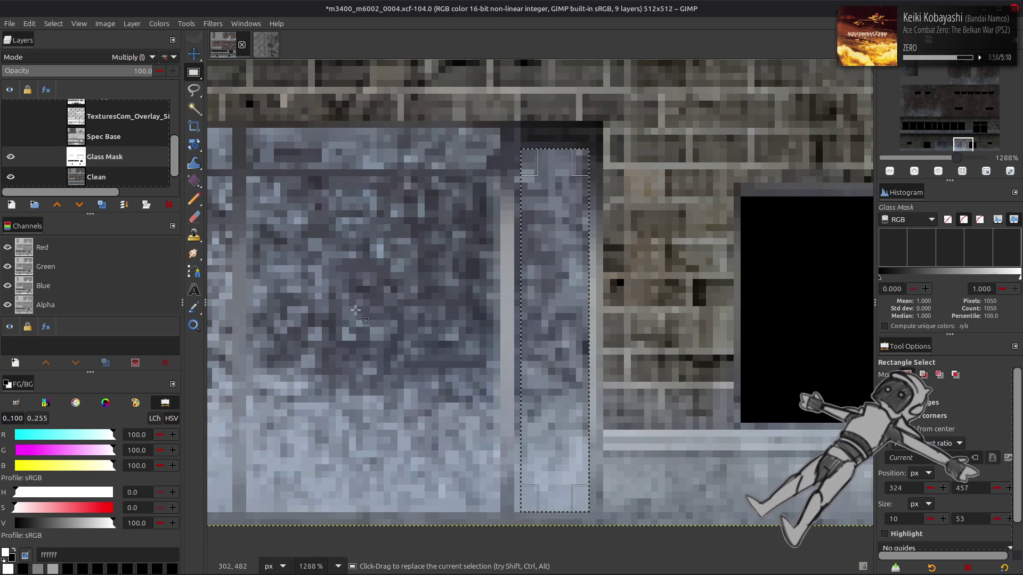
pyautogui.hscroll(-3, 373, 271)
pyautogui.hscroll(8, 373, 273)
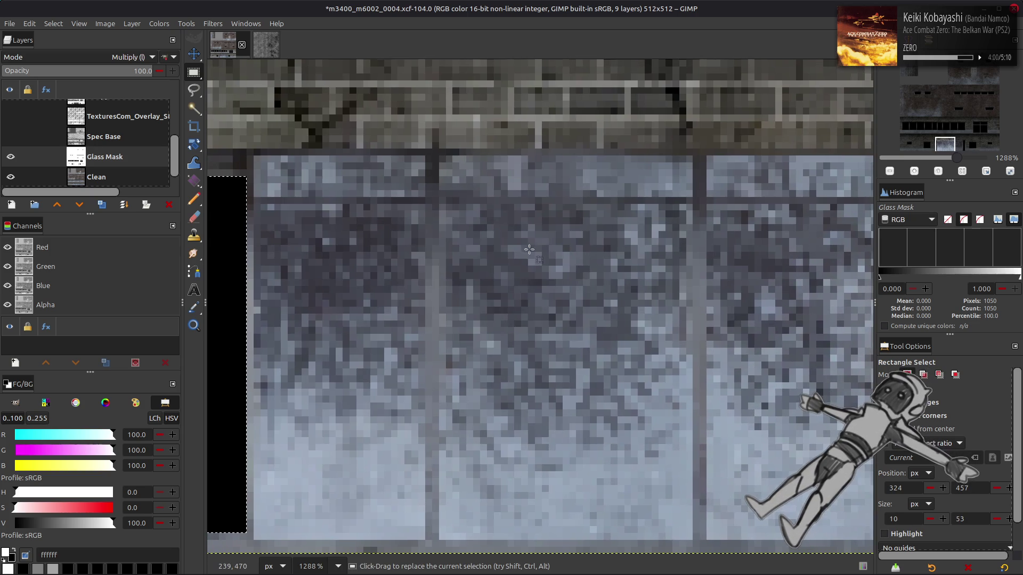
# - Rectangle-select the large window's glass panes
pyautogui.moveTo(253, 155)
pyautogui.mouseDown()
pyautogui.moveTo(549, 277)
pyautogui.moveTo(554, 531)
pyautogui.moveTo(565, 539)
pyautogui.mouseUp()
pyautogui.hscroll(10, 551, 341)
pyautogui.hscroll(-4, 773, 189)
pyautogui.moveTo(773, 190)
pyautogui.mouseDown()
pyautogui.moveTo(194, 200)
pyautogui.moveTo(341, 198)
pyautogui.mouseUp()
pyautogui.scroll(-2, 507, 162)
pyautogui.hscroll(3, 506, 162)
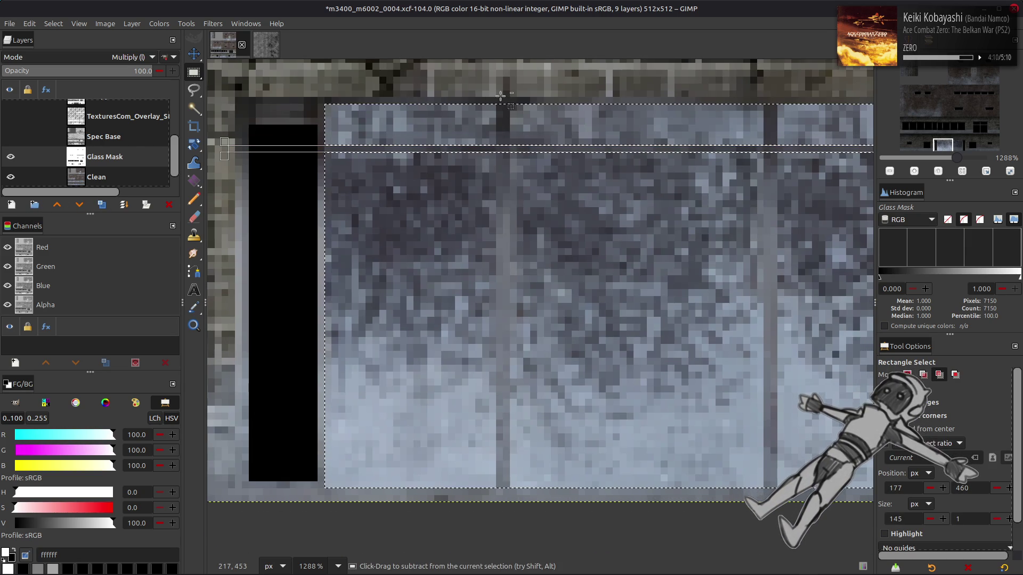
# - Subtract three 2-px frame bars from the selection, leaving only the panes, and fill them black
pyautogui.moveTo(498, 96); pyautogui.dragTo(511, 504)
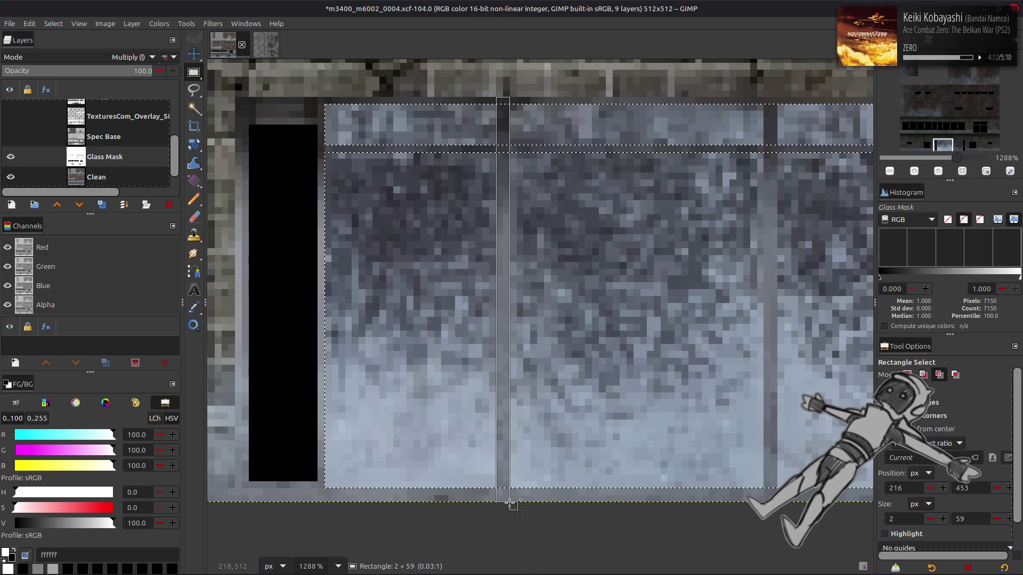
pyautogui.hscroll(3, 445, 353)
pyautogui.hscroll(3, 445, 353)
pyautogui.moveTo(504, 105)
pyautogui.mouseDown()
pyautogui.moveTo(504, 453)
pyautogui.moveTo(520, 514)
pyautogui.mouseUp()
pyautogui.hscroll(3, 532, 190)
pyautogui.moveTo(581, 116); pyautogui.dragTo(593, 516)
pyautogui.hscroll(5, 427, 303)
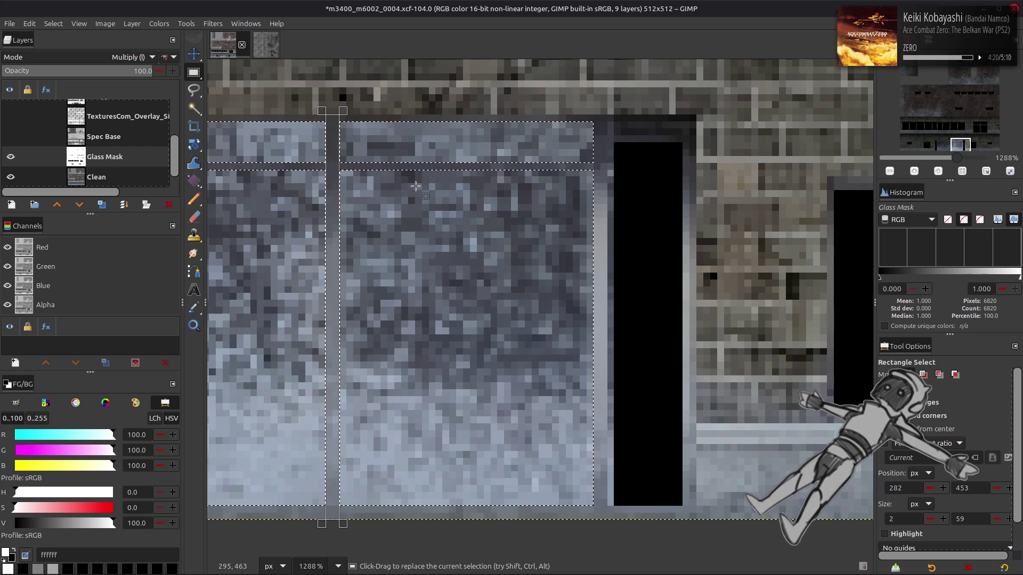
pyautogui.hotkey('ctrl', '.')
# - Toggle Glass Mask visibility to compare its black panes with the texture beneath
pyautogui.click(12, 156)
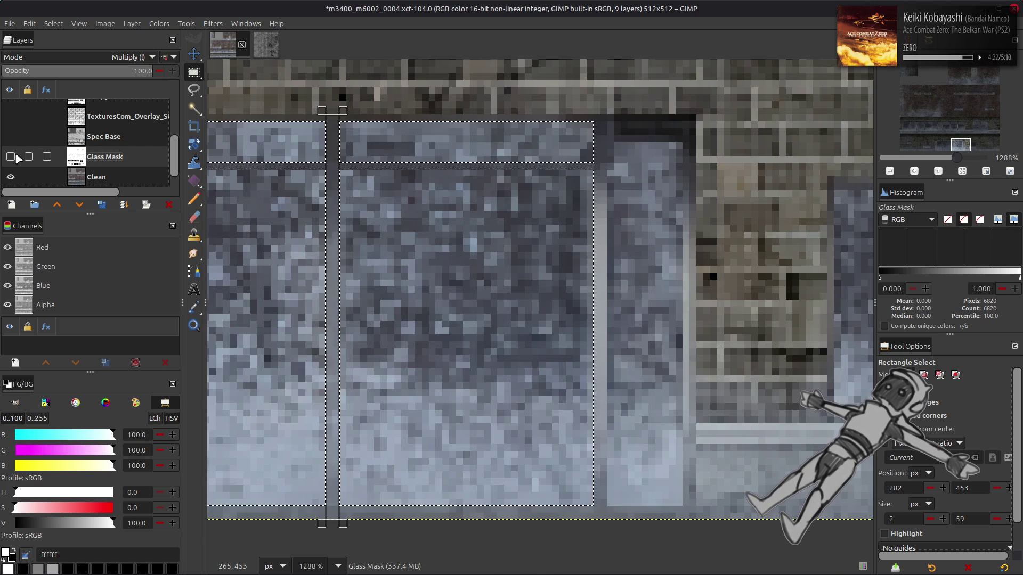
pyautogui.click(17, 156)
pyautogui.click(16, 155)
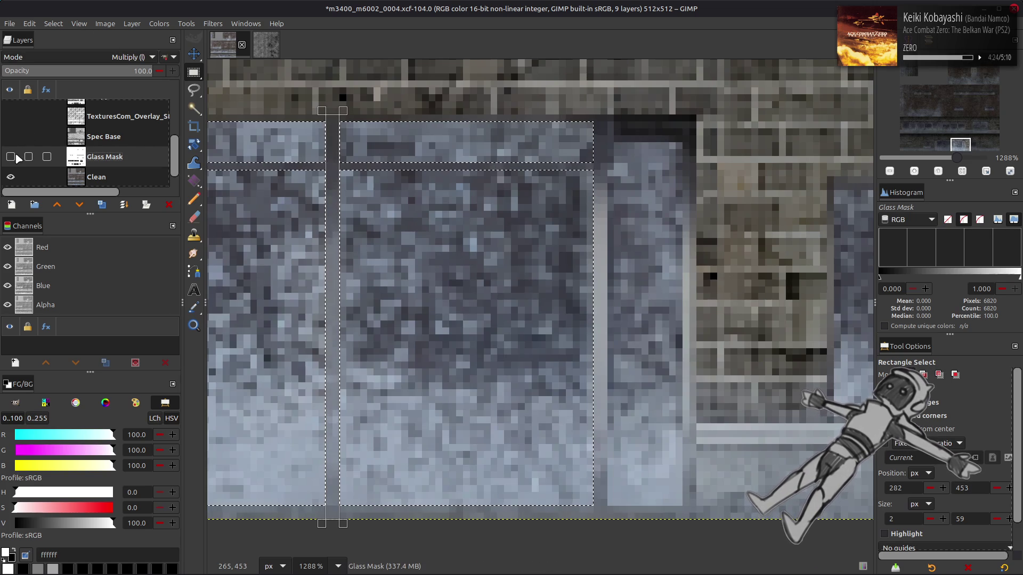
pyautogui.click(17, 155)
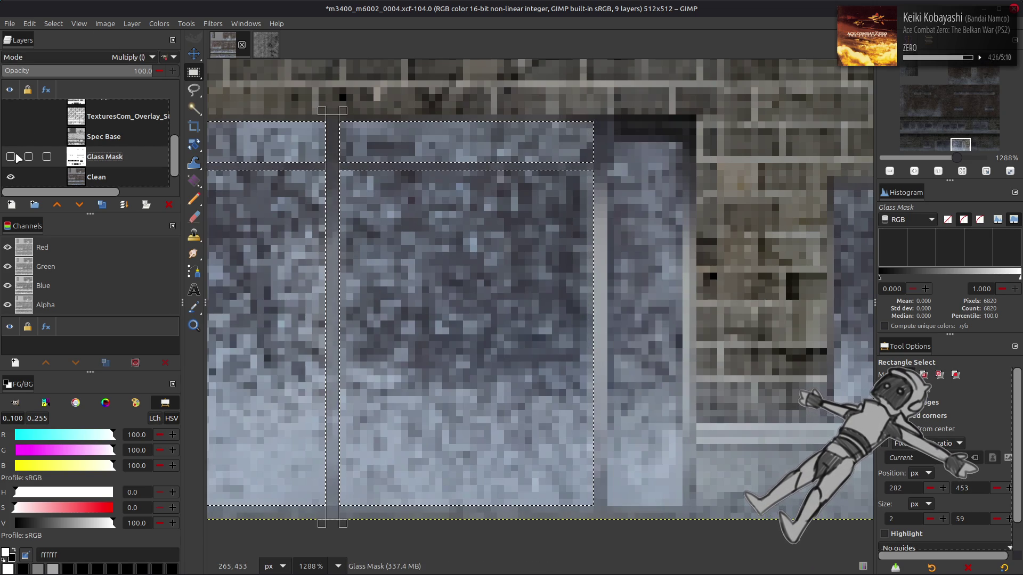
pyautogui.moveTo(355, 210); pyautogui.dragTo(771, 233)
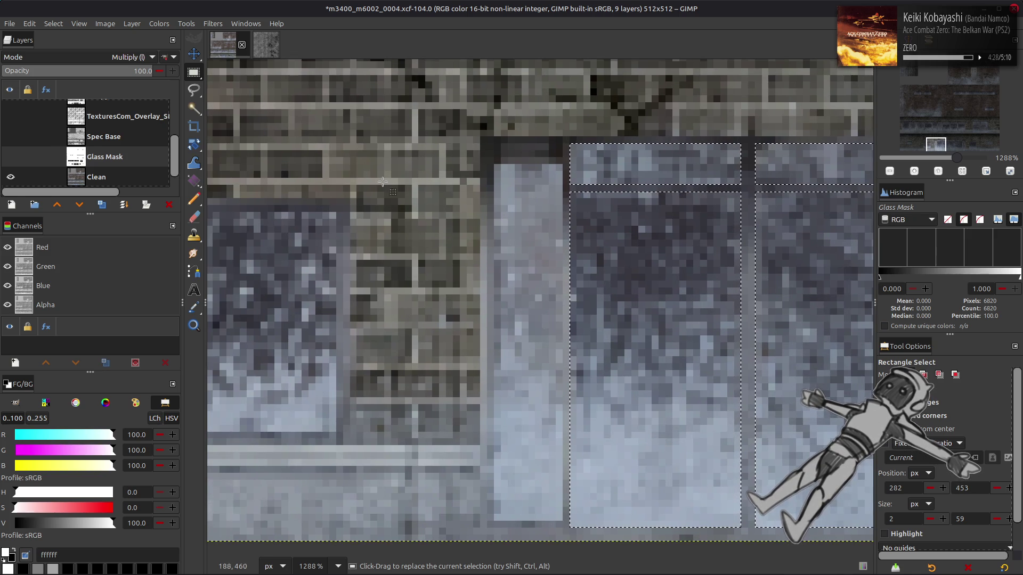
pyautogui.doubleClick(10, 158)
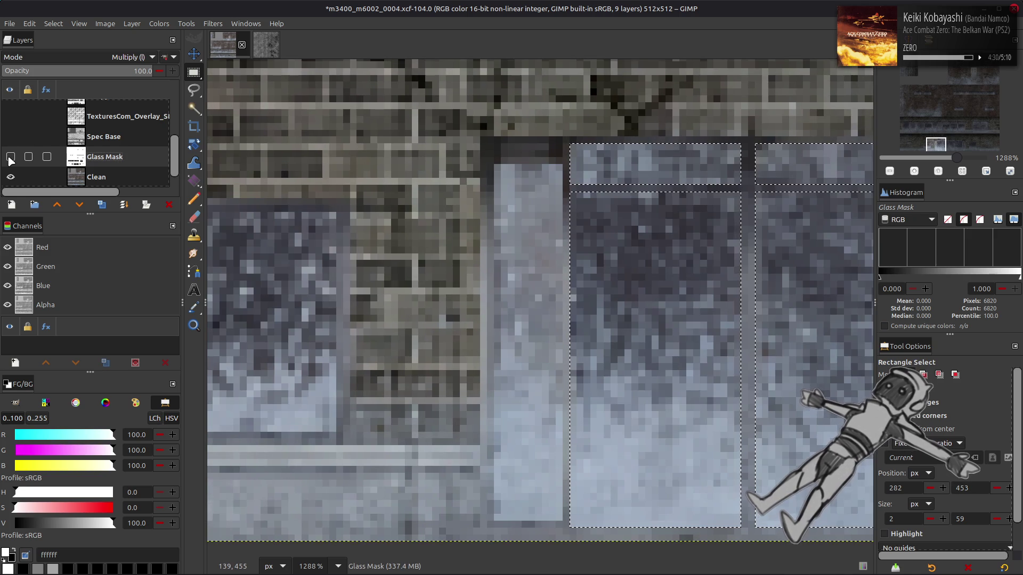
pyautogui.click(10, 156)
pyautogui.click(10, 157)
pyautogui.click(10, 157)
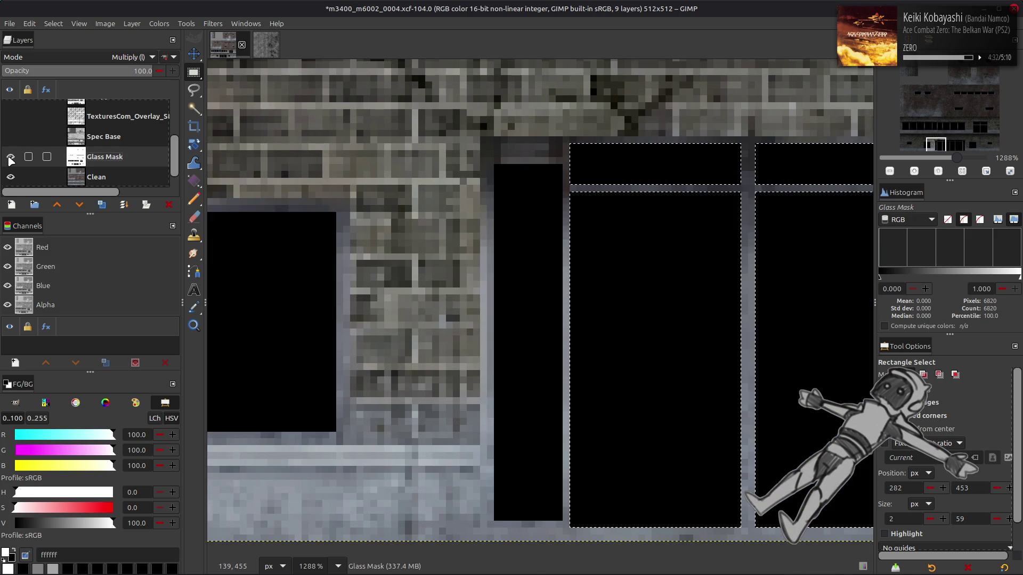
# - Pan to the neighbouring panes and toggle Glass Mask again to check the pane edges
pyautogui.moveTo(595, 228); pyautogui.dragTo(555, 234)
pyautogui.hscroll(3, 555, 234)
pyautogui.hscroll(3, 774, 230)
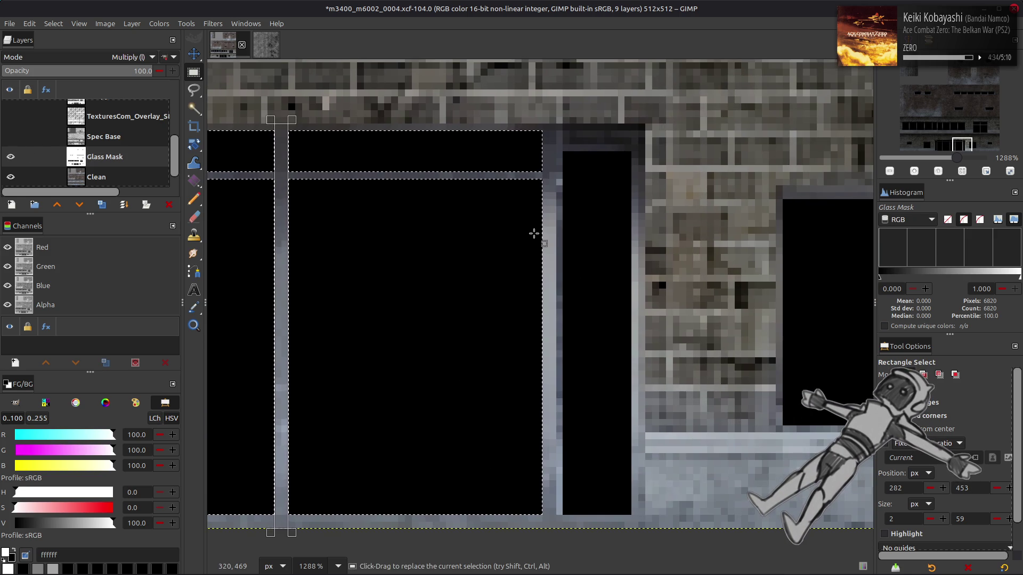
pyautogui.click(11, 158)
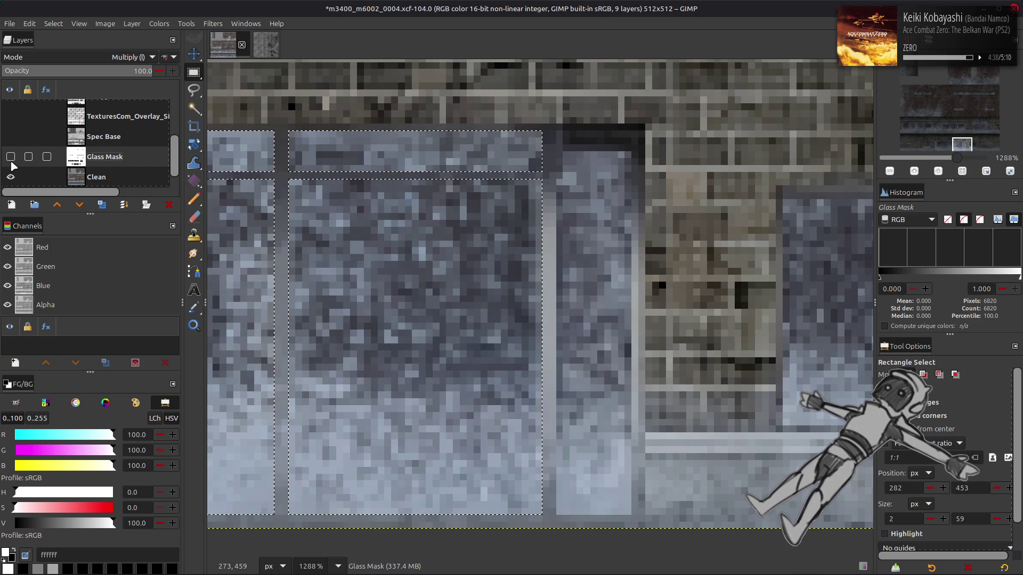
pyautogui.click(11, 163)
pyautogui.click(12, 164)
pyautogui.click(11, 163)
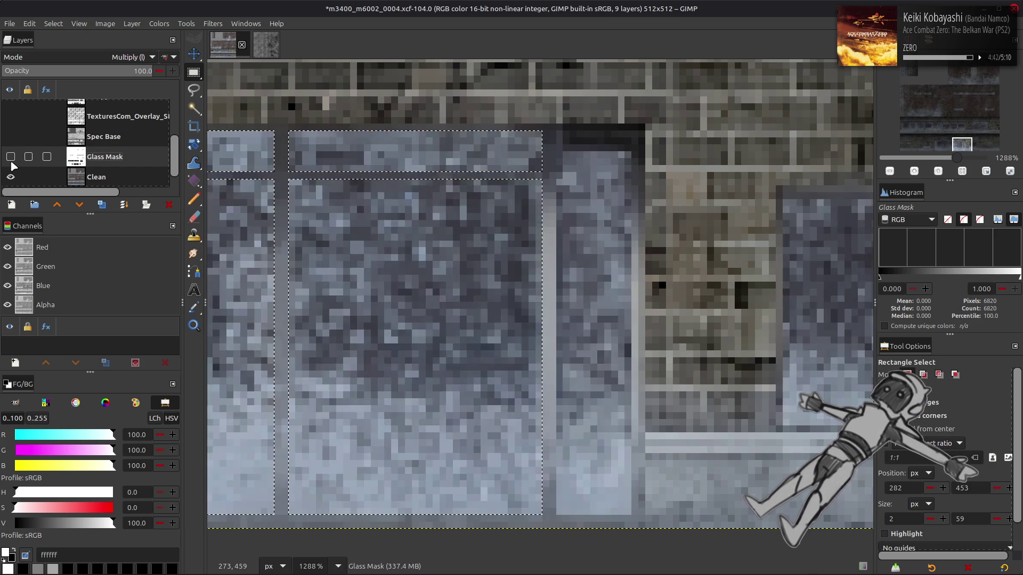
# - Select the uncovered narrow right pane, fill it solid black, deselect, and zoom to fit
pyautogui.moveTo(557, 153); pyautogui.dragTo(631, 515)
pyautogui.hotkey('ctrl', '.')
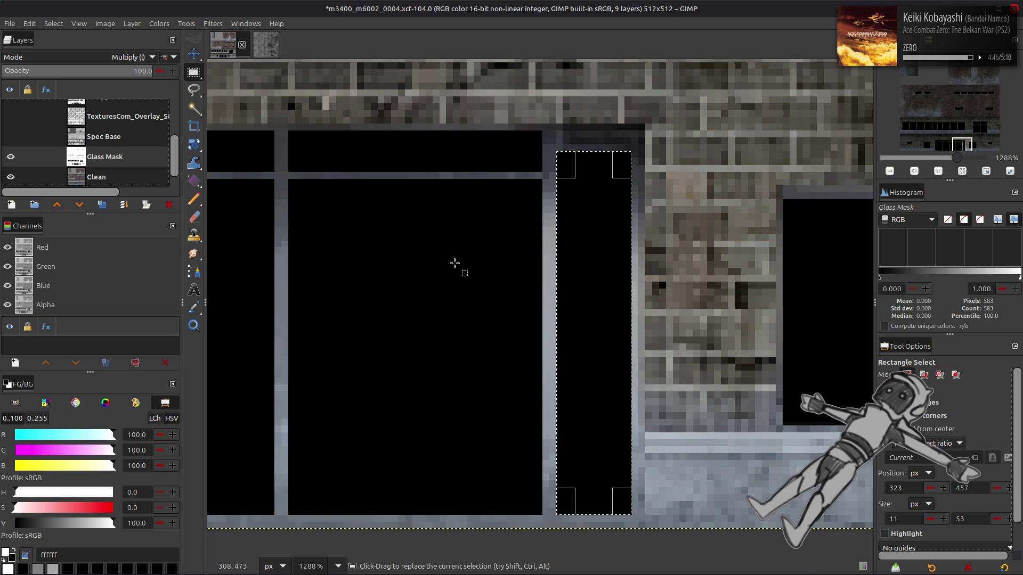
pyautogui.click(53, 24)
pyautogui.click(59, 53)
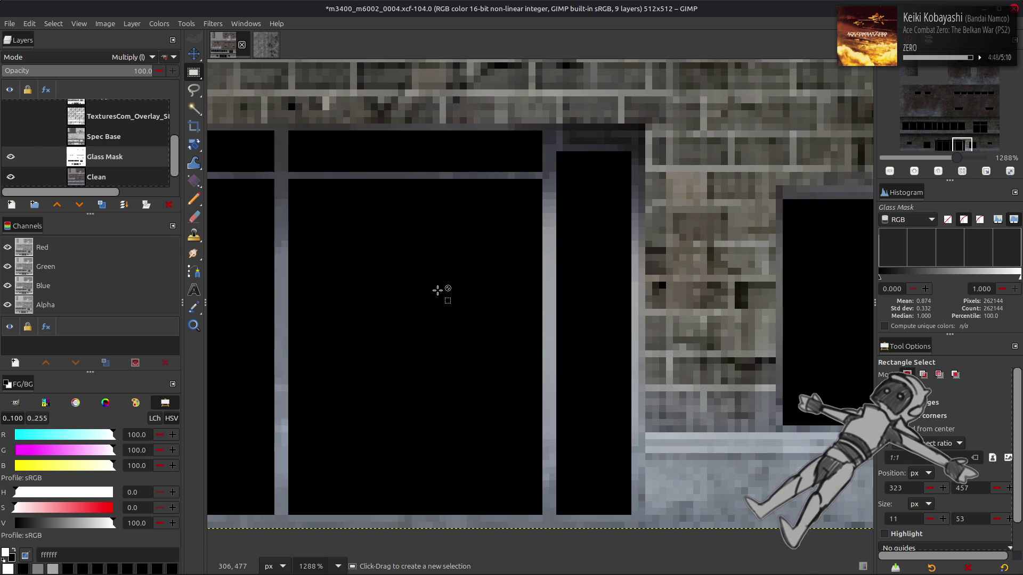
pyautogui.press('2')
pyautogui.press('m')
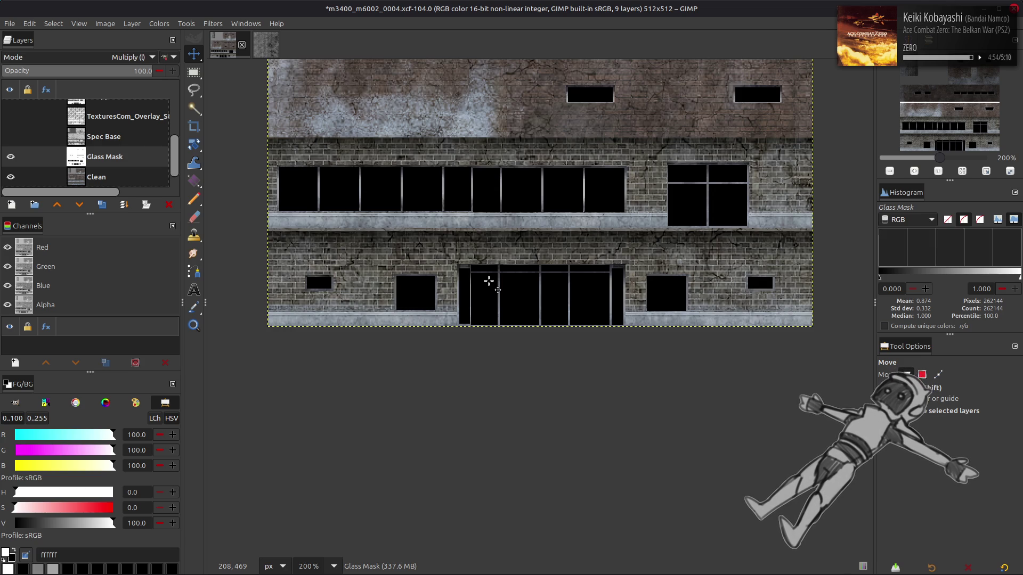
# - Save the facade texture with Ctrl+S
pyautogui.scroll(5, 488, 280)
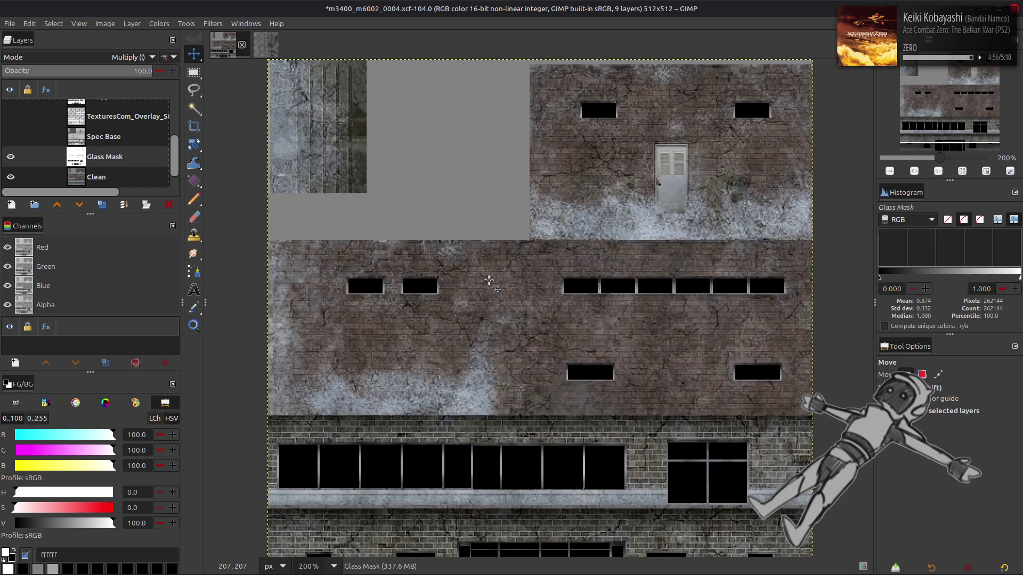
pyautogui.scroll(-1, 488, 281)
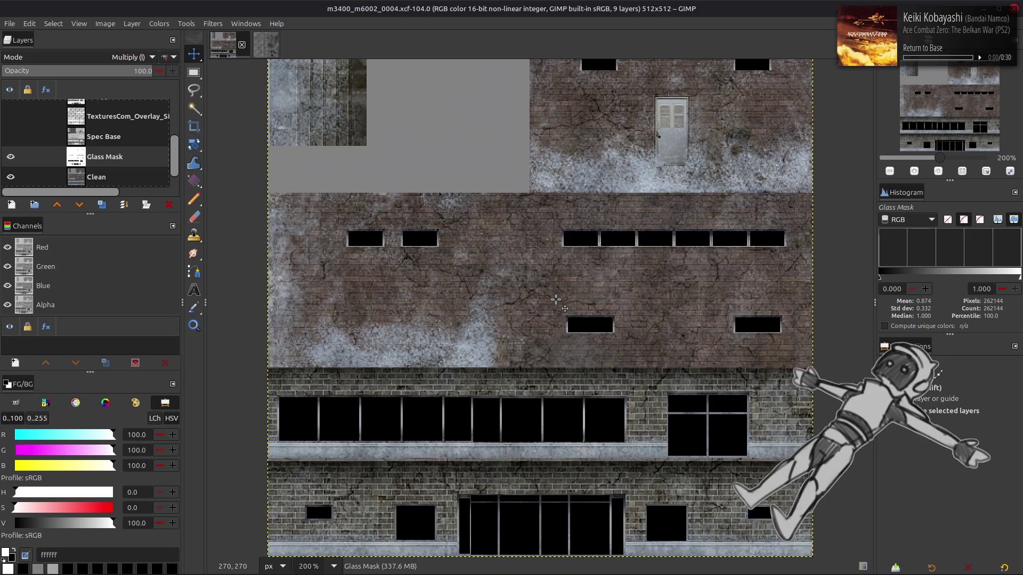
pyautogui.press('XF86AudioLowerVolume')
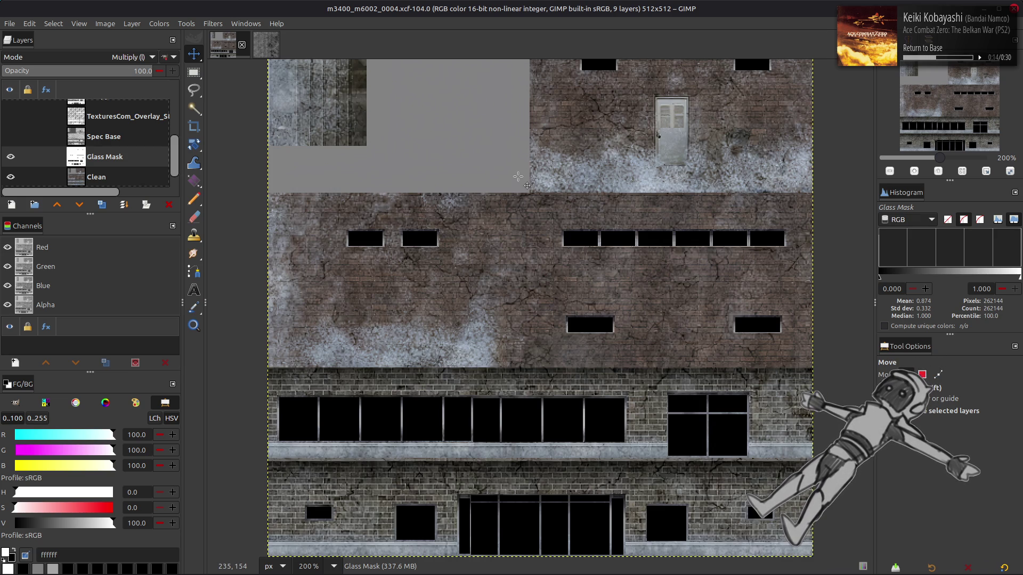
pyautogui.hotkey('ctrl', 's')
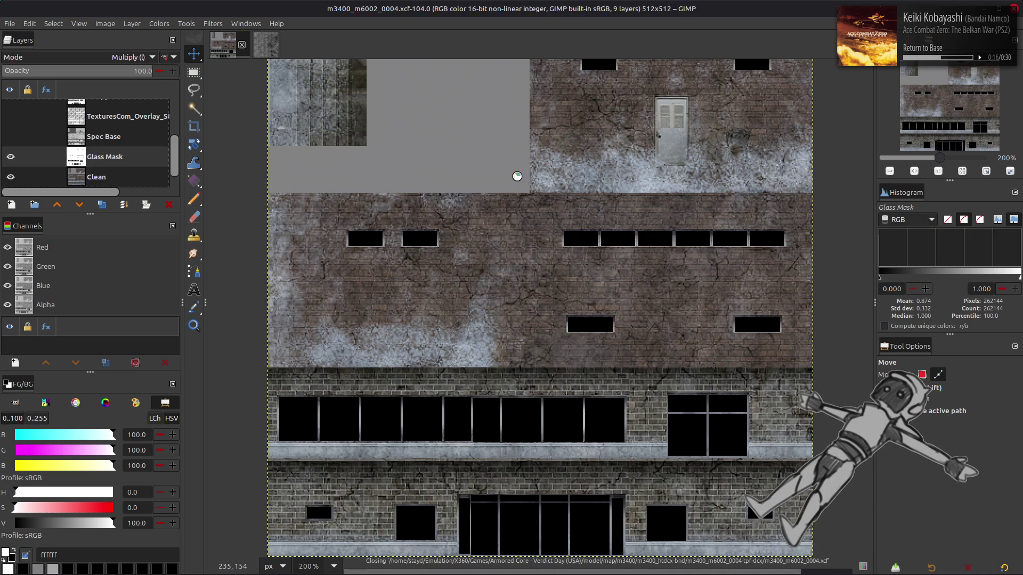
pyautogui.scroll(7, 101, 62)
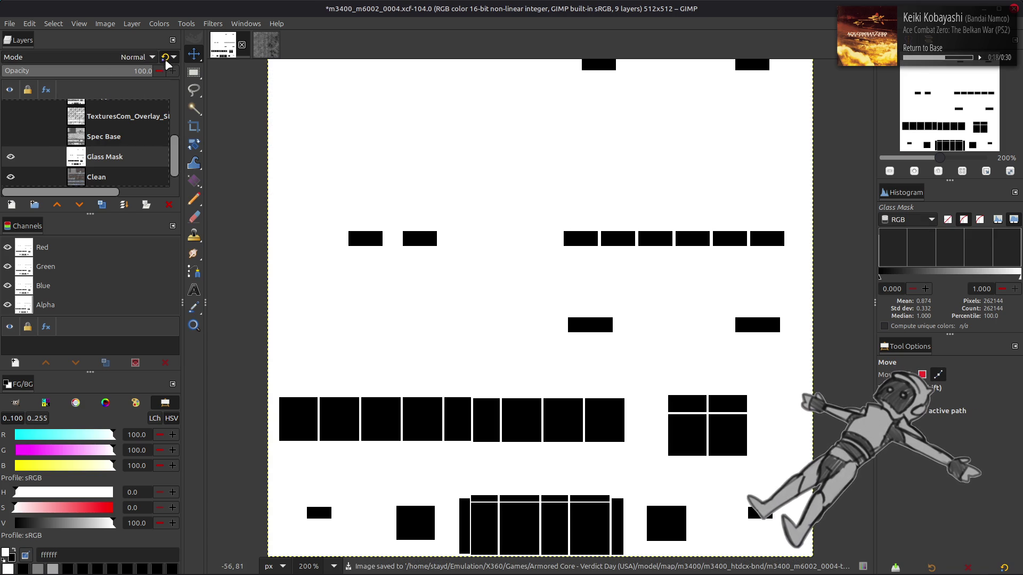
# - Invert Glass Mask to white windows on black, raise it in the layer stack, and hide it
pyautogui.click(163, 23)
pyautogui.click(175, 157)
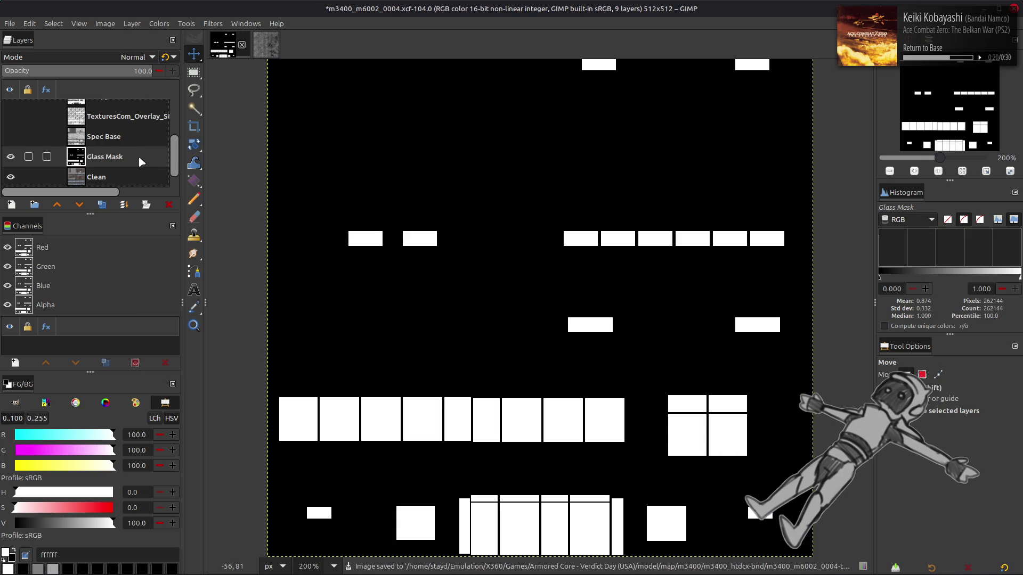
pyautogui.scroll(1, 107, 169)
pyautogui.scroll(-2, 106, 169)
pyautogui.moveTo(106, 150)
pyautogui.mouseDown()
pyautogui.moveTo(102, 84)
pyautogui.moveTo(101, 102)
pyautogui.mouseUp()
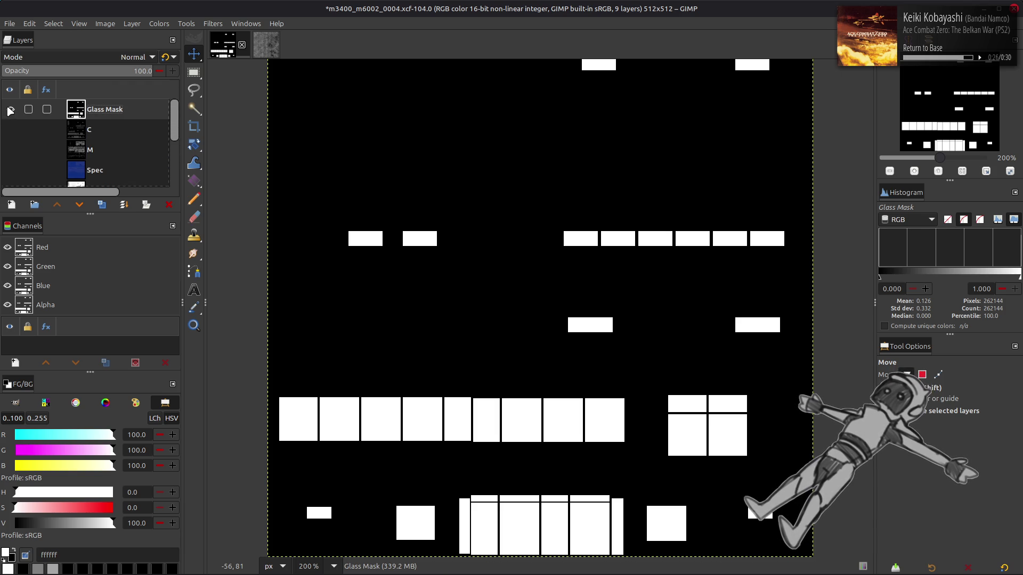
pyautogui.click(10, 109)
# - Make Clean the active layer and add a new layer above it
pyautogui.scroll(3, 474, 234)
pyautogui.hscroll(5, 473, 235)
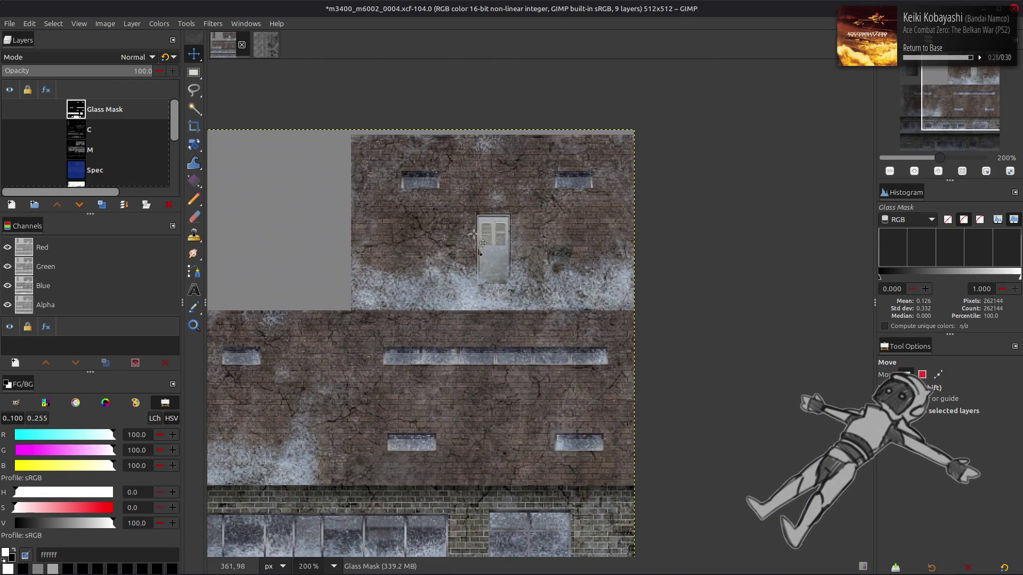
pyautogui.scroll(4, 474, 234)
pyautogui.press('r')
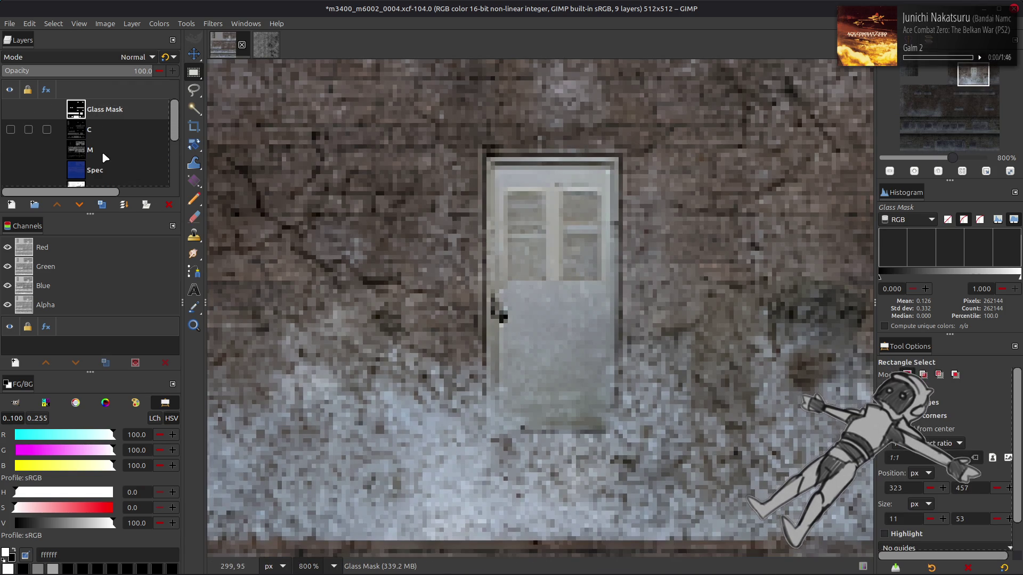
pyautogui.scroll(-3, 102, 148)
pyautogui.click(105, 155)
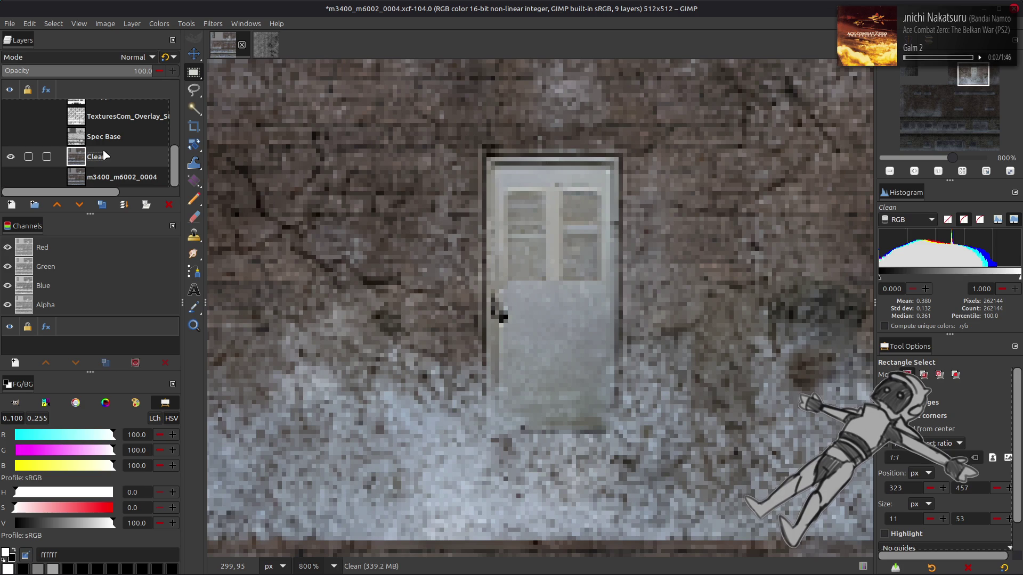
pyautogui.click(12, 204)
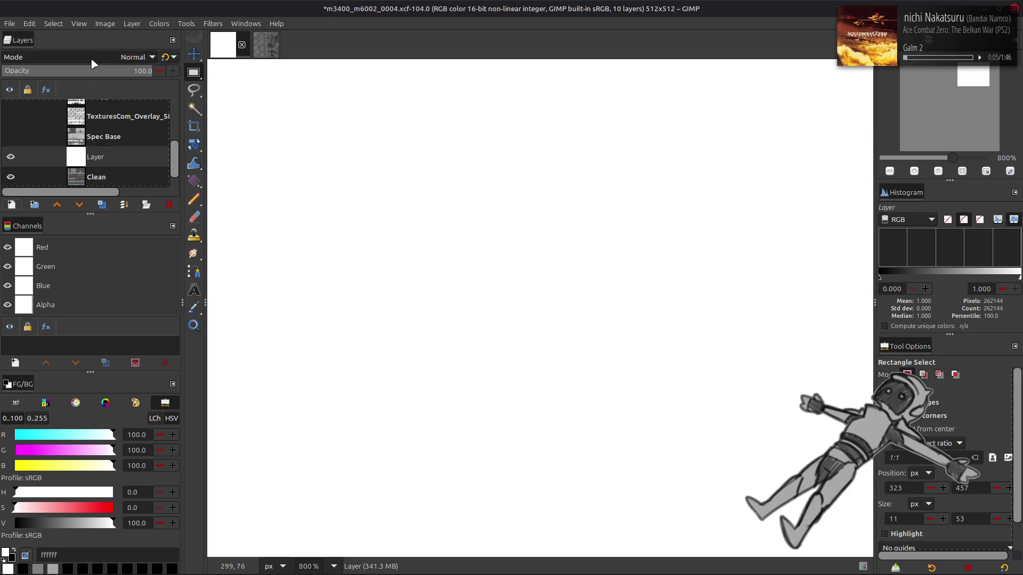
# - Create the new layer with a white fill in Multiply (legacy) mode
pyautogui.click(91, 57)
pyautogui.click(89, 254)
pyautogui.click(163, 60)
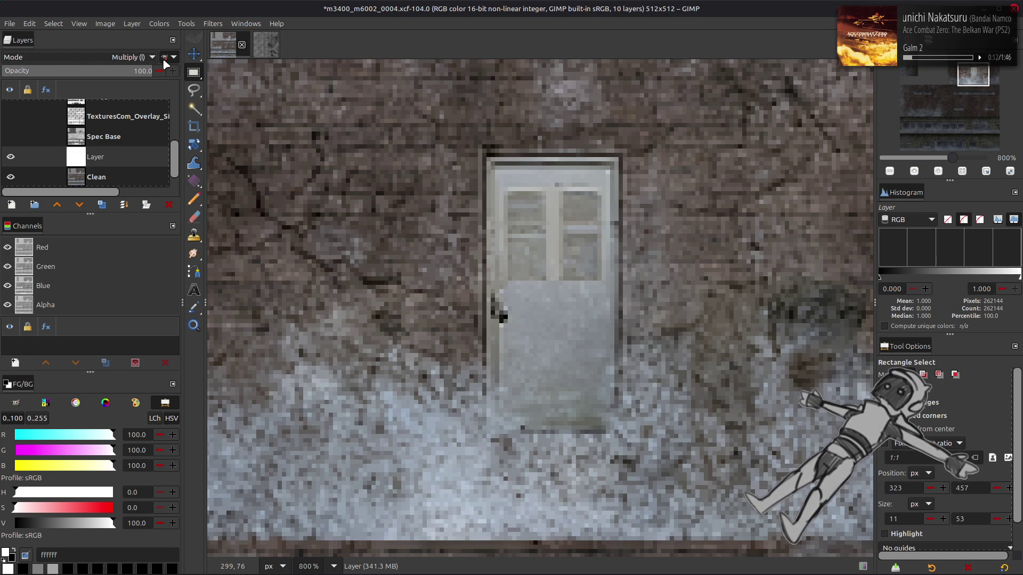
pyautogui.rightClick(106, 158)
pyautogui.press('Escape')
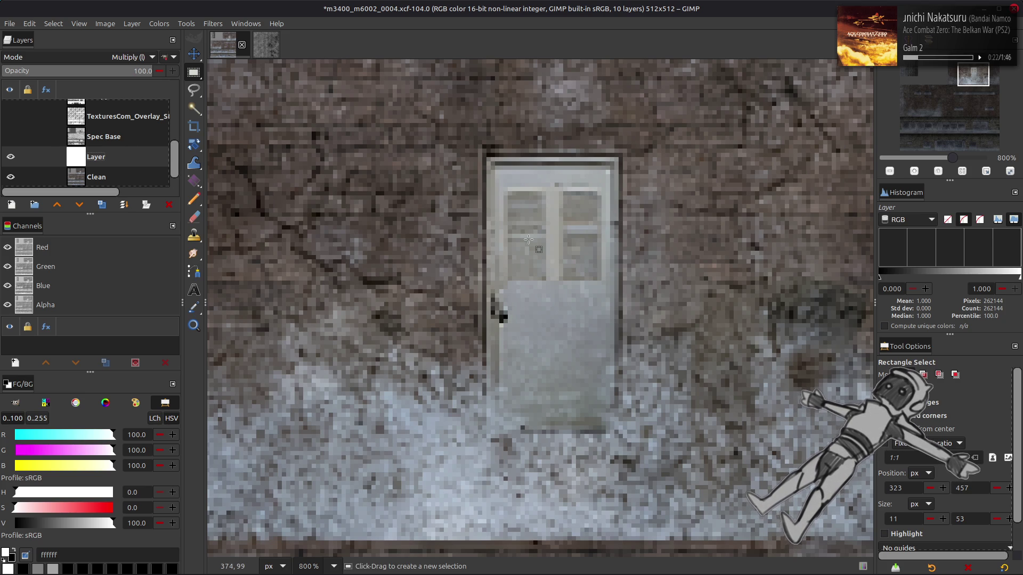
# - Select the whole 31×64 doorway, fill it solid black, and clear the selection
pyautogui.press('m')
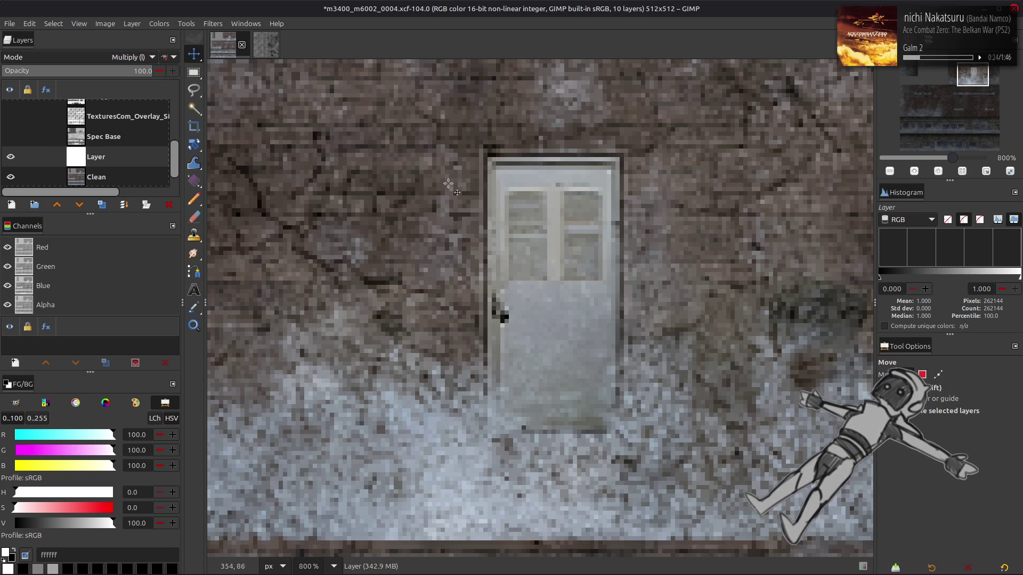
pyautogui.press('r')
pyautogui.keyDown('ctrl'); pyautogui.scroll(2, 509, 168); pyautogui.keyUp('ctrl')
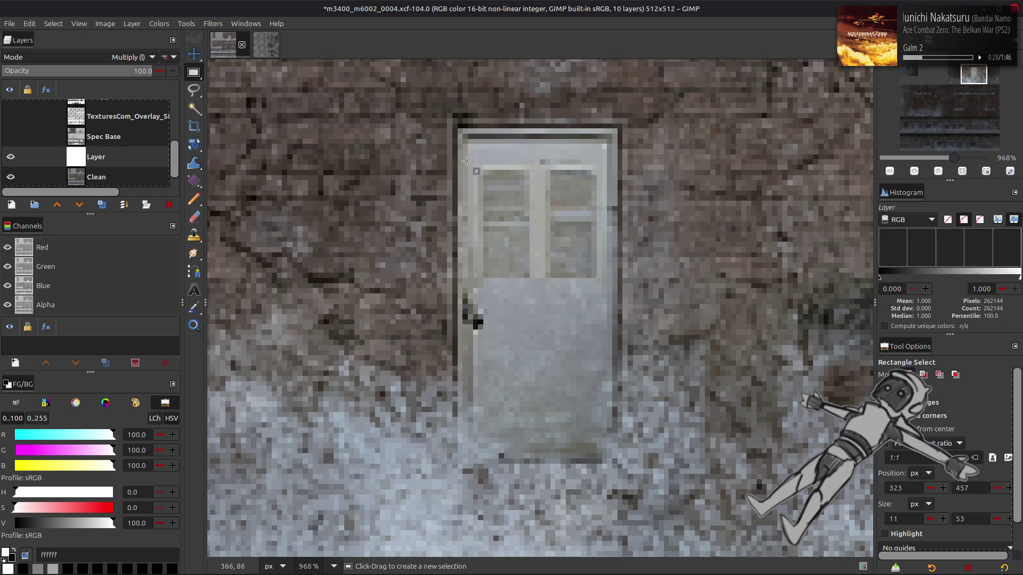
pyautogui.moveTo(458, 130)
pyautogui.mouseDown()
pyautogui.moveTo(509, 321)
pyautogui.moveTo(551, 368)
pyautogui.moveTo(620, 373)
pyautogui.mouseUp()
pyautogui.moveTo(542, 364)
pyautogui.mouseDown()
pyautogui.moveTo(542, 457)
pyautogui.moveTo(540, 389)
pyautogui.mouseUp()
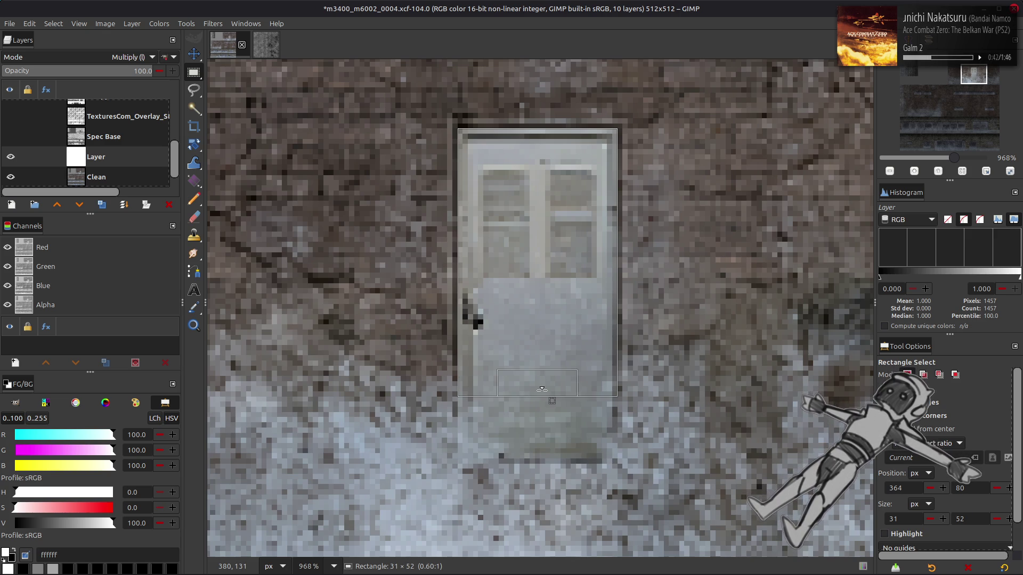
pyautogui.moveTo(541, 390); pyautogui.dragTo(544, 444)
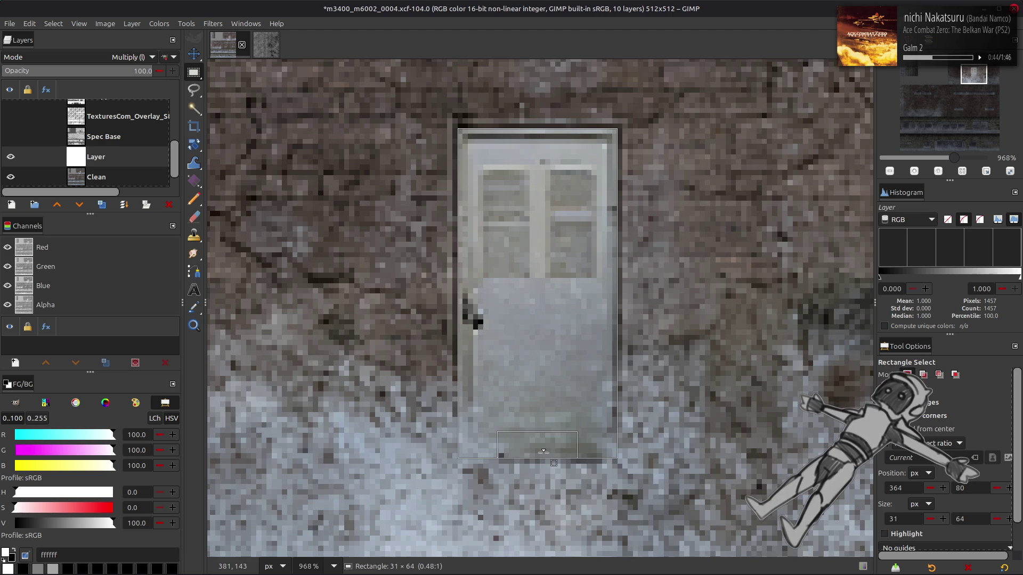
pyautogui.moveTo(544, 451); pyautogui.dragTo(543, 451)
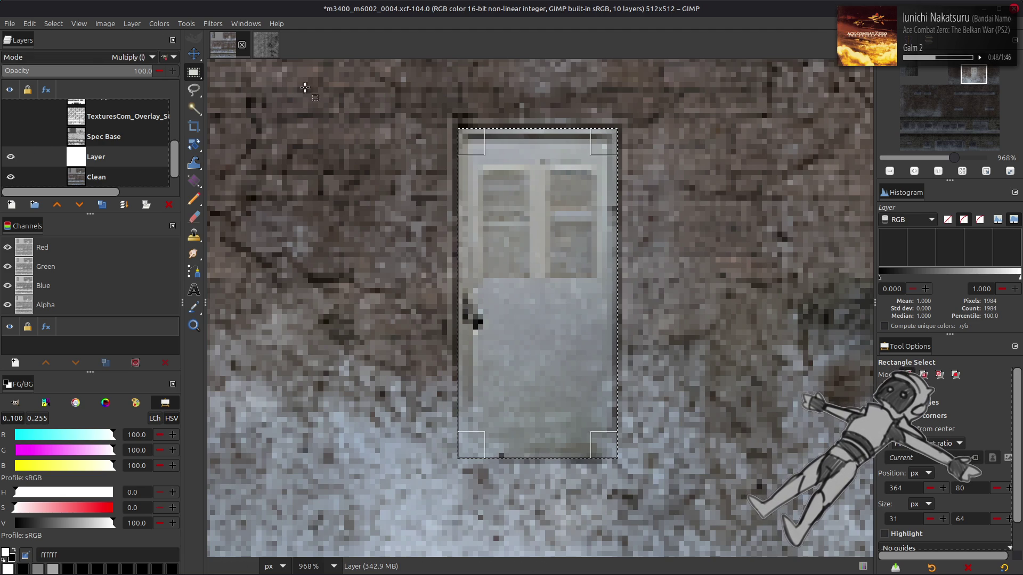
pyautogui.hotkey('ctrl', '.')
pyautogui.click(53, 24)
pyautogui.click(64, 48)
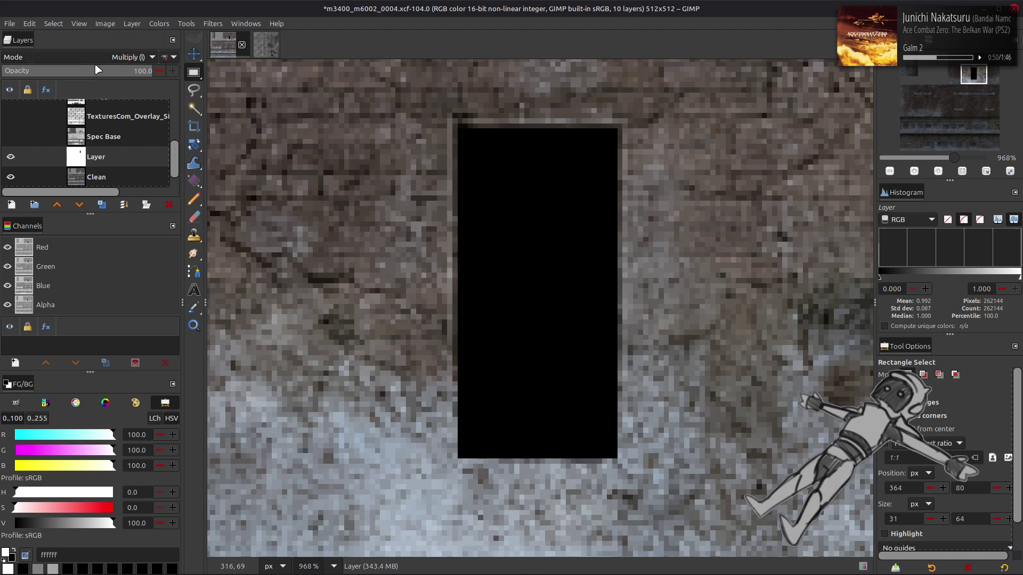
pyautogui.click(130, 57)
pyautogui.click(99, 62)
# - Invert the new layer's colours and rename it 'Metal Mask', fixing the 'MAsk' typo
pyautogui.click(170, 24)
pyautogui.click(176, 167)
pyautogui.doubleClick(115, 156)
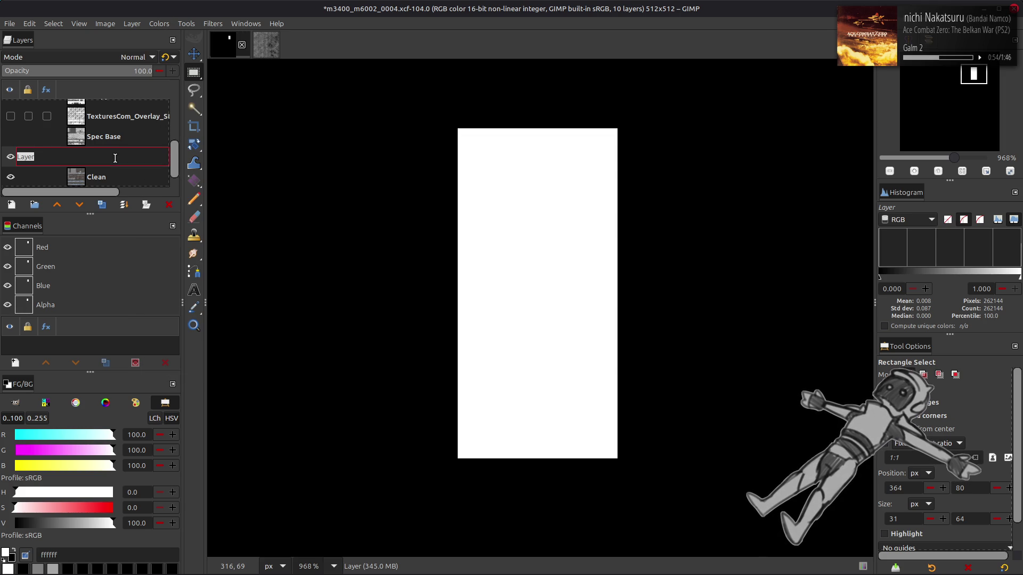
pyautogui.write('Metal MAsk')
pyautogui.press('Return')
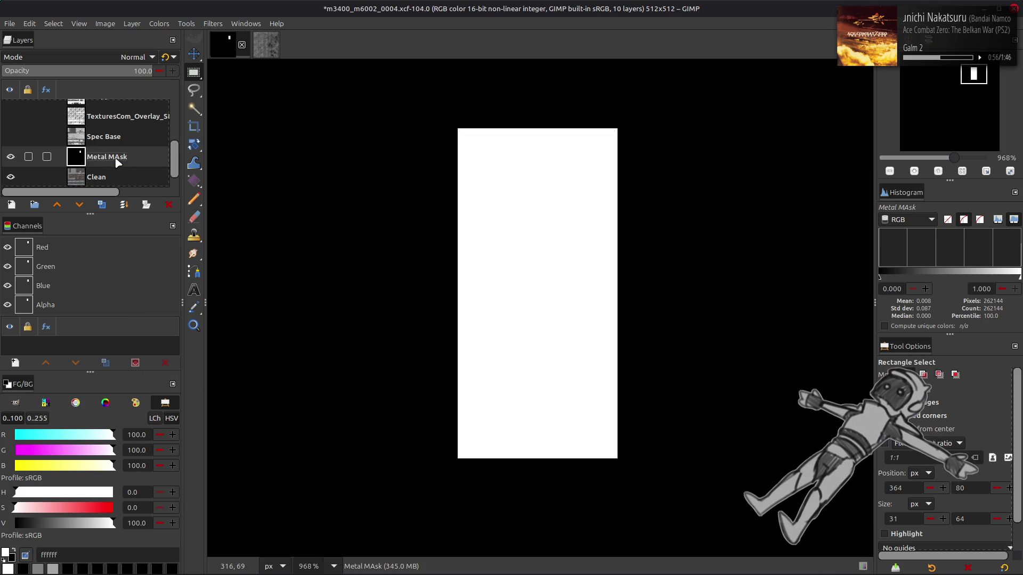
pyautogui.click(118, 137)
pyautogui.scroll(3, 121, 135)
pyautogui.scroll(-3, 118, 133)
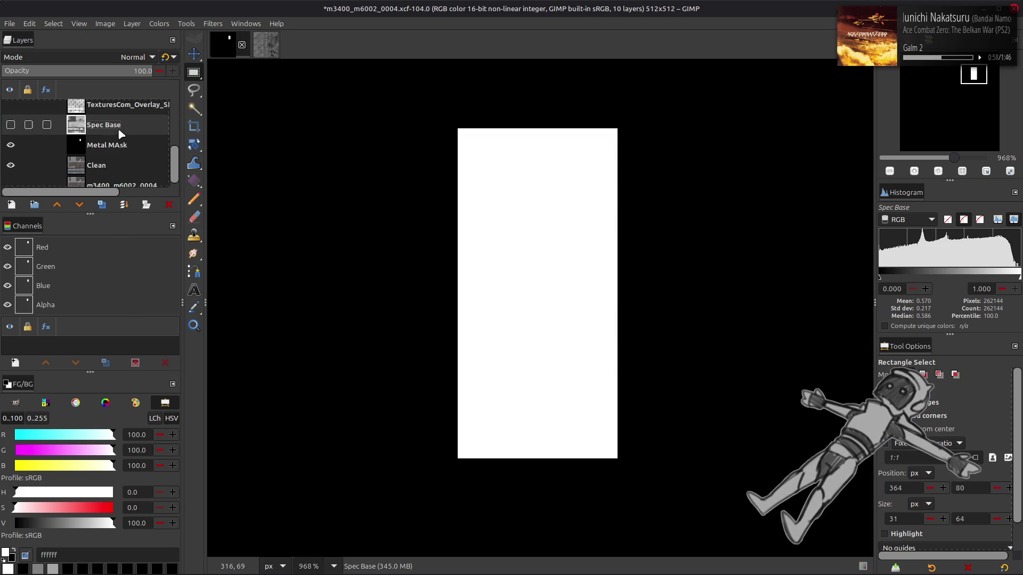
pyautogui.doubleClick(104, 136)
pyautogui.click(58, 137)
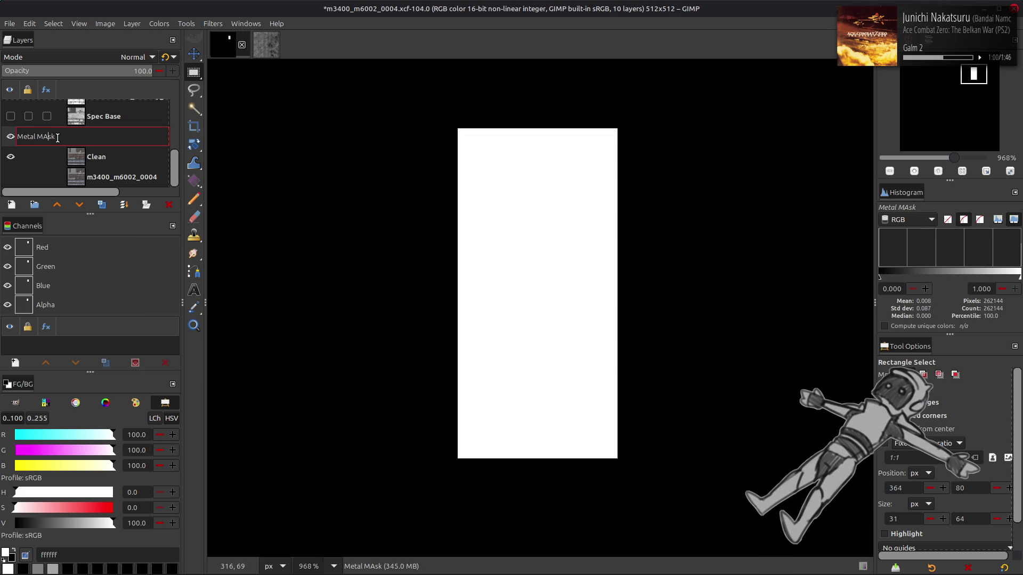
pyautogui.write('a')
pyautogui.press('Return')
# - Raise and hide Metal Mask, save the 0004 texture, and switch to m3400_m6002_0002.xcf
pyautogui.moveTo(72, 139)
pyautogui.mouseDown()
pyautogui.moveTo(96, 80)
pyautogui.moveTo(102, 113)
pyautogui.mouseUp()
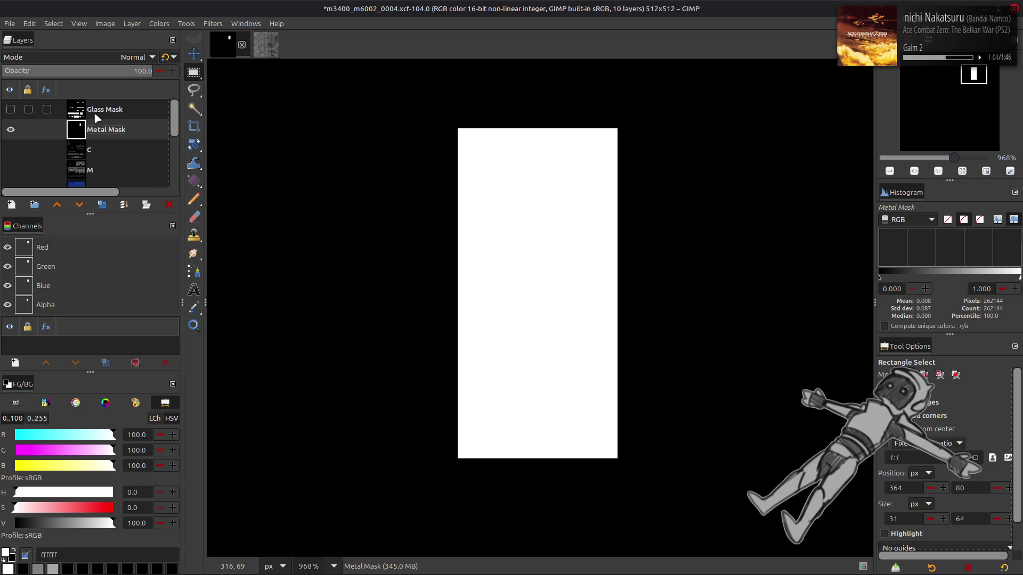
pyautogui.click(11, 130)
pyautogui.press('1')
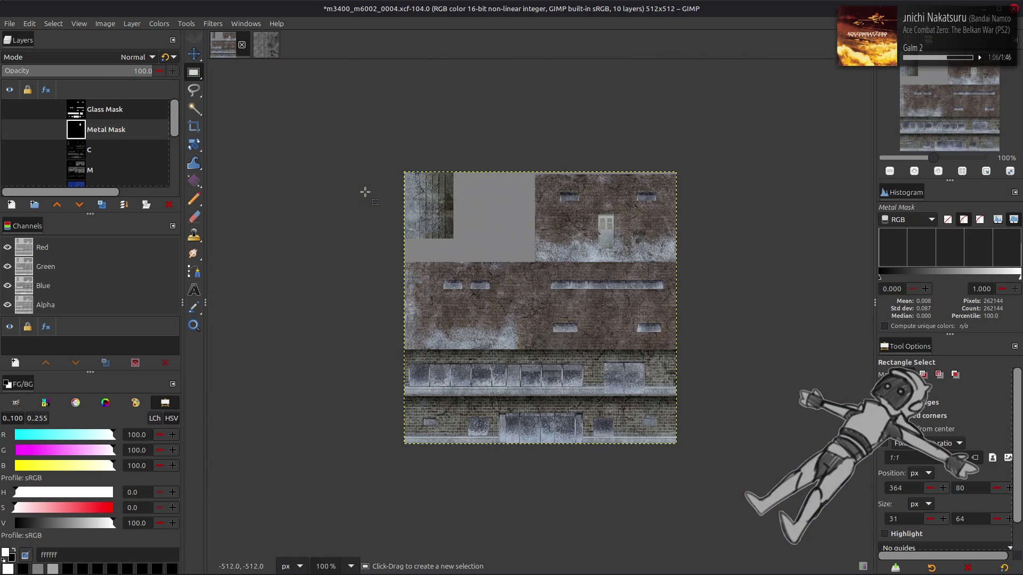
pyautogui.press('2')
pyautogui.scroll(1, 408, 192)
pyautogui.hotkey('ctrl', 's')
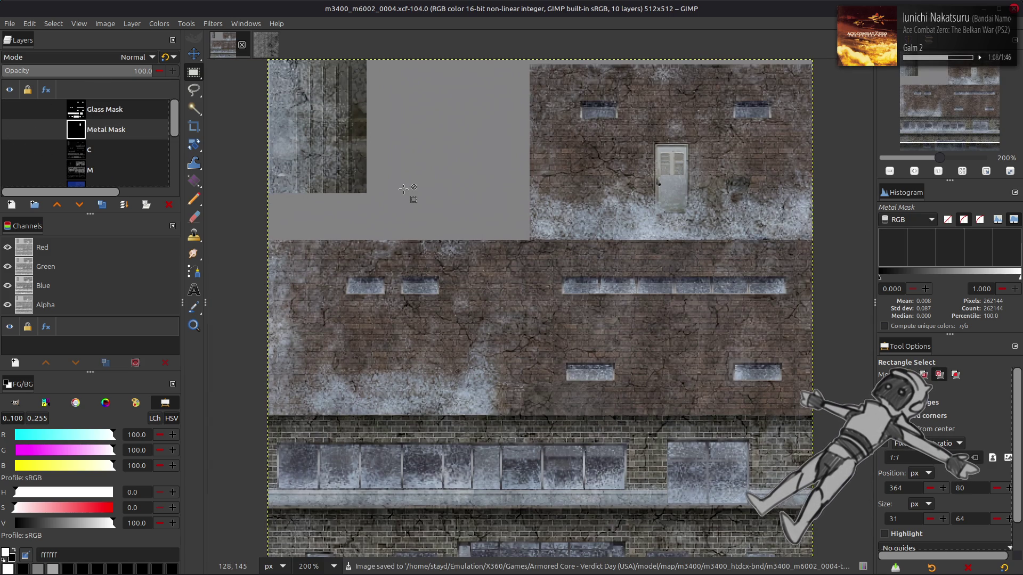
pyautogui.scroll(-1, 403, 189)
pyautogui.click(264, 44)
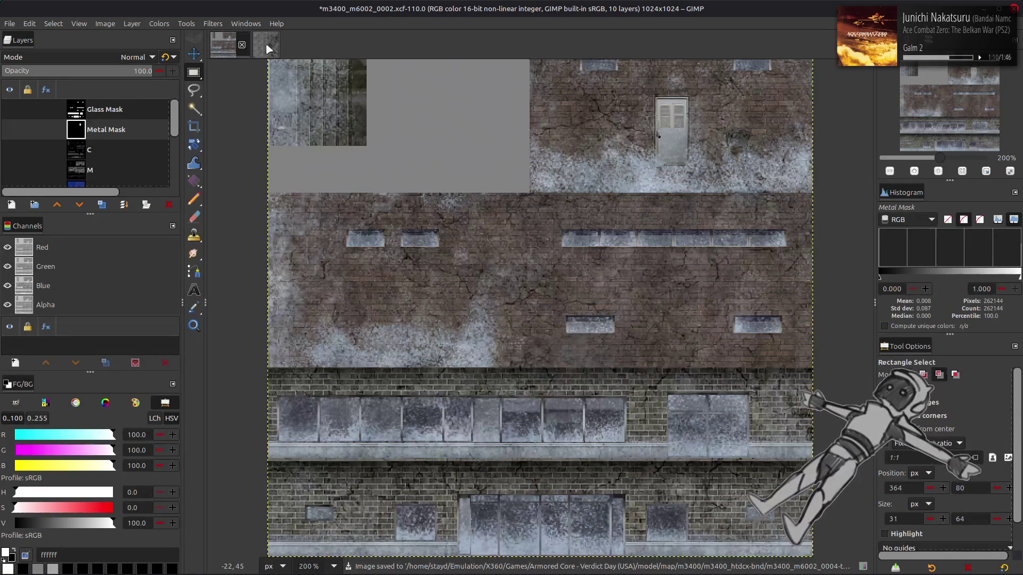
# - Show the Spec Glass layer, select it, and delete its layer mask
pyautogui.click(11, 117)
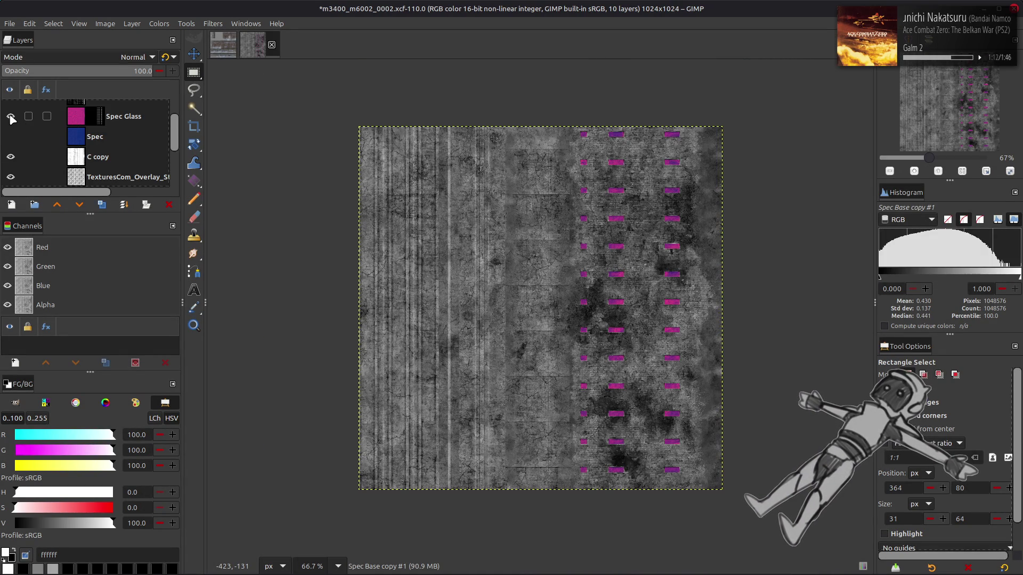
pyautogui.scroll(1, 89, 125)
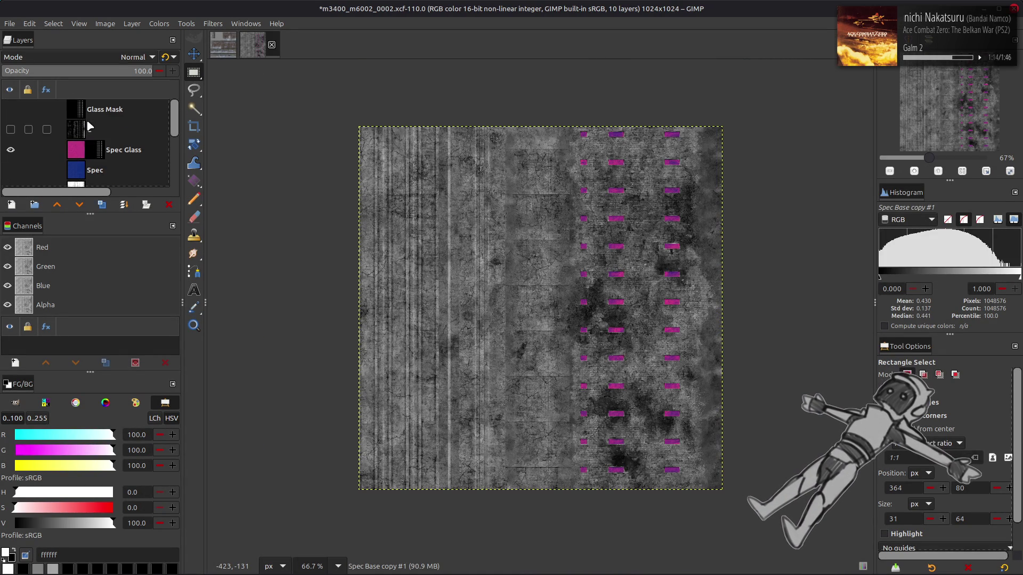
pyautogui.click(96, 151)
pyautogui.rightClick(97, 148)
pyautogui.click(161, 362)
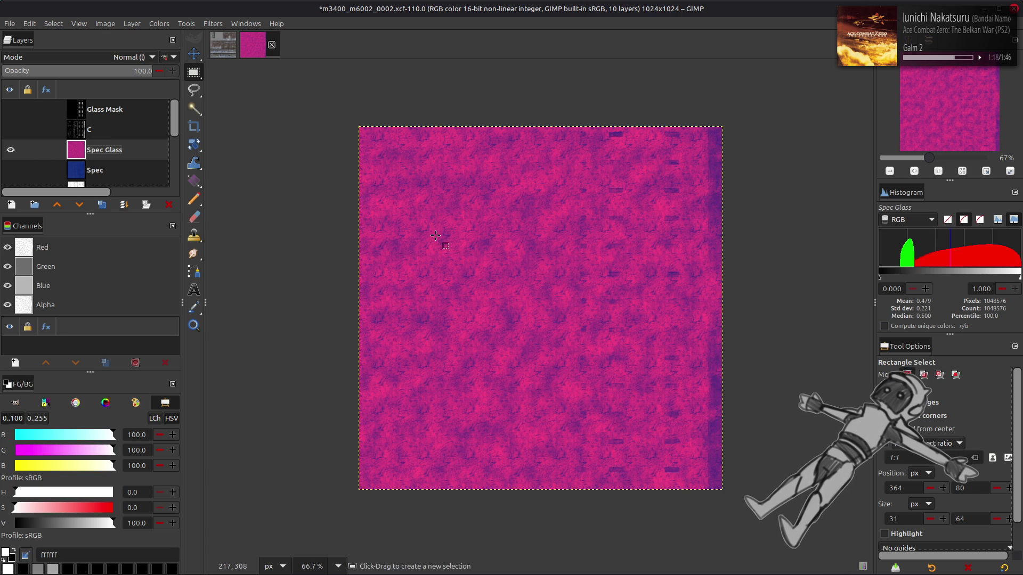
# - Reduce Spec Glass to its greyscale RGB Red component with Extract Component
pyautogui.press('m')
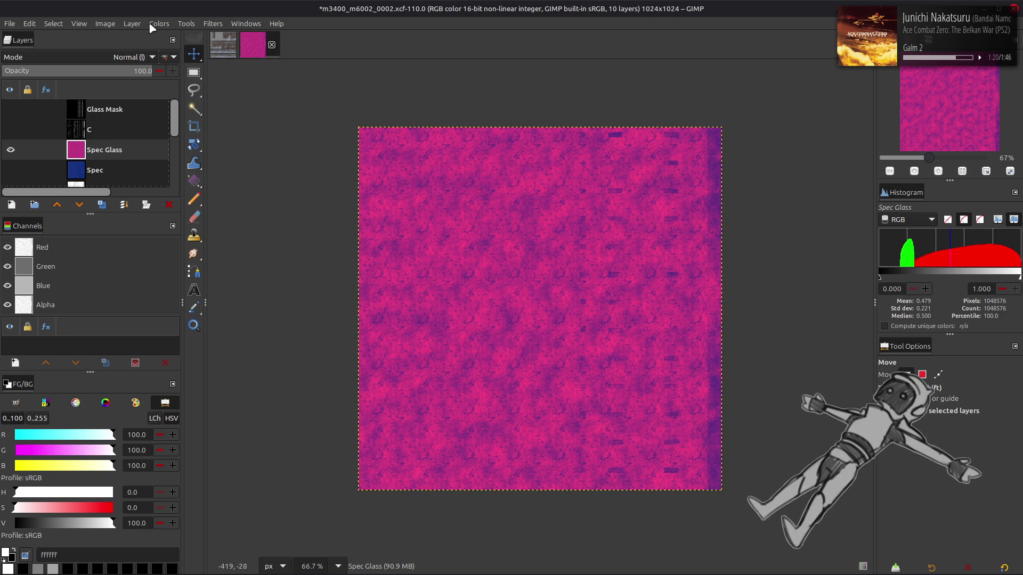
pyautogui.click(159, 23)
pyautogui.moveTo(213, 219)
pyautogui.click(277, 231)
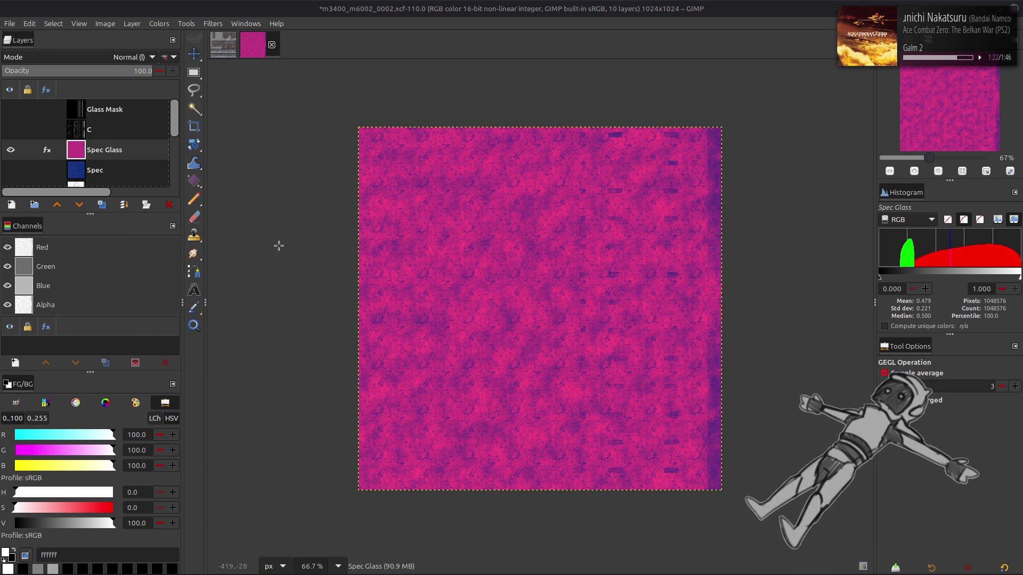
pyautogui.click(398, 432)
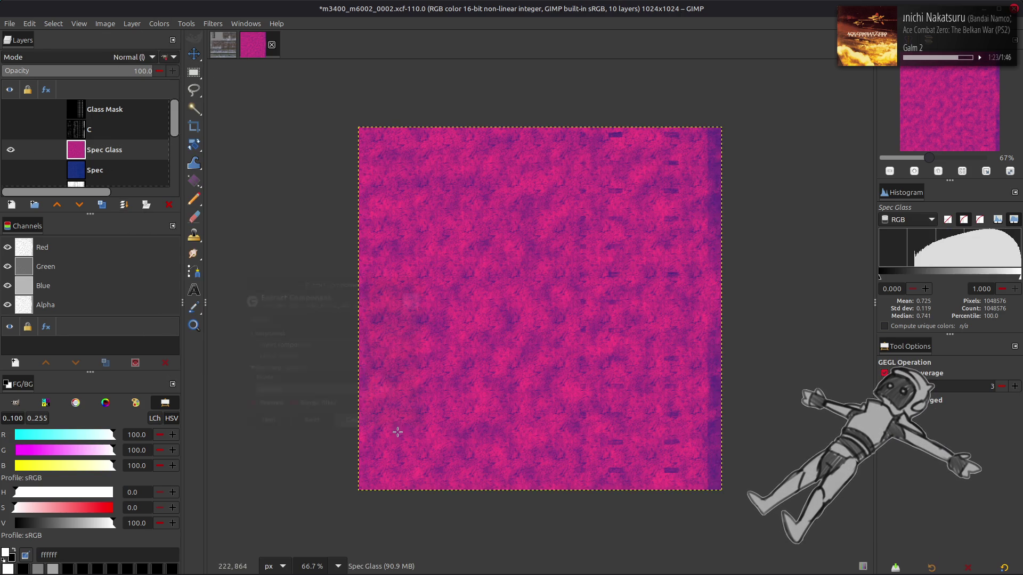
pyautogui.click(159, 23)
pyautogui.moveTo(213, 218)
pyautogui.click(269, 231)
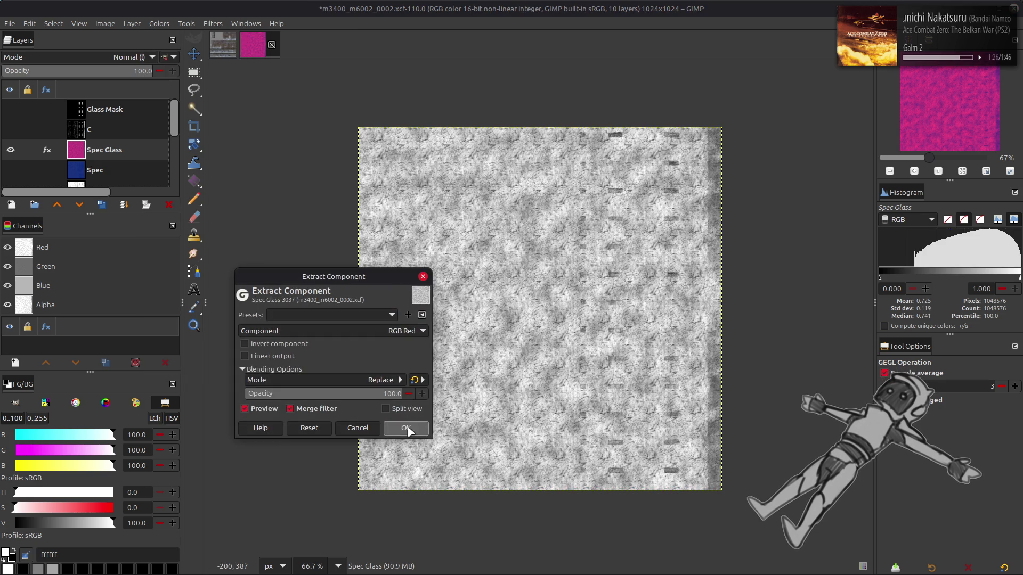
pyautogui.click(405, 429)
pyautogui.click(159, 24)
# - Raise the Spec Glass black point to 25 with Levels, then copy the layer
pyautogui.click(181, 140)
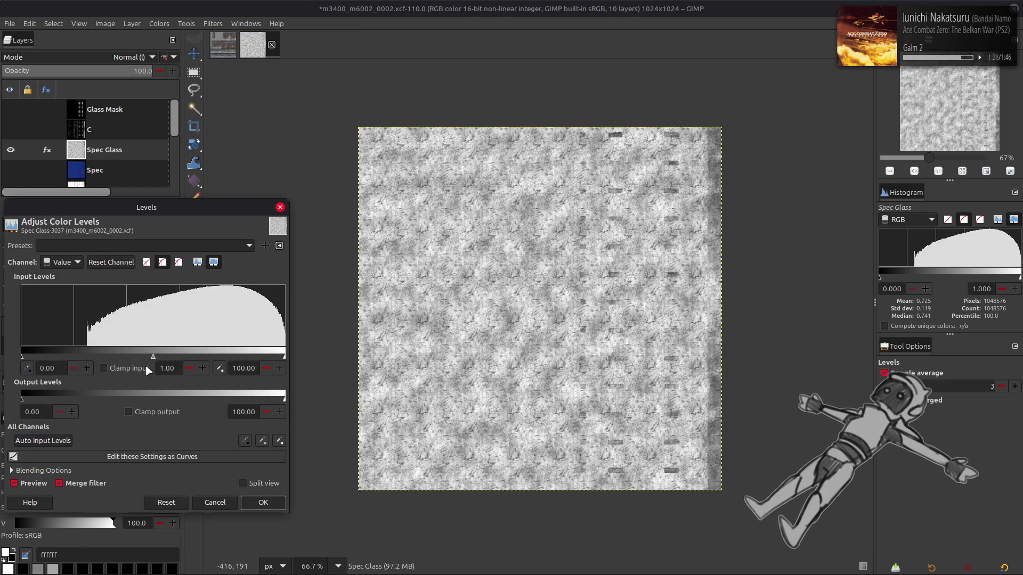
pyautogui.write('25')
pyautogui.press('Tab')
pyautogui.click(263, 502)
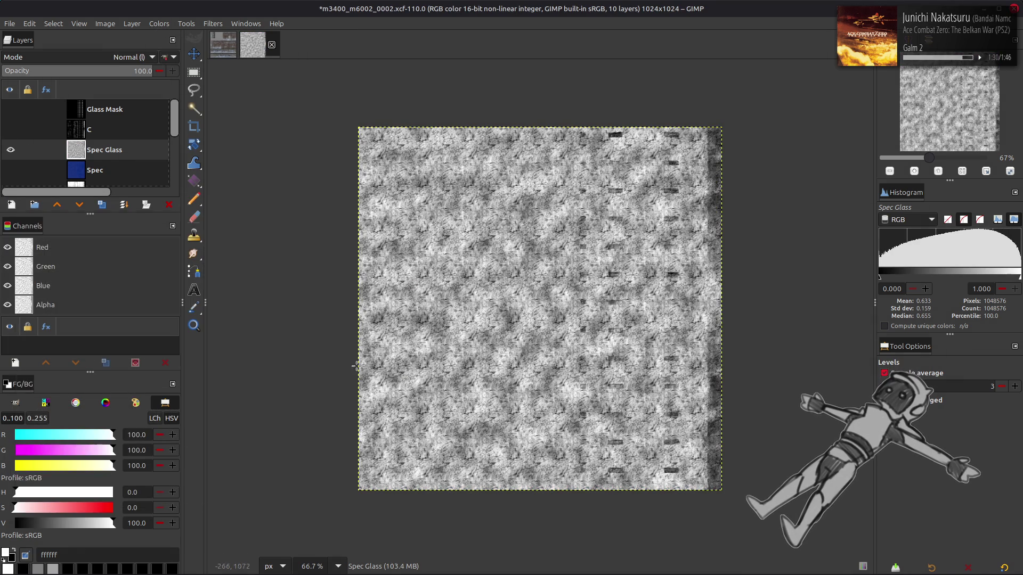
pyautogui.hotkey('ctrl', 'c')
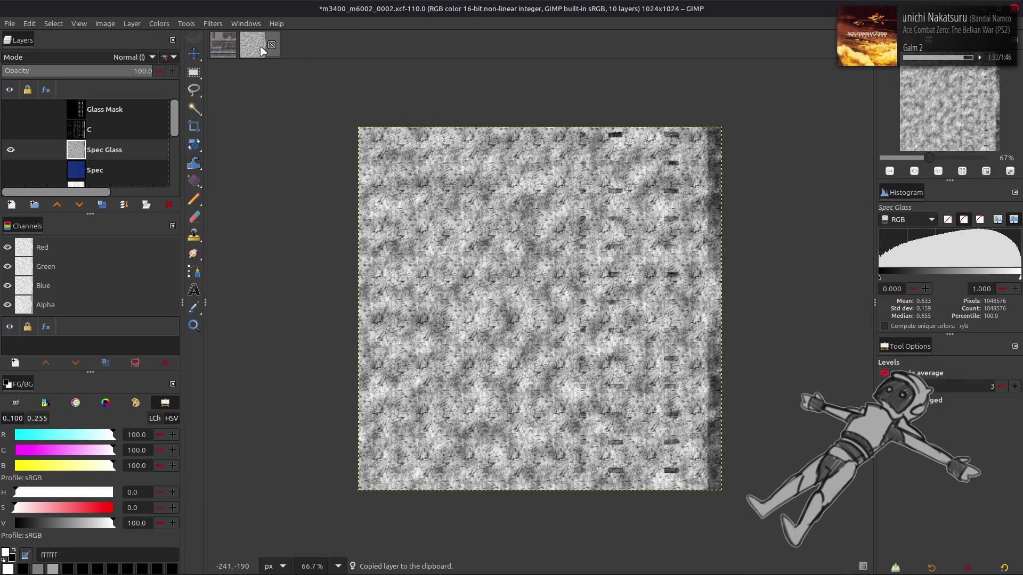
# - Paste the glass texture into the 0004 image and align it to the top-left corner
pyautogui.hotkey('alt', '1')
pyautogui.hotkey('ctrl', 'v')
pyautogui.press('q')
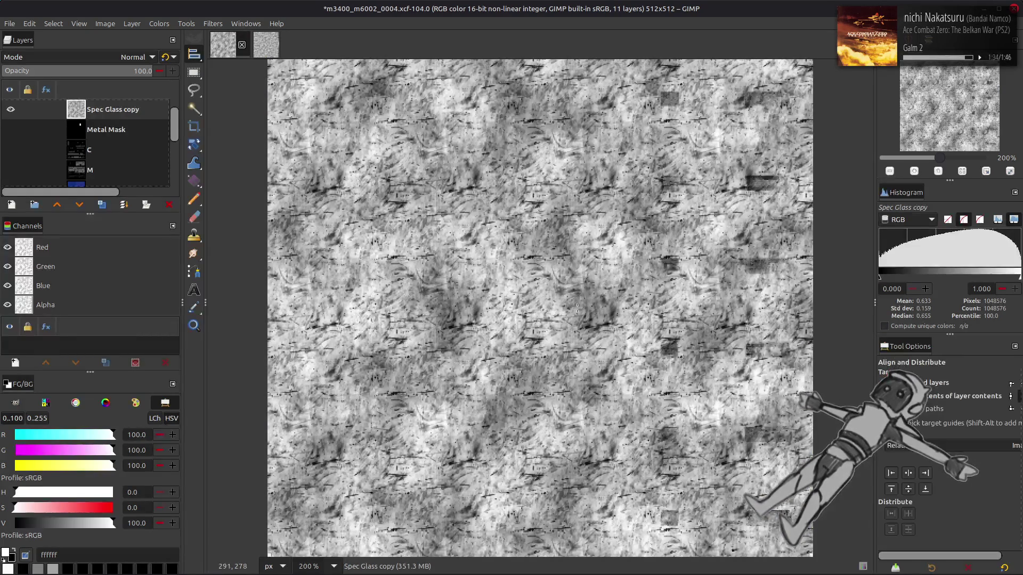
pyautogui.click(891, 472)
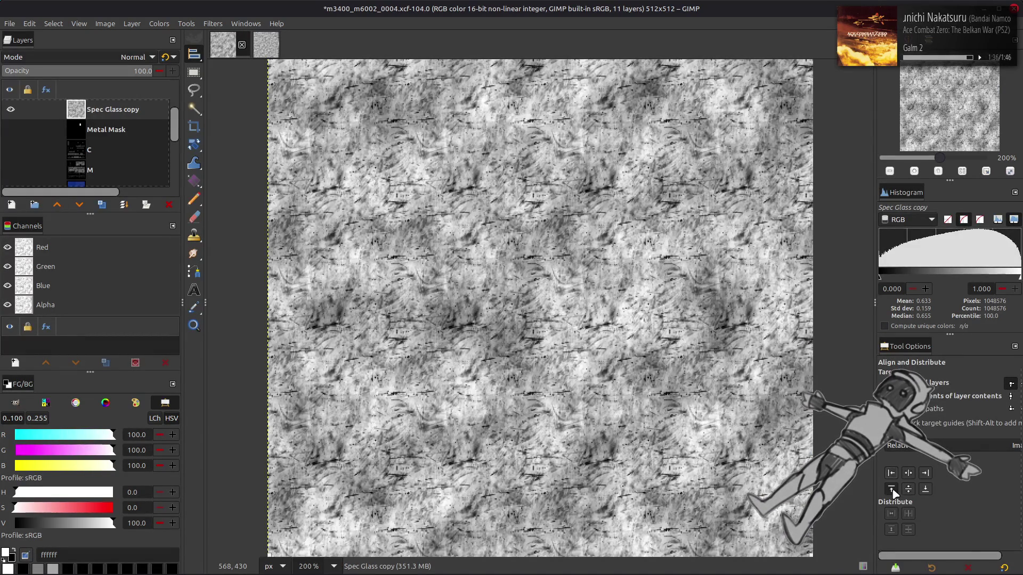
pyautogui.click(891, 489)
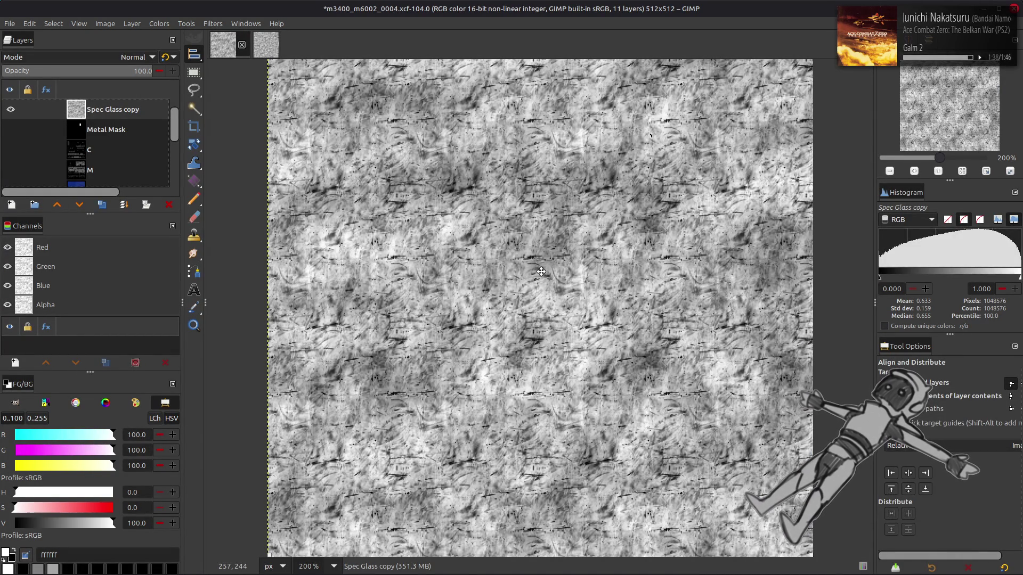
pyautogui.press('m')
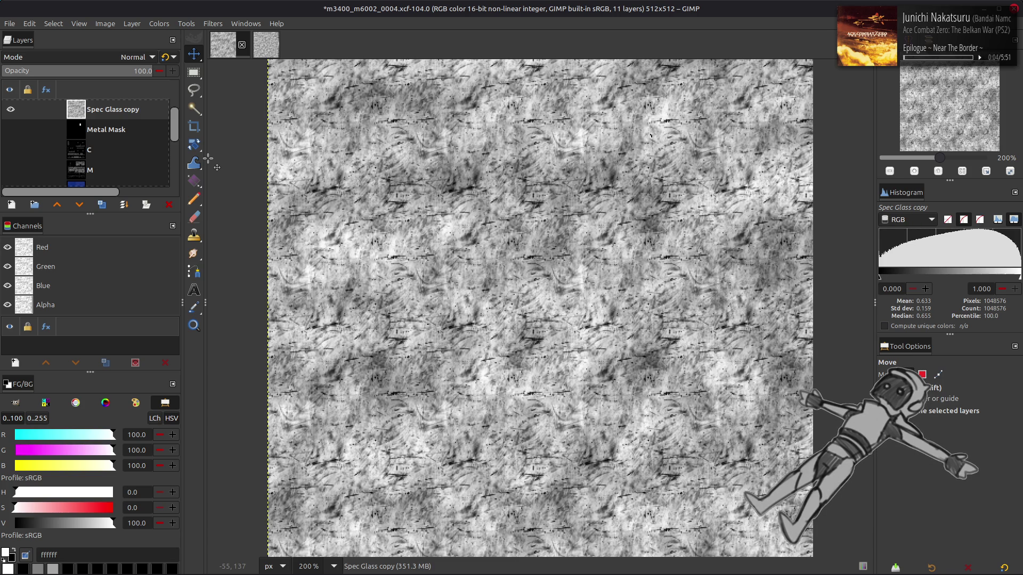
# - Fit the pasted layer to image size, place it below Metal Mask as 'Spec Glass', and level C copy
pyautogui.rightClick(122, 111)
pyautogui.click(182, 269)
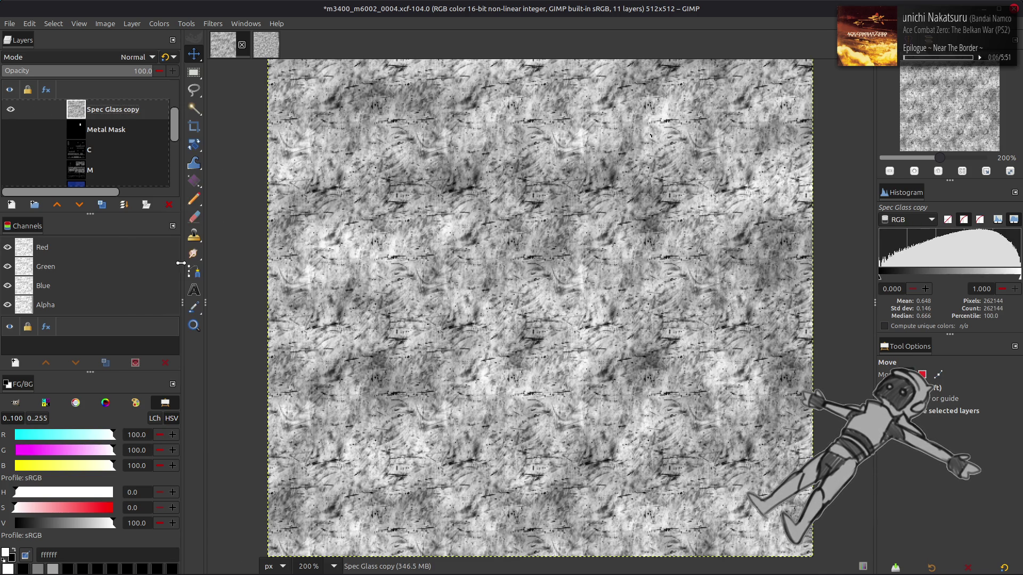
pyautogui.moveTo(124, 112); pyautogui.dragTo(113, 169)
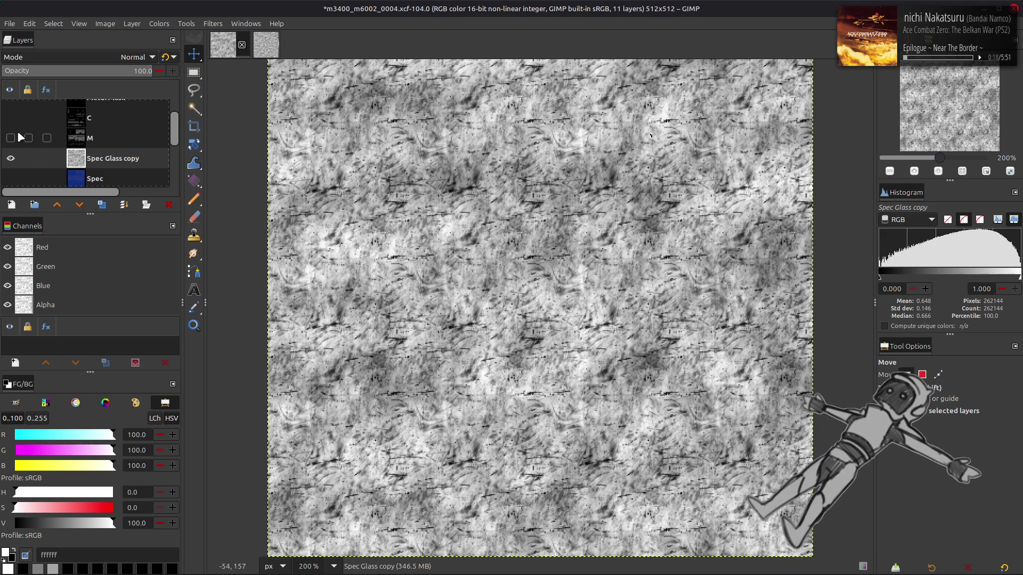
pyautogui.doubleClick(109, 162)
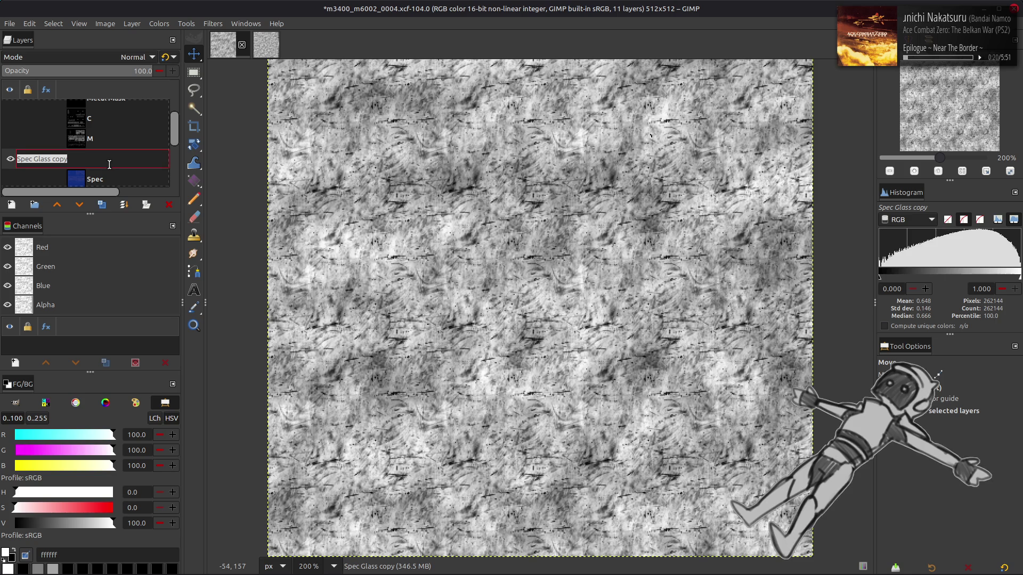
pyautogui.click(109, 164)
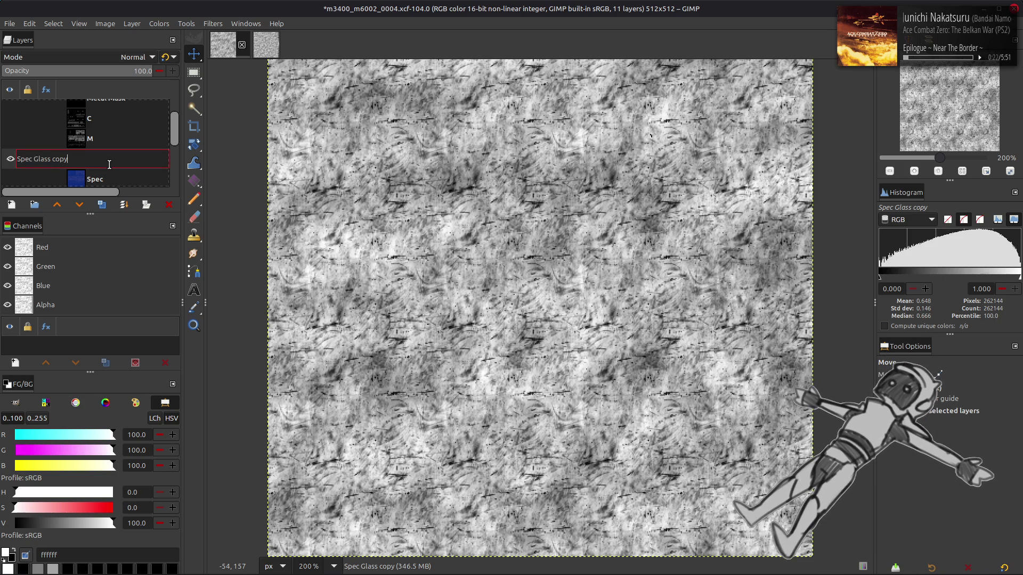
pyautogui.press('Return')
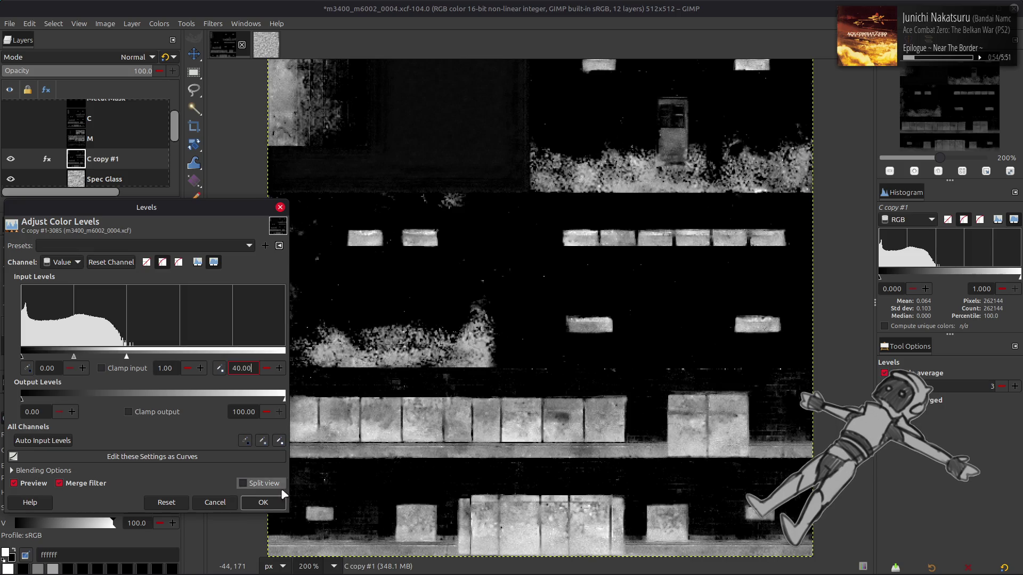
pyautogui.click(282, 491)
# - Darken C copy #1 with a 0.25 midtone Levels change
pyautogui.click(159, 23)
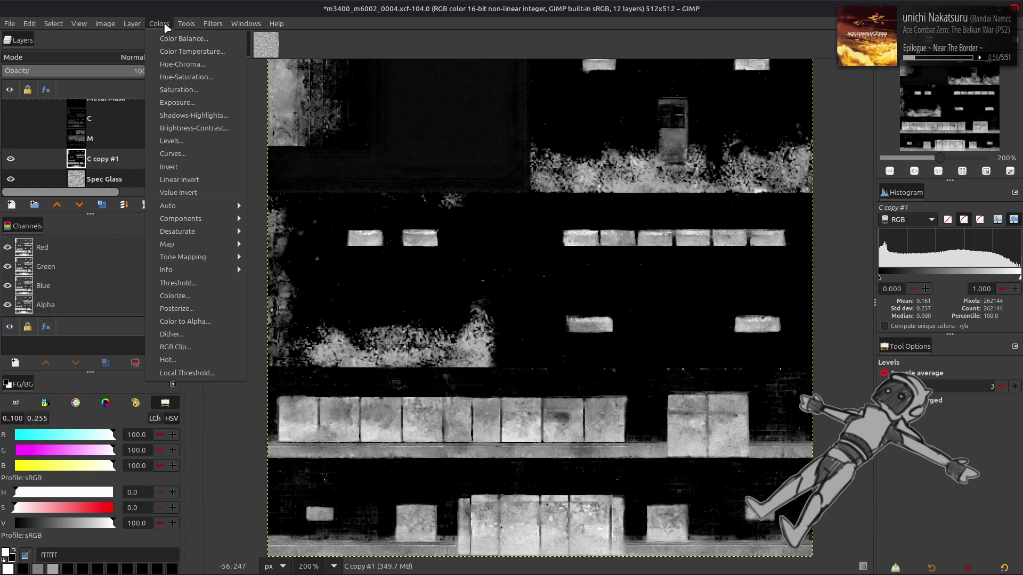
pyautogui.click(180, 144)
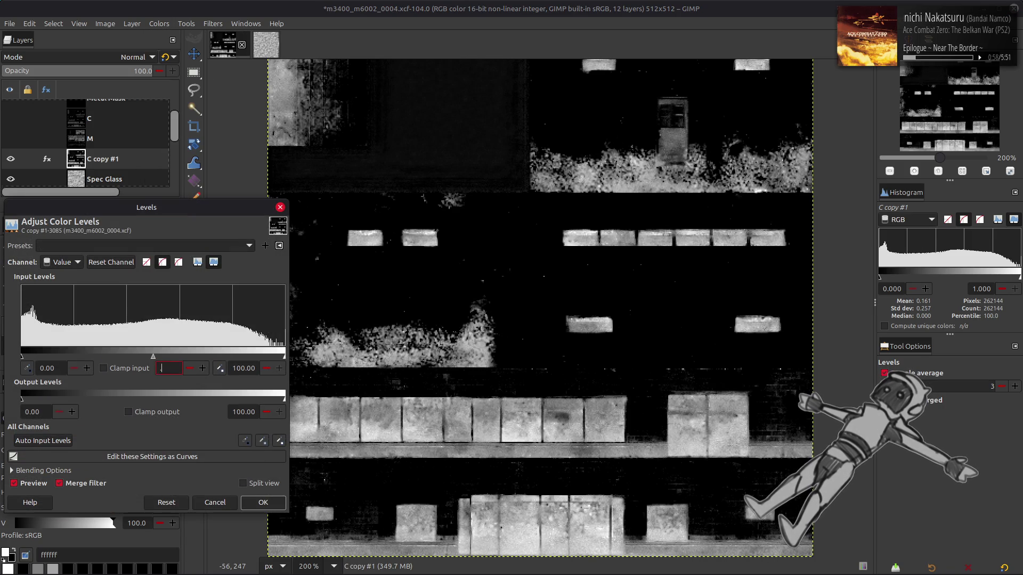
pyautogui.write('.25')
pyautogui.press('Return')
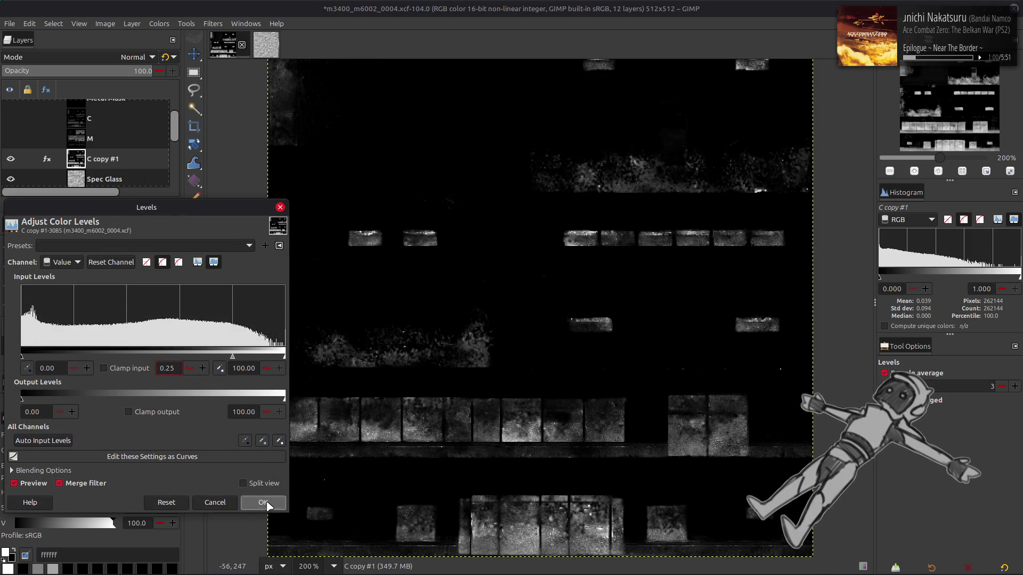
pyautogui.click(273, 500)
# - Try loading saved Curves presets, then cancel the Curves adjustment without changes
pyautogui.click(159, 24)
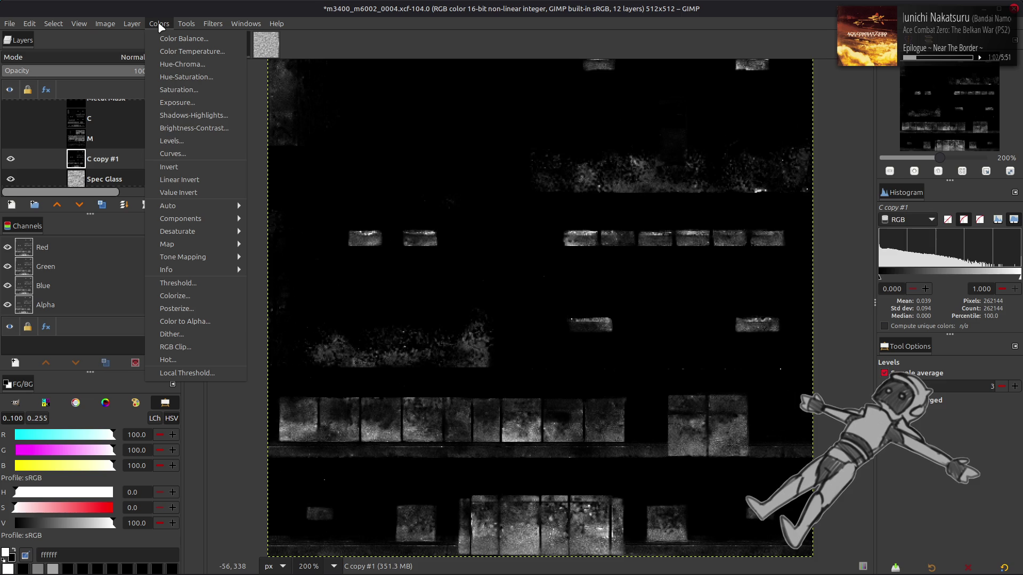
pyautogui.click(160, 154)
pyautogui.click(145, 114)
pyautogui.click(145, 116)
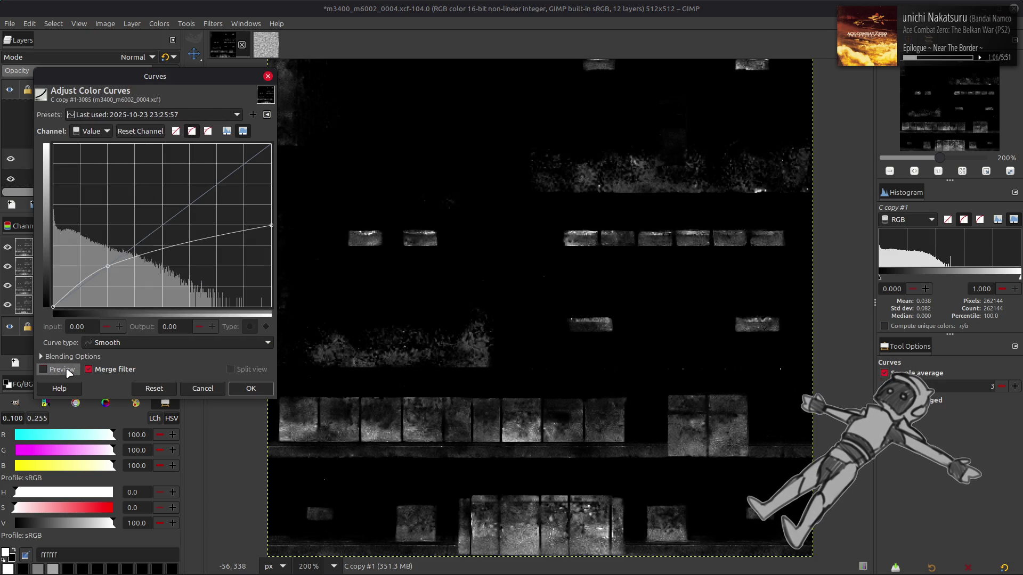
pyautogui.click(137, 114)
pyautogui.click(137, 118)
pyautogui.scroll(-1, 137, 118)
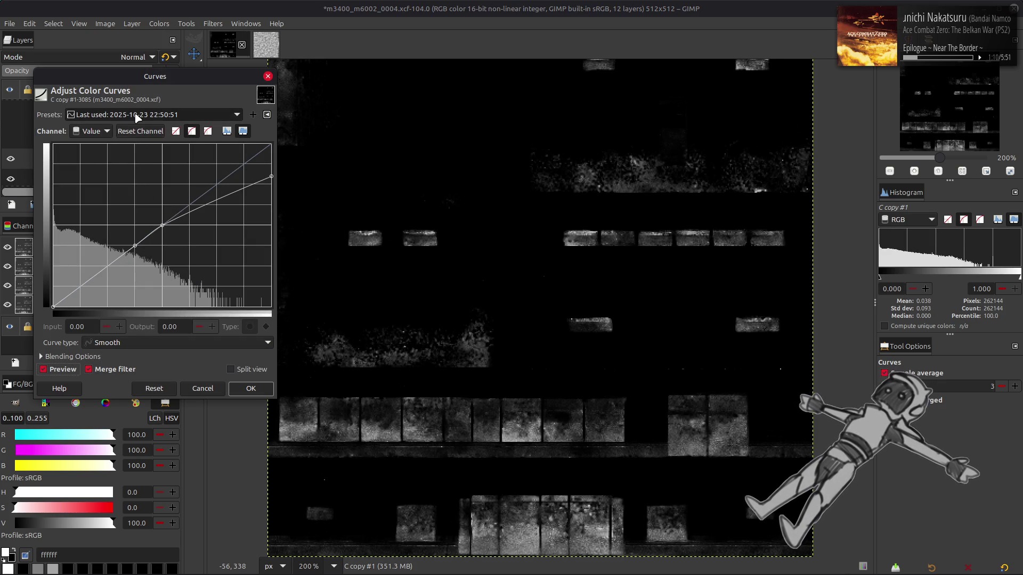
pyautogui.click(202, 388)
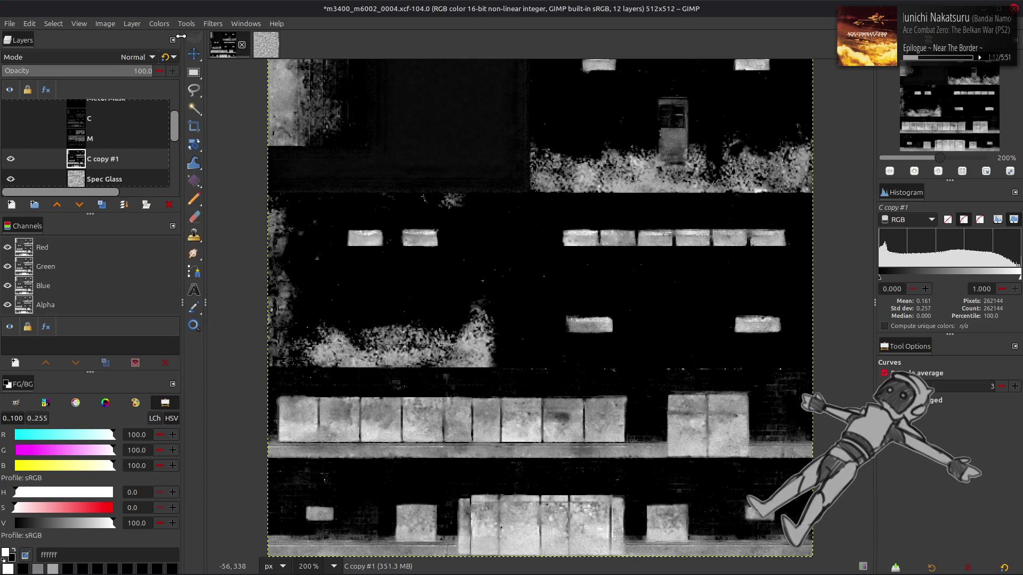
pyautogui.click(159, 23)
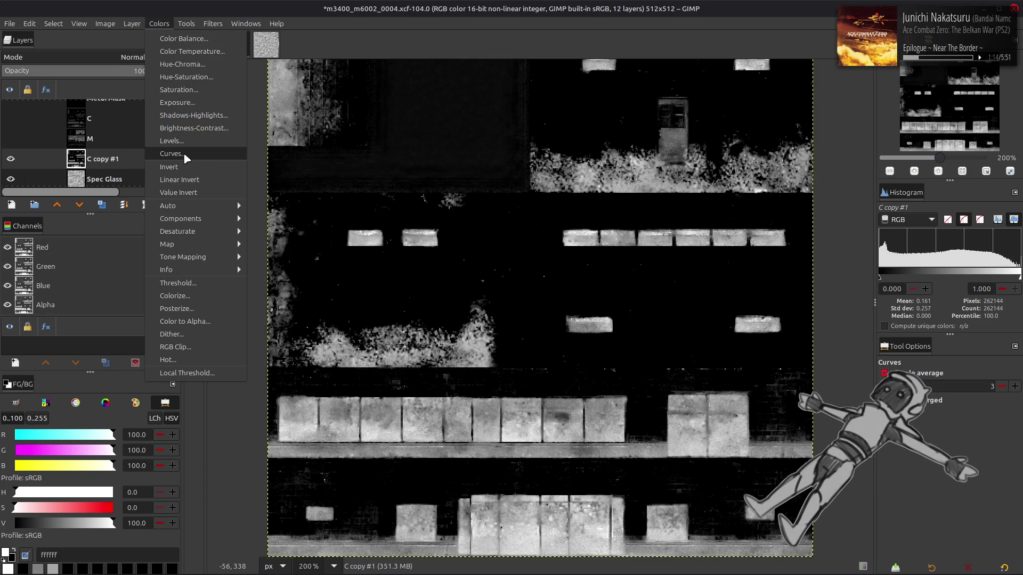
pyautogui.click(183, 149)
pyautogui.click(203, 388)
# - Apply a 0.5 gamma Levels change to C copy #1
pyautogui.click(159, 23)
pyautogui.click(181, 141)
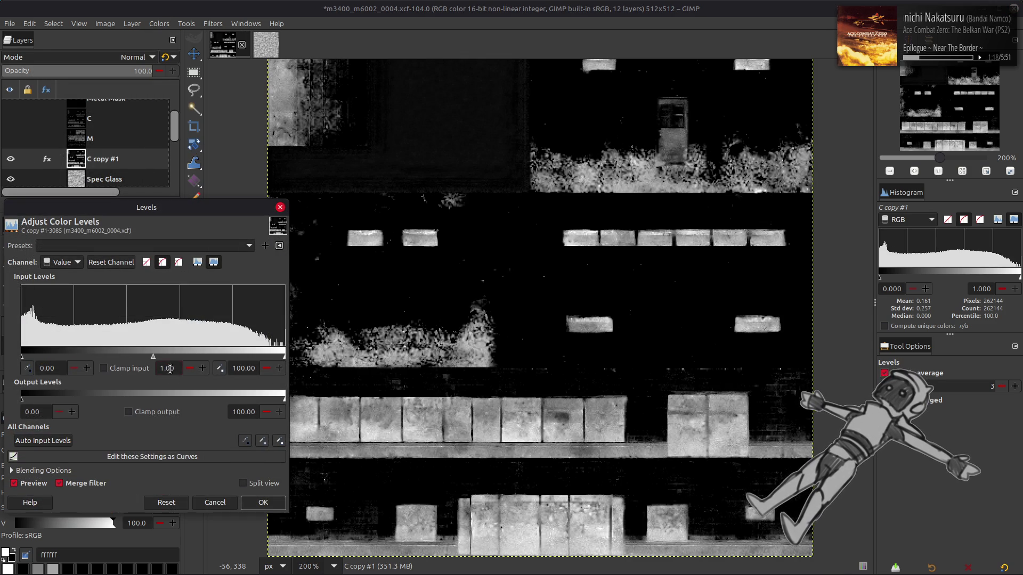
pyautogui.click(250, 497)
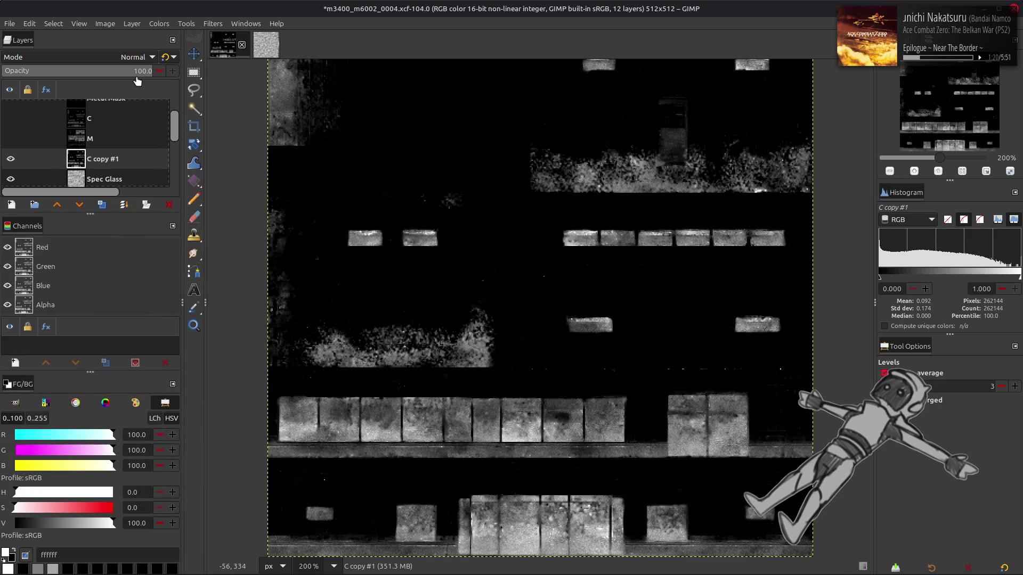
# - Apply the last-used Curves preset to C copy #1, checking it against the preview
pyautogui.click(155, 24)
pyautogui.click(178, 151)
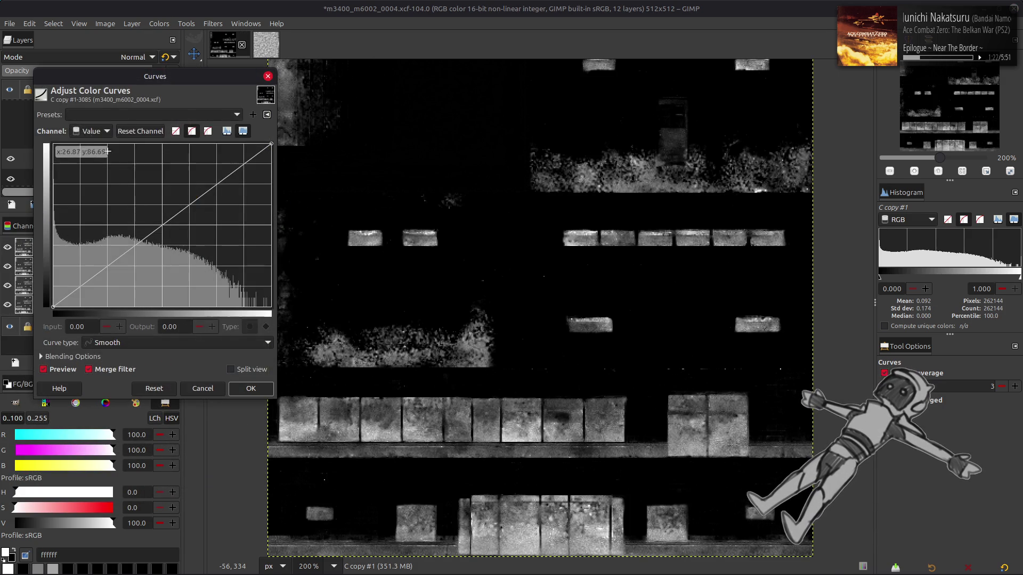
pyautogui.click(123, 116)
pyautogui.press('Down')
pyautogui.press('Down')
pyautogui.press('Return')
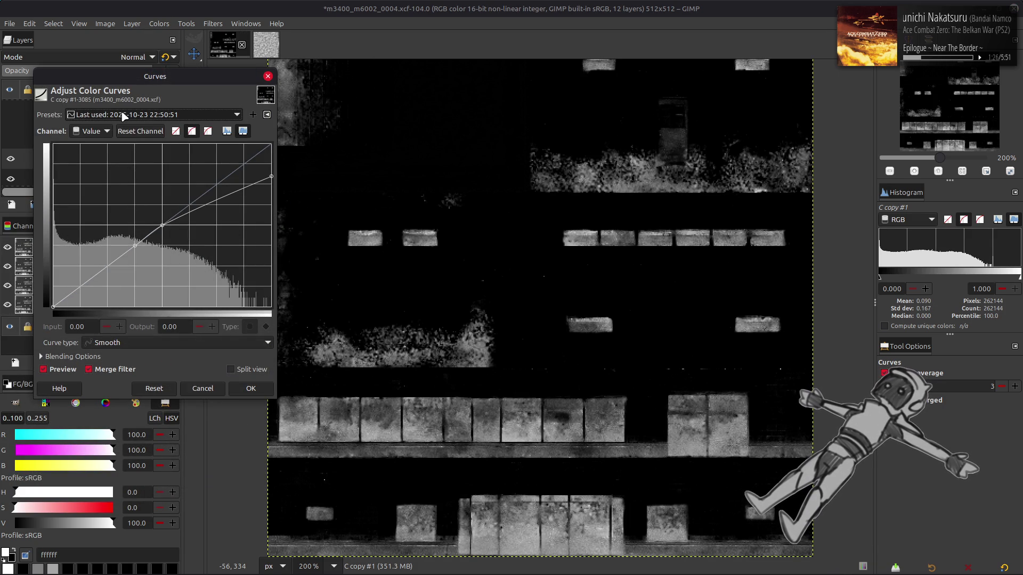
pyautogui.scroll(1, 124, 116)
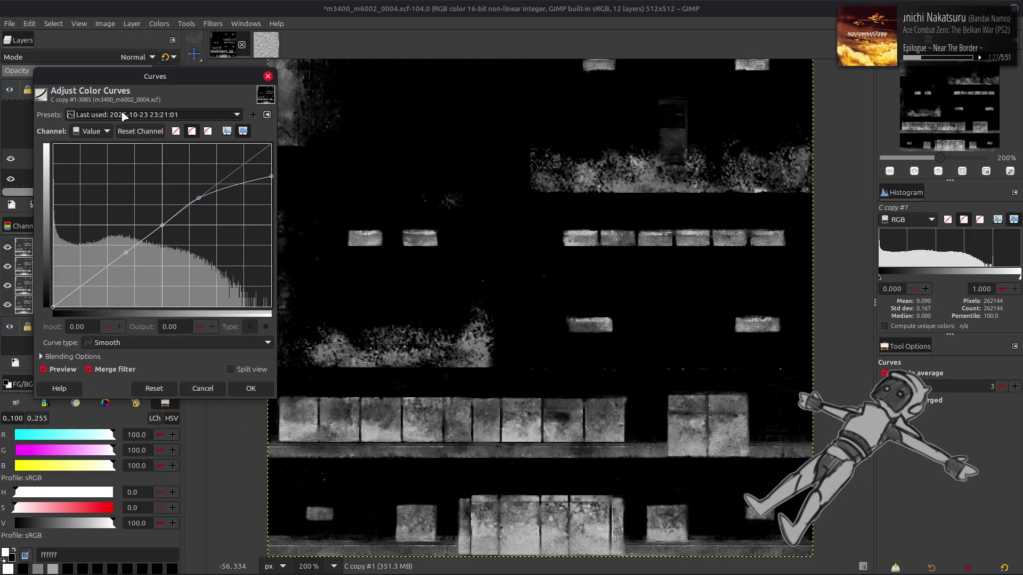
pyautogui.click(55, 375)
pyautogui.click(55, 374)
pyautogui.scroll(-1, 144, 116)
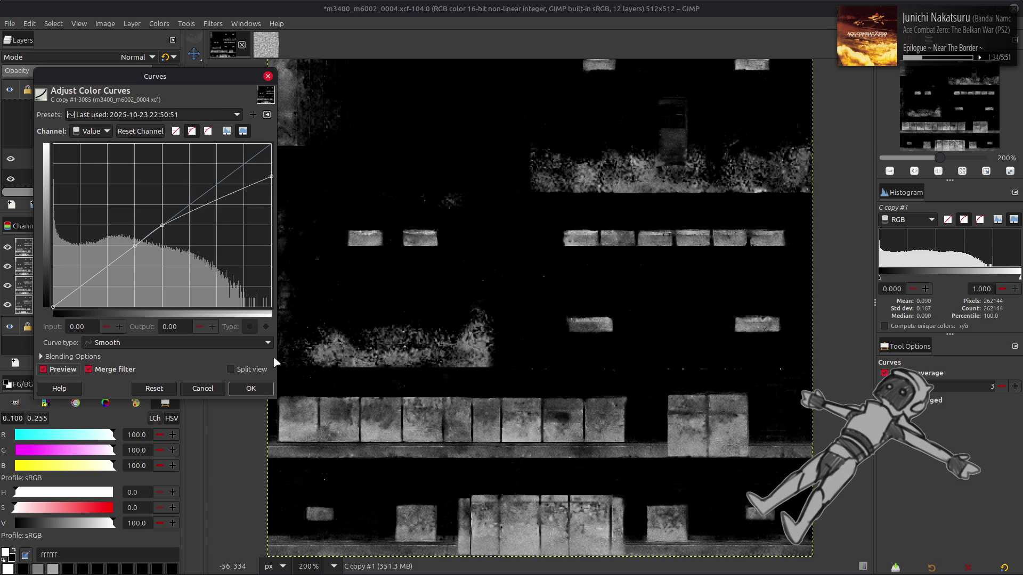
pyautogui.click(251, 389)
pyautogui.click(159, 23)
# - Stretch the contrast of C copy #1 and apply a 0.50 gamma Levels change
pyautogui.moveTo(229, 213)
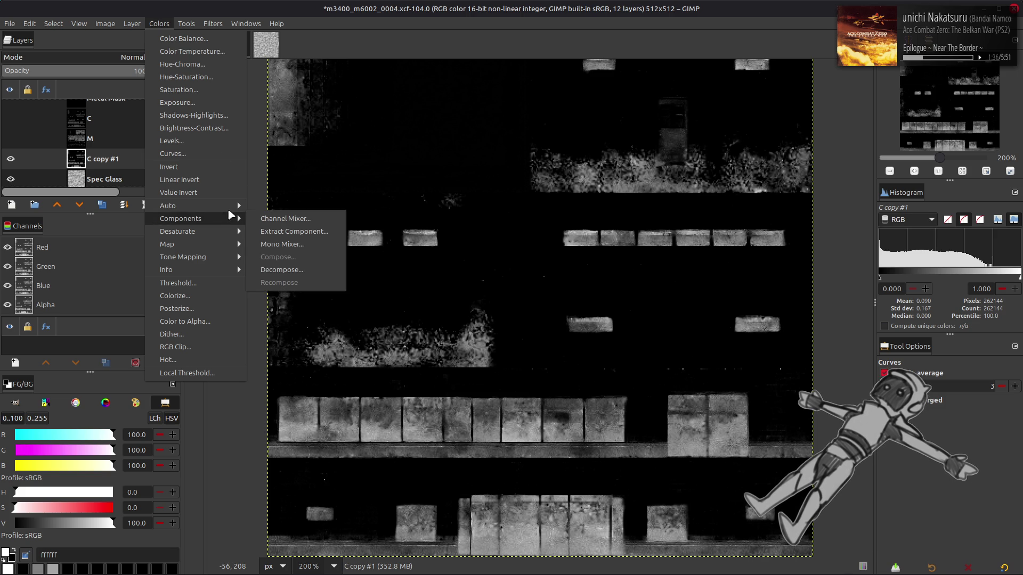
pyautogui.click(279, 231)
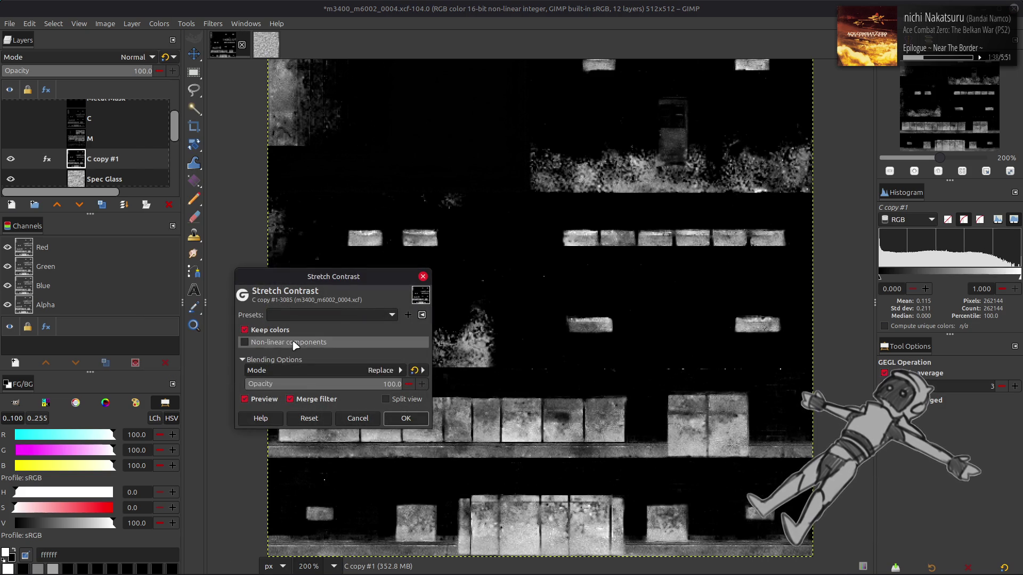
pyautogui.click(407, 418)
pyautogui.click(161, 27)
pyautogui.click(190, 141)
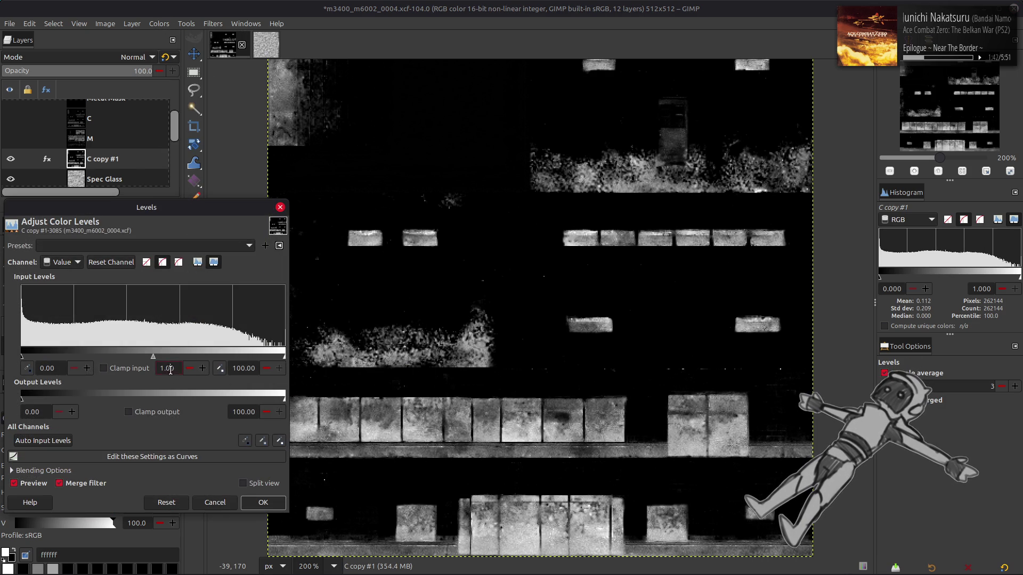
pyautogui.write('0.5')
pyautogui.press('Return')
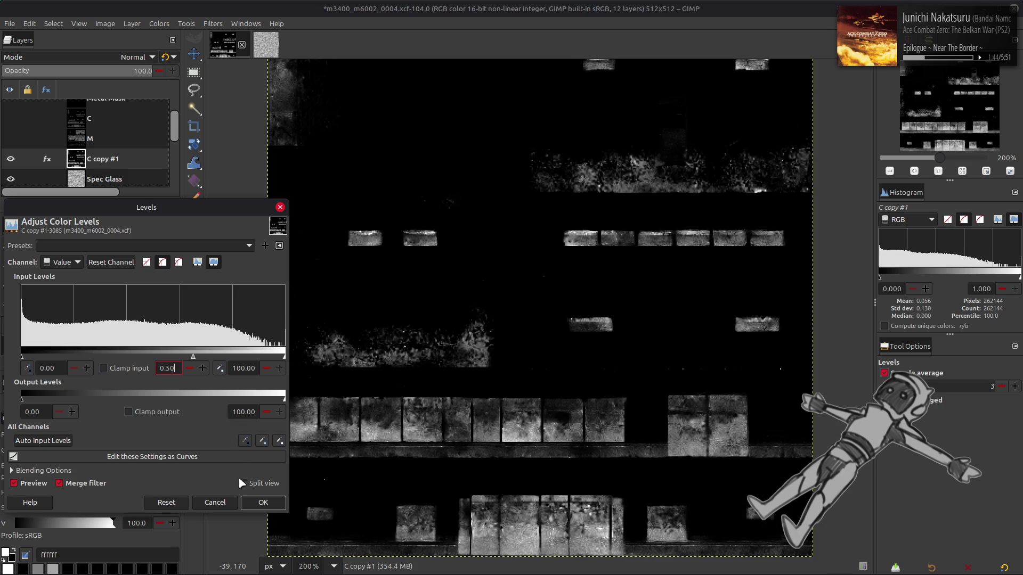
pyautogui.click(256, 502)
# - Try inverting the layer's colours, then undo the inversion
pyautogui.scroll(2, 308, 178)
pyautogui.click(159, 24)
pyautogui.click(194, 147)
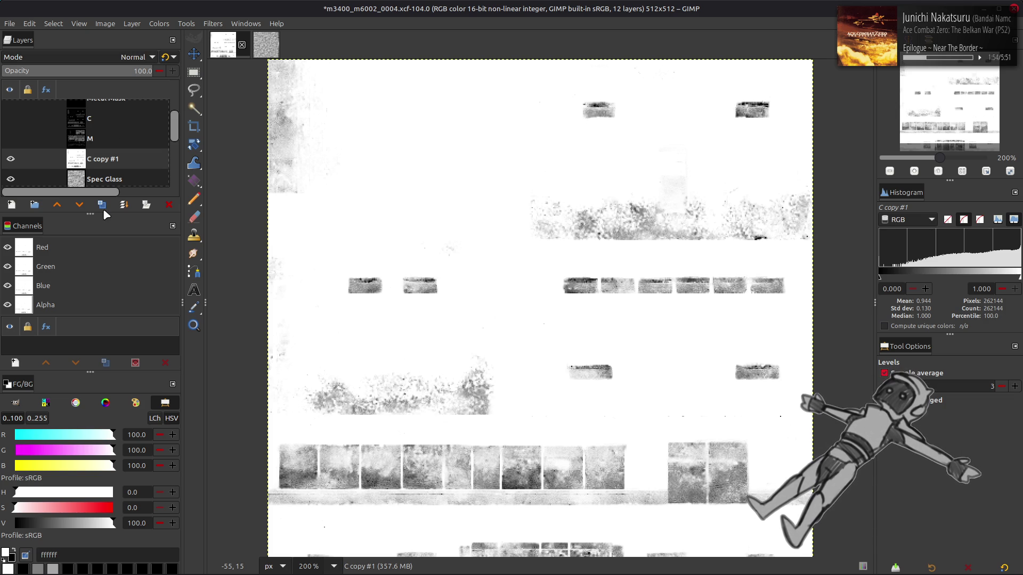
pyautogui.hotkey('ctrl', 'z')
pyautogui.click(156, 26)
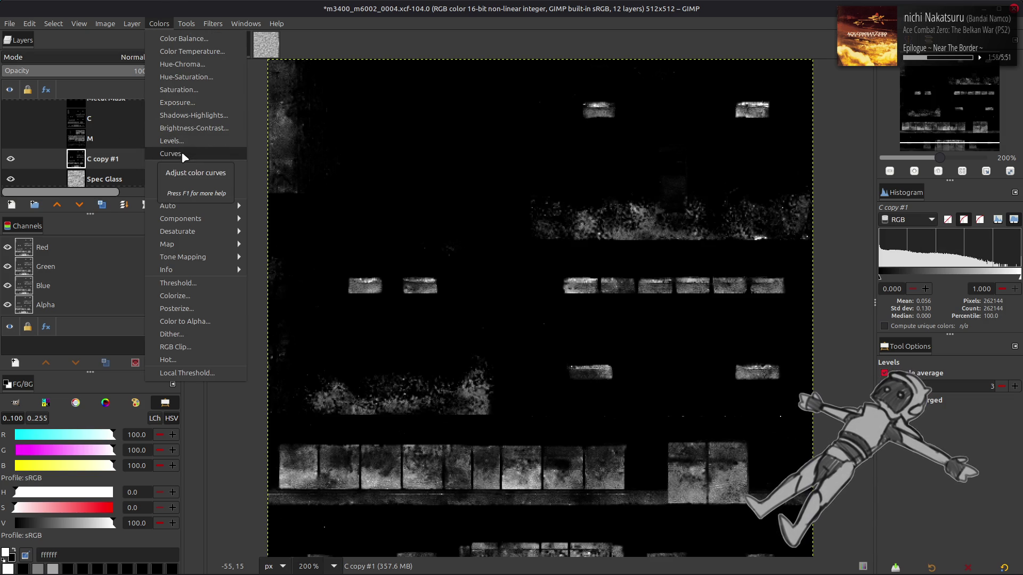
# - Apply the most recent Curves preset and a 0.5 gamma Levels change to C copy #1
pyautogui.click(181, 152)
pyautogui.click(136, 112)
pyautogui.click(140, 119)
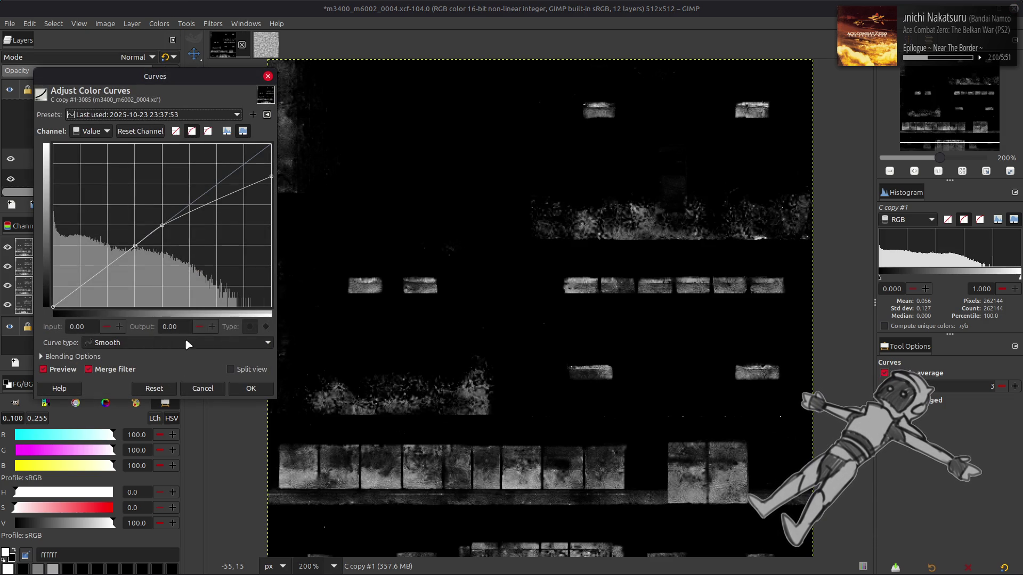
pyautogui.click(237, 389)
pyautogui.click(159, 24)
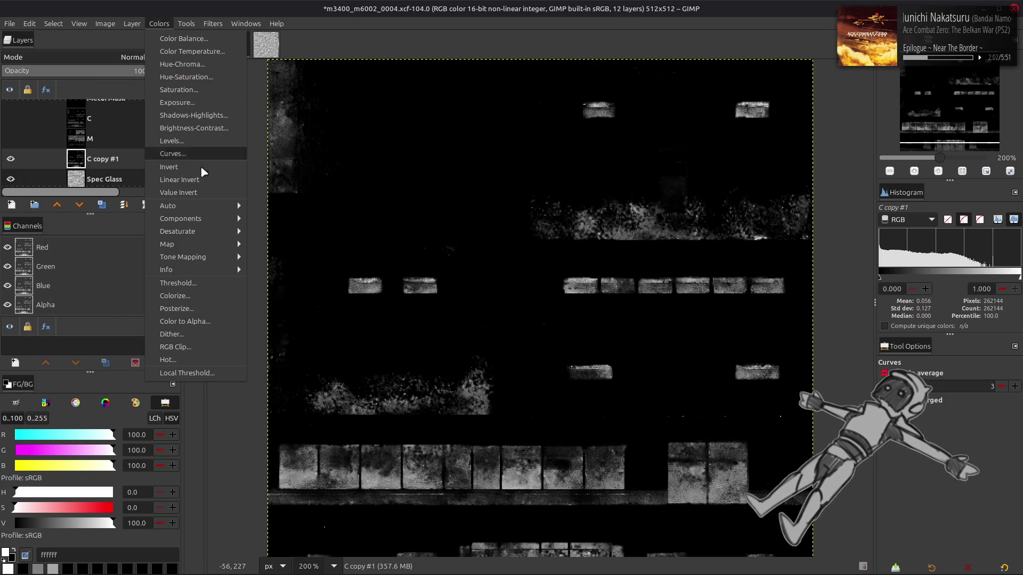
pyautogui.click(191, 143)
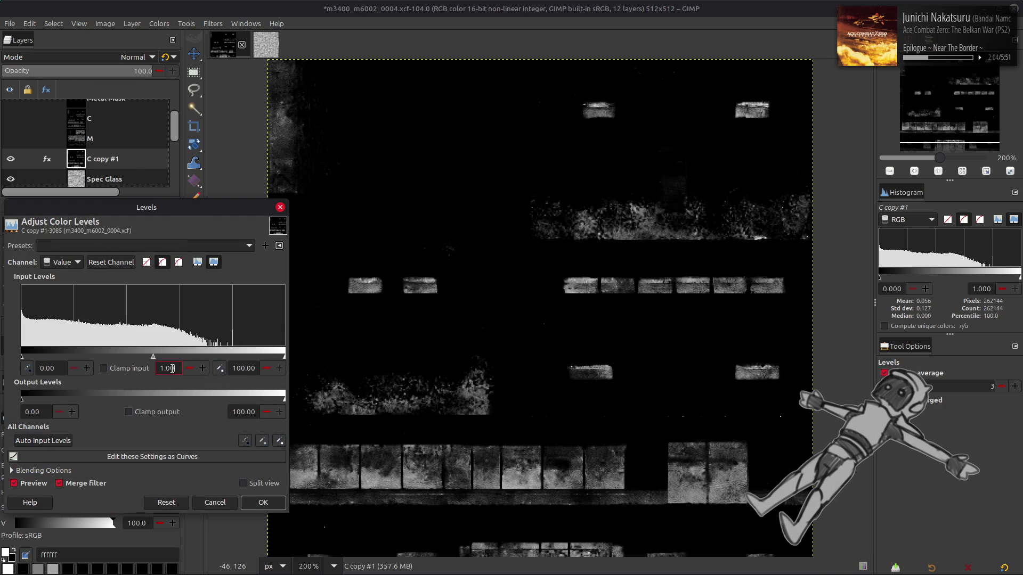
pyautogui.press('Return')
pyautogui.click(250, 500)
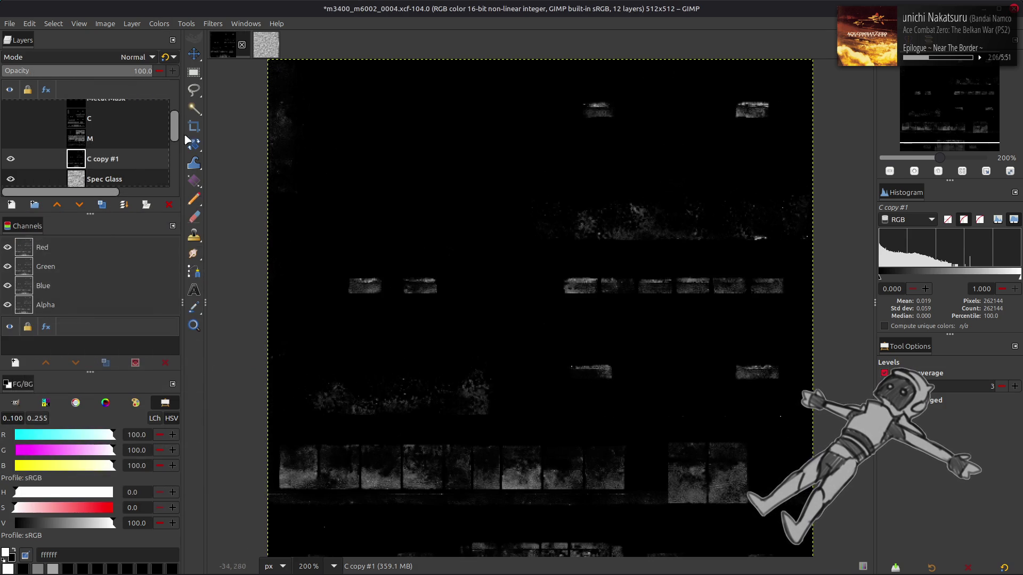
# - Stretch the contrast, then apply Levels with input white point 80
pyautogui.click(159, 24)
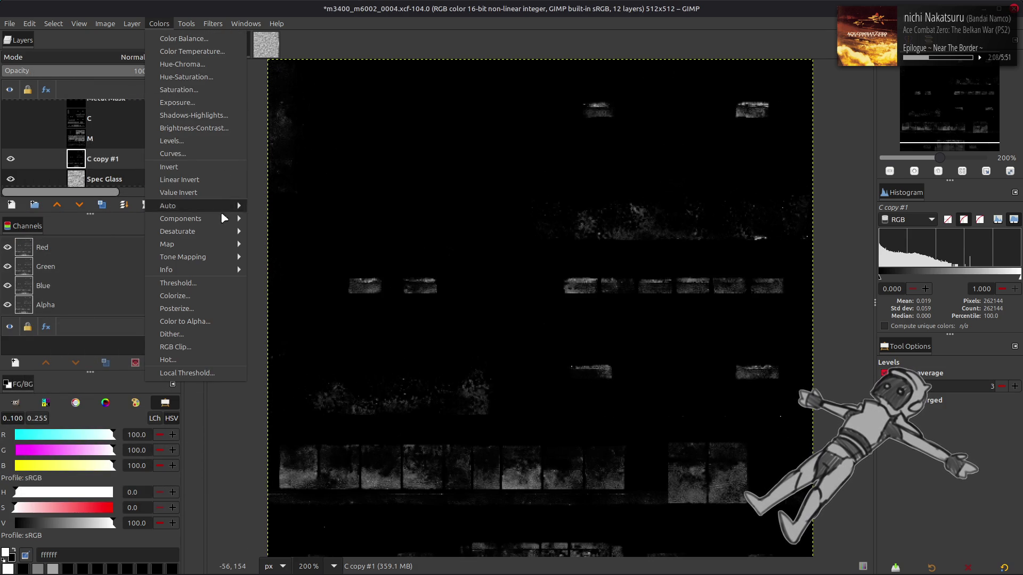
pyautogui.moveTo(219, 203)
pyautogui.click(278, 234)
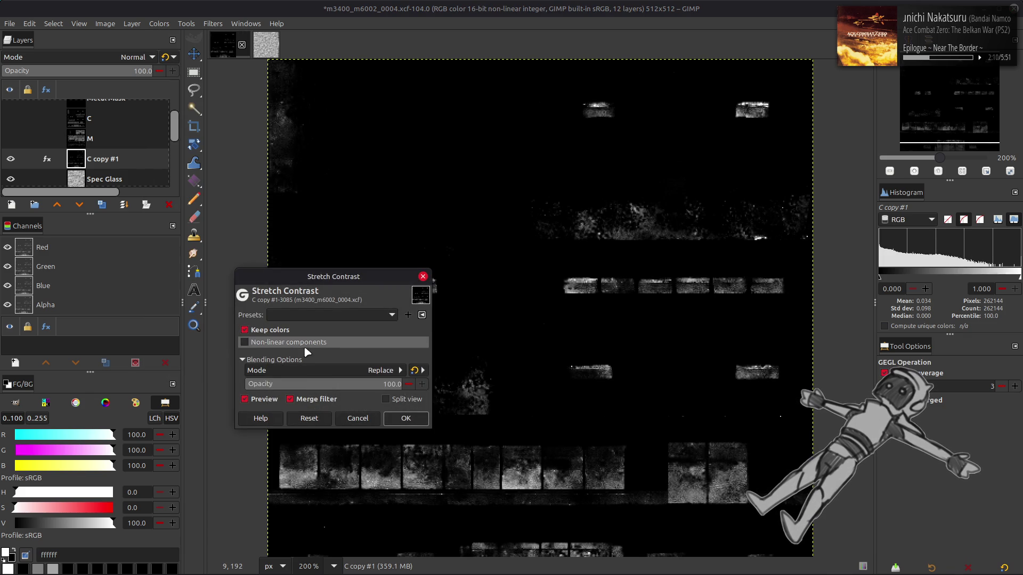
pyautogui.click(406, 418)
pyautogui.click(158, 23)
pyautogui.click(179, 140)
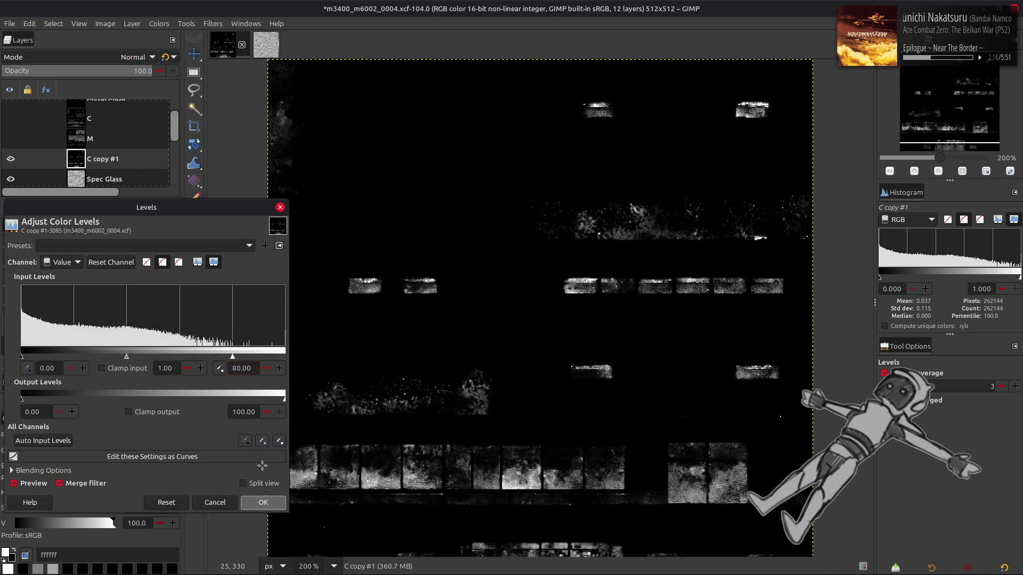
pyautogui.click(262, 502)
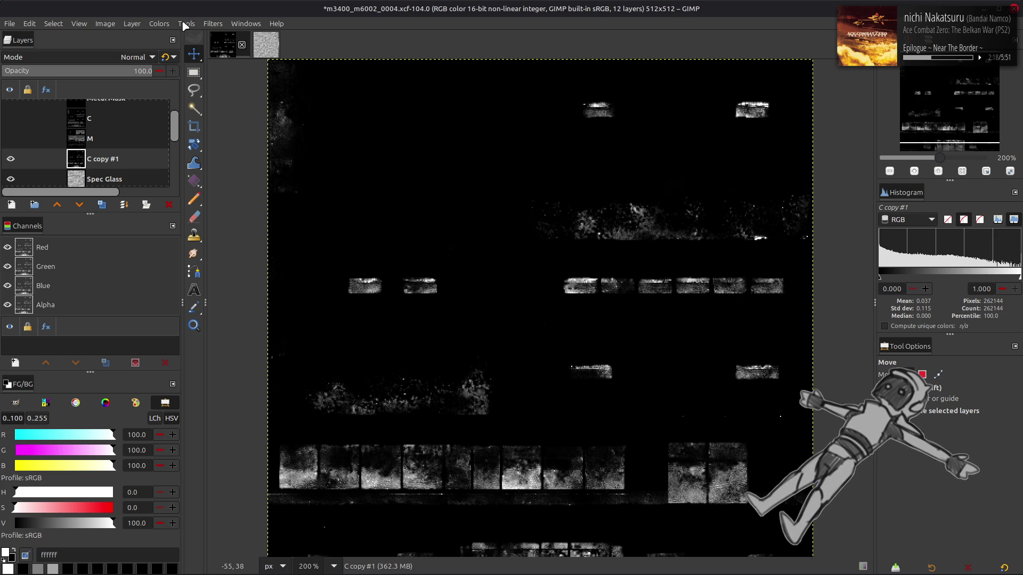
# - Toggle C copy #1 and Spec Glass visibility to compare the layers, leaving C copy #1 shown
pyautogui.click(9, 158)
pyautogui.click(10, 179)
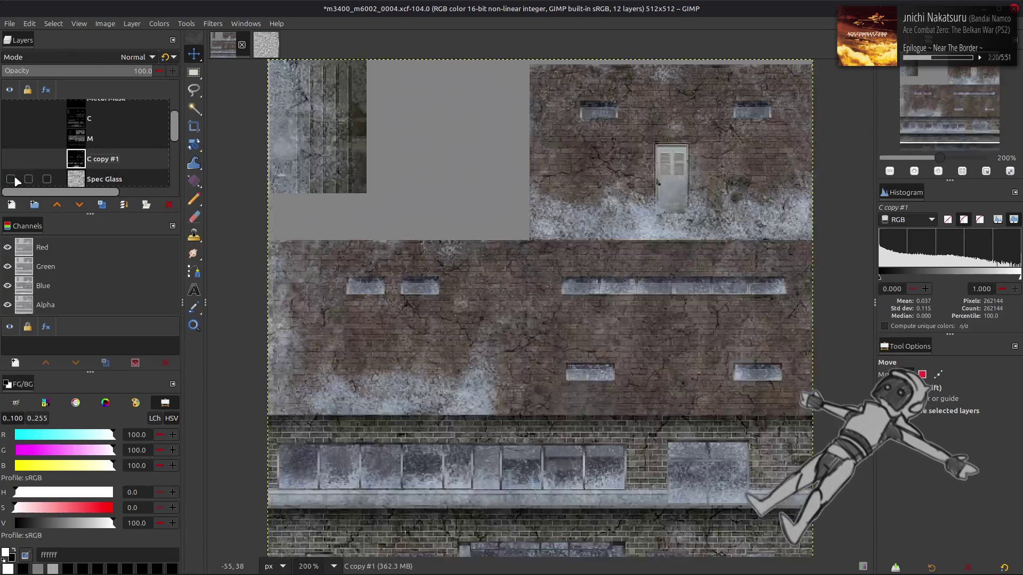
pyautogui.click(18, 163)
pyautogui.click(18, 163)
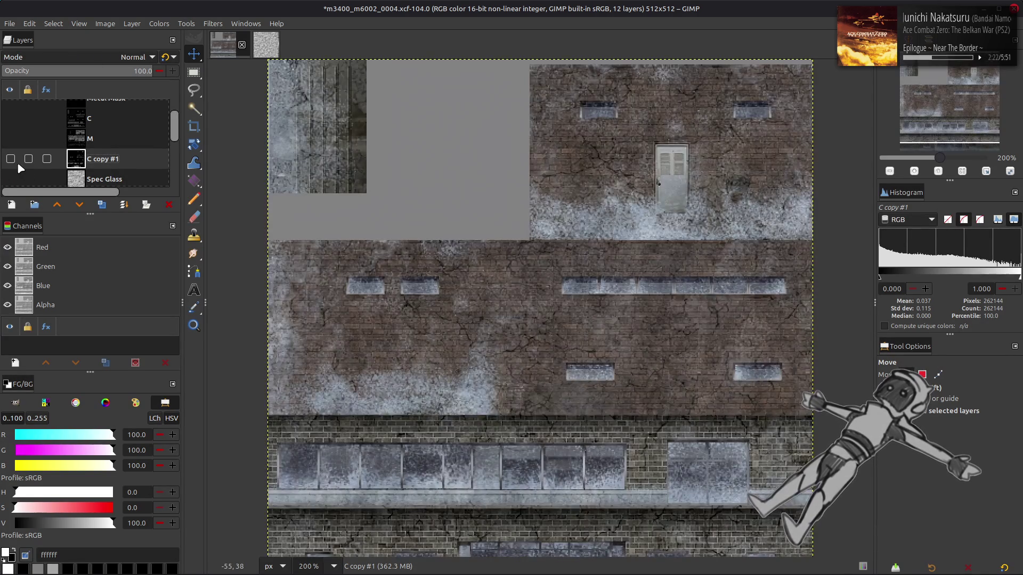
pyautogui.click(18, 163)
pyautogui.click(17, 163)
pyautogui.click(18, 163)
pyautogui.click(17, 163)
pyautogui.click(17, 163)
pyautogui.click(18, 163)
pyautogui.click(18, 163)
pyautogui.click(17, 163)
pyautogui.click(18, 163)
pyautogui.click(18, 163)
pyautogui.click(18, 163)
pyautogui.click(17, 163)
pyautogui.click(17, 163)
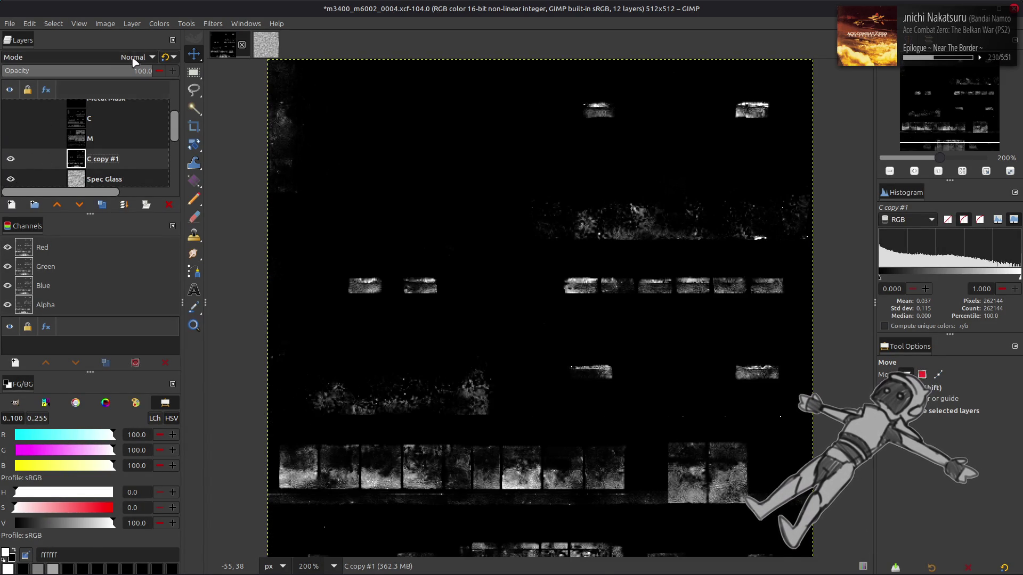
# - Invert C copy #1 and set its layer mode to Multiply, ready to merge down
pyautogui.click(159, 23)
pyautogui.click(169, 167)
pyautogui.click(98, 57)
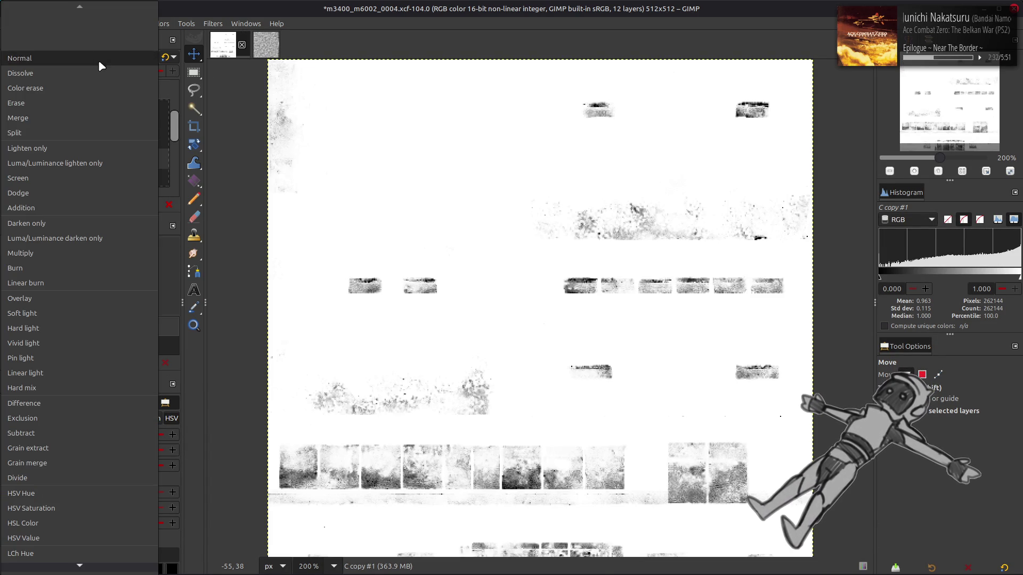
pyautogui.click(64, 253)
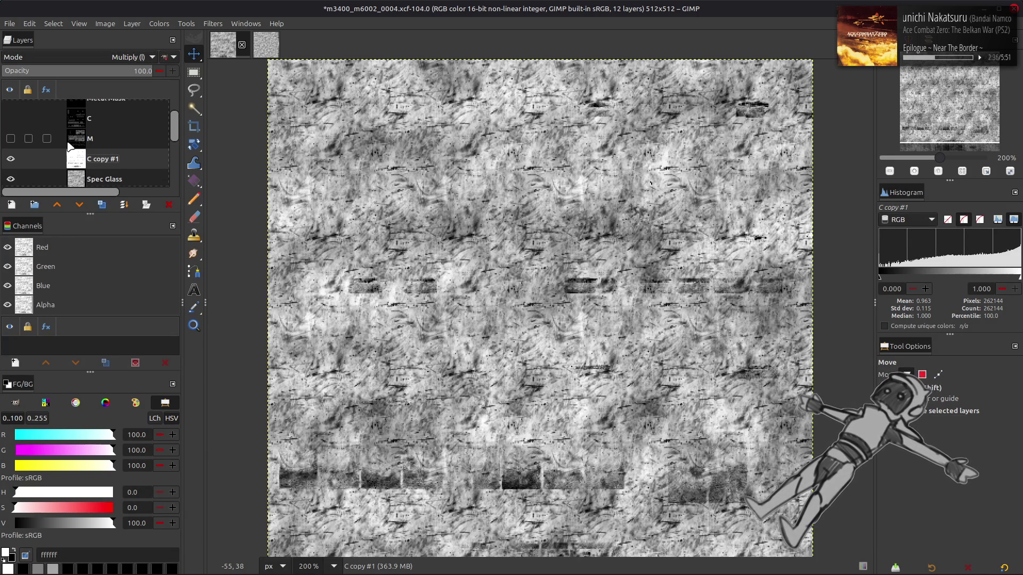
pyautogui.scroll(-1, 70, 146)
pyautogui.click(109, 163)
pyautogui.rightClick(111, 149)
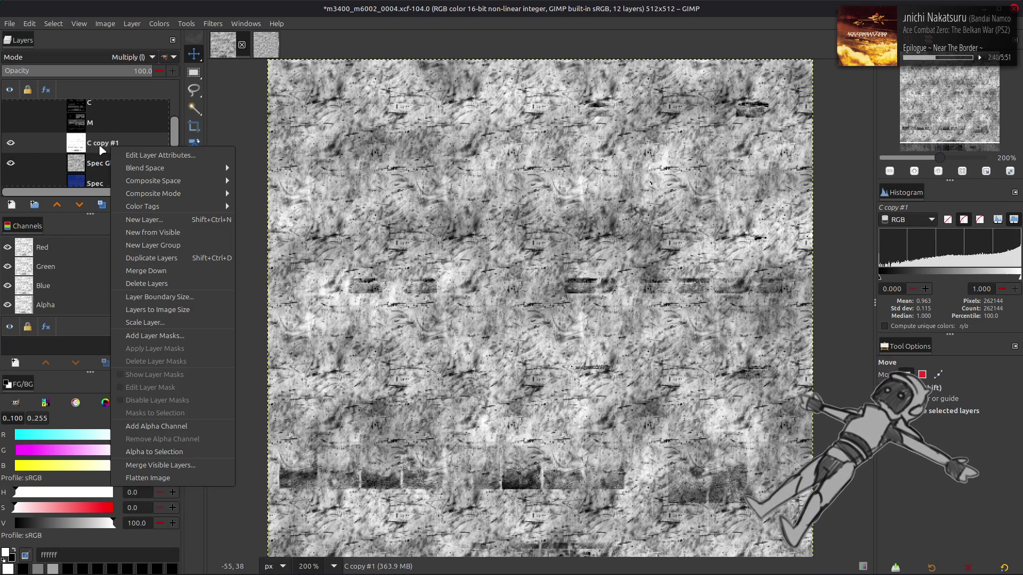
pyautogui.click(106, 149)
pyautogui.rightClick(106, 150)
# - Merge C copy #1 down into Spec Glass and stretch the result's contrast
pyautogui.press('d')
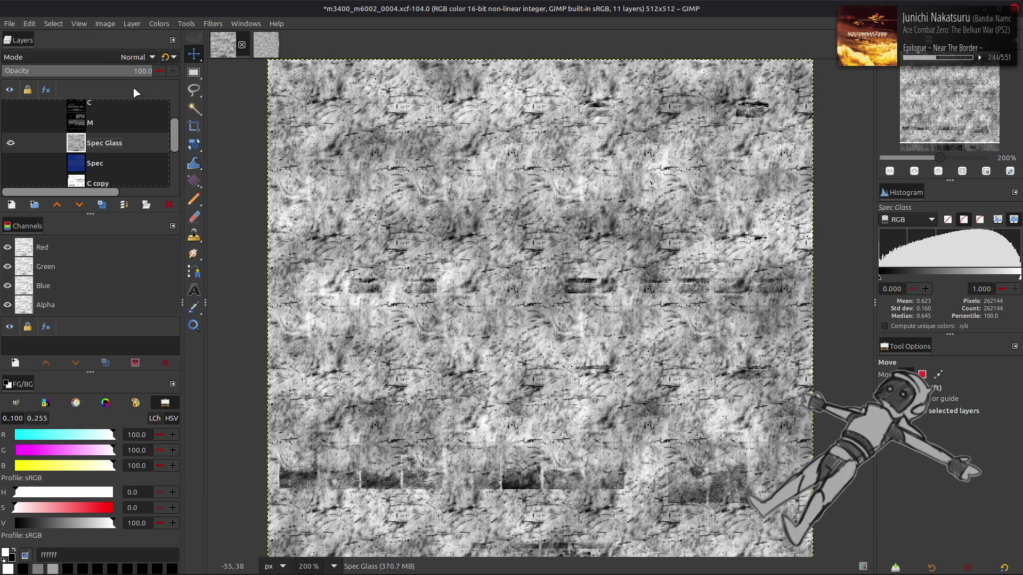
pyautogui.click(159, 23)
pyautogui.moveTo(213, 202)
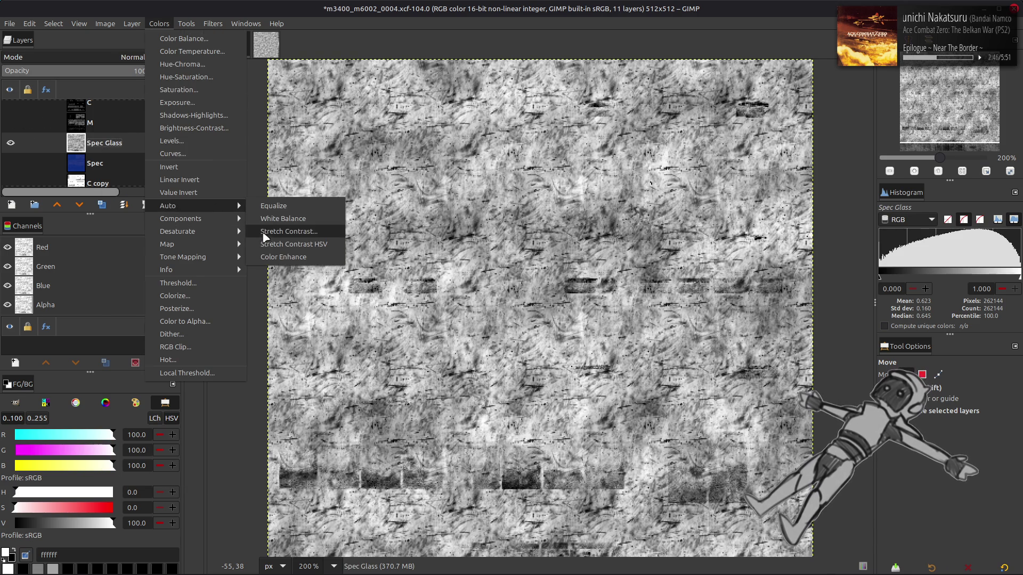
pyautogui.click(290, 232)
pyautogui.click(405, 418)
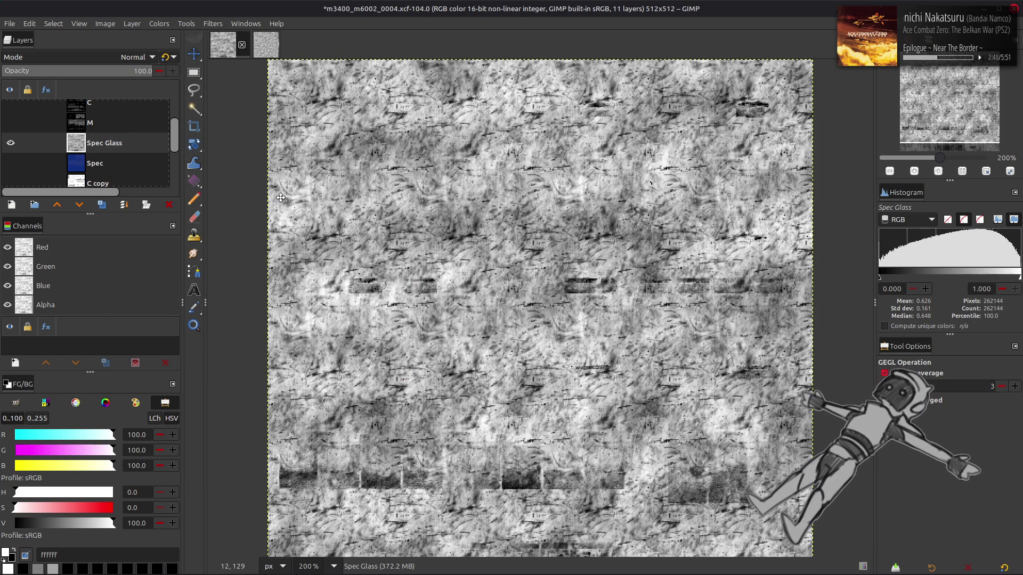
# - Set Spec Glass Levels outputs: red low 25, green 15.2–24.8, blue 50
pyautogui.click(159, 23)
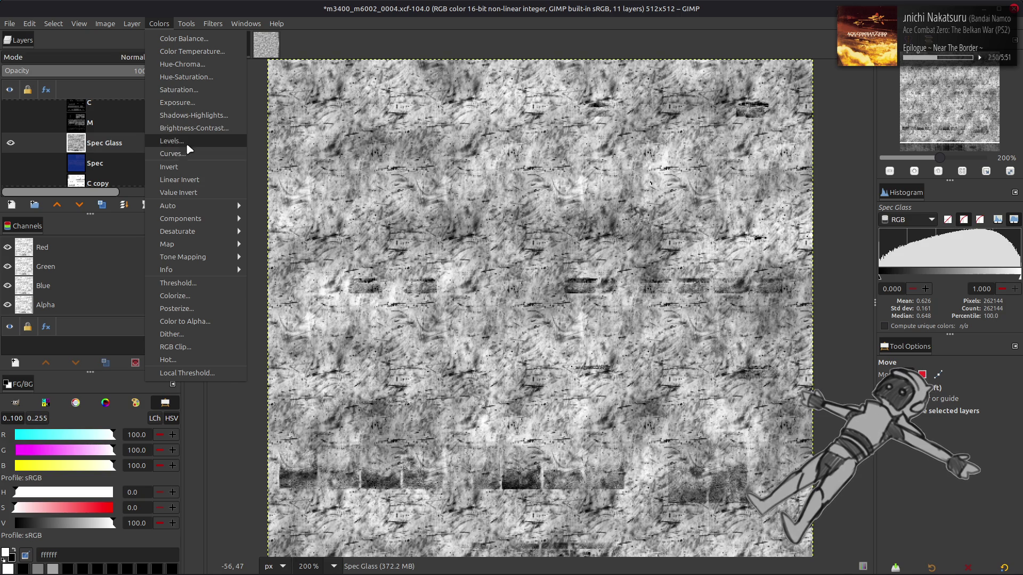
pyautogui.click(186, 146)
pyautogui.scroll(-1, 64, 261)
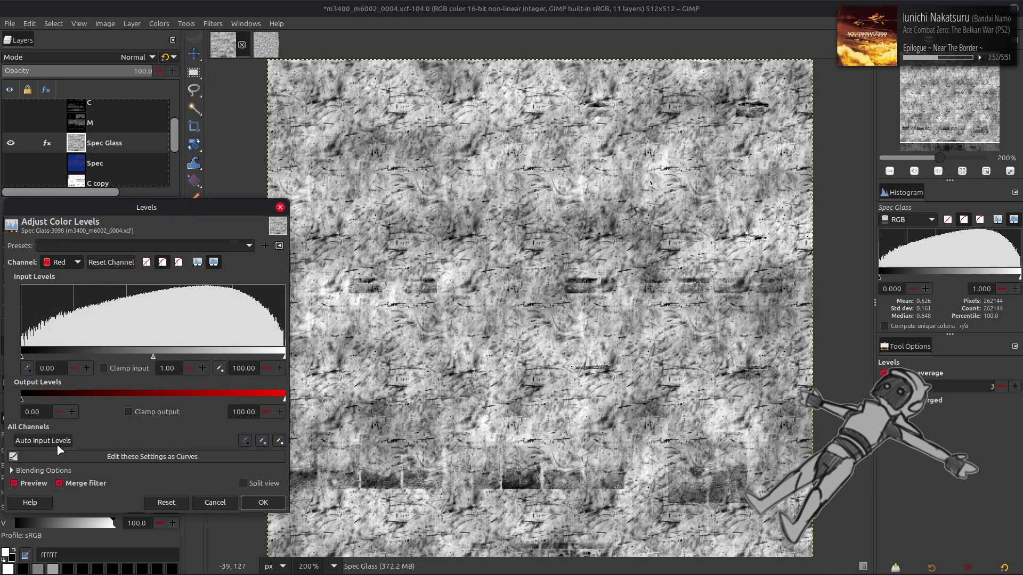
pyautogui.press('Return')
pyautogui.scroll(-1, 64, 261)
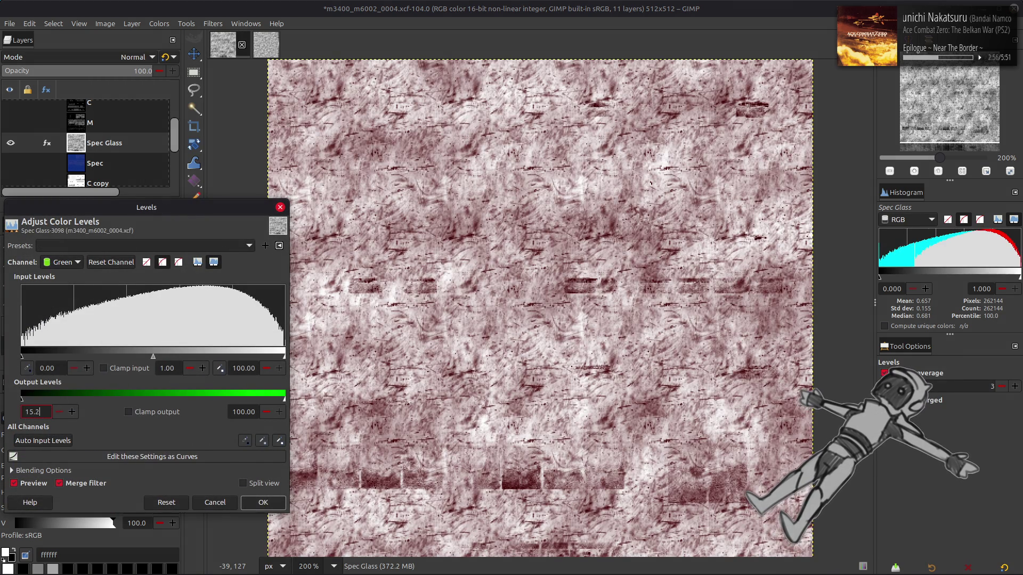
pyautogui.press('Return')
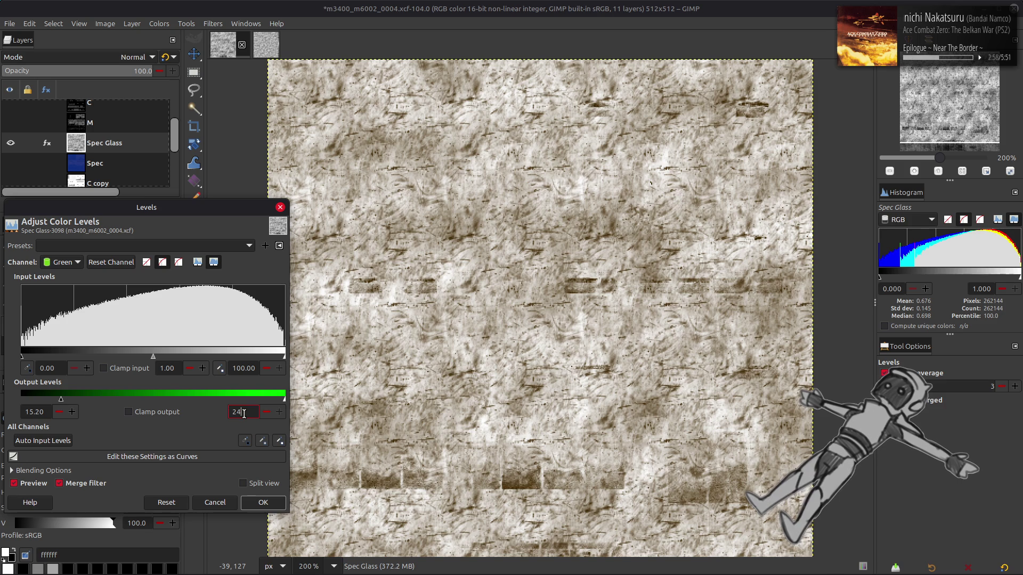
pyautogui.press('Return')
pyautogui.scroll(-1, 64, 262)
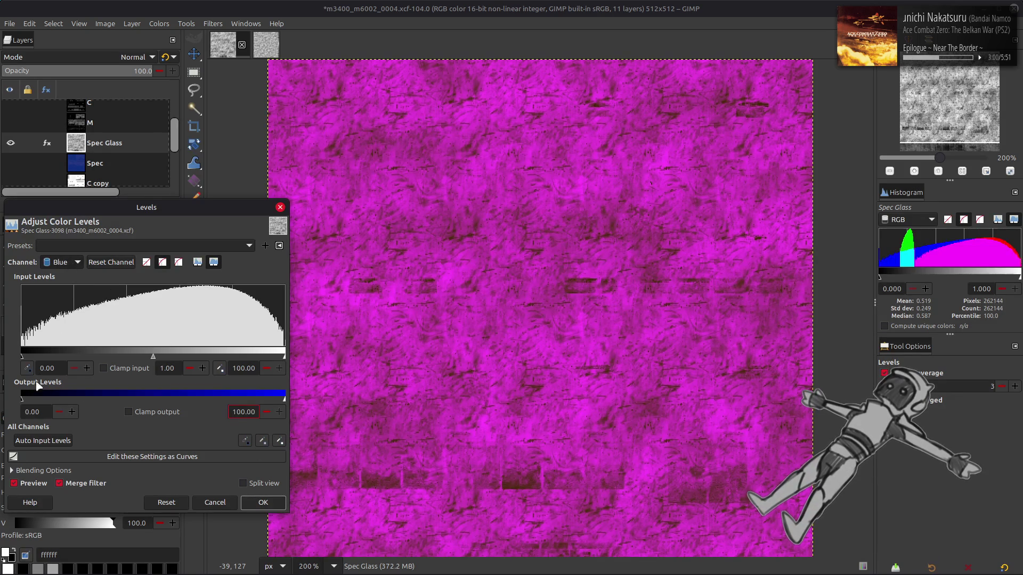
pyautogui.click(246, 413)
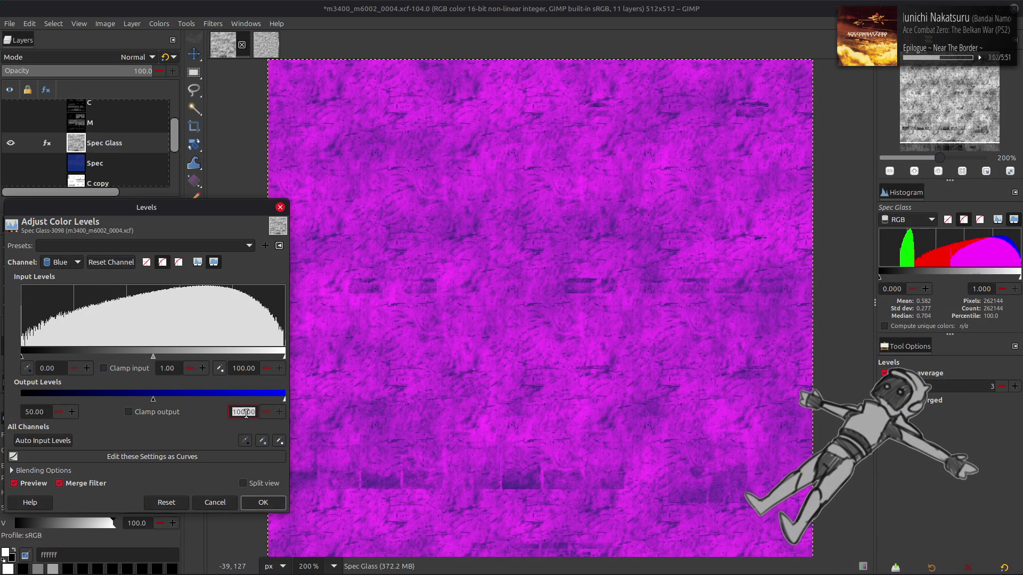
pyautogui.write('50')
pyautogui.press('Return')
pyautogui.click(264, 502)
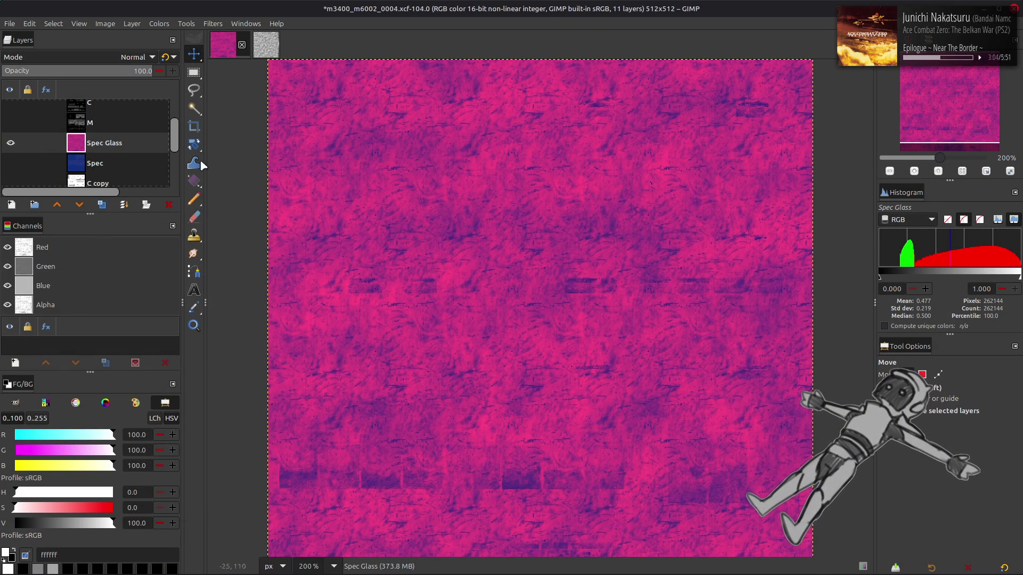
pyautogui.scroll(2, 16, 123)
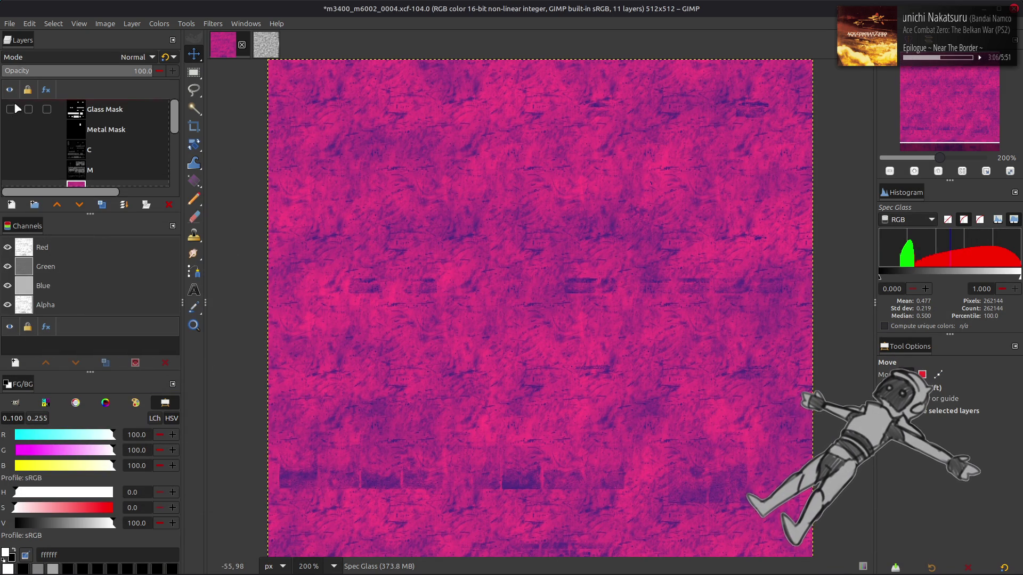
# - Load the Glass Mask layer as a selection, then hide that layer again
pyautogui.click(11, 109)
pyautogui.click(88, 109)
pyautogui.rightClick(60, 273)
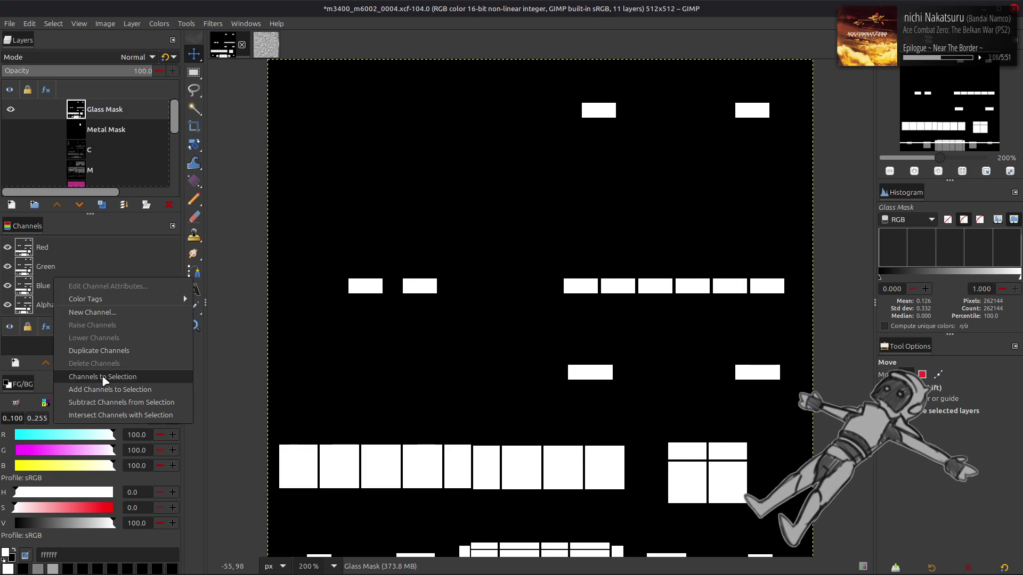
pyautogui.click(101, 377)
pyautogui.click(12, 109)
# - Add a layer mask to Spec Glass from the selection, then clear the selection
pyautogui.scroll(2, 75, 132)
pyautogui.click(101, 110)
pyautogui.rightClick(101, 110)
pyautogui.click(133, 303)
pyautogui.click(559, 393)
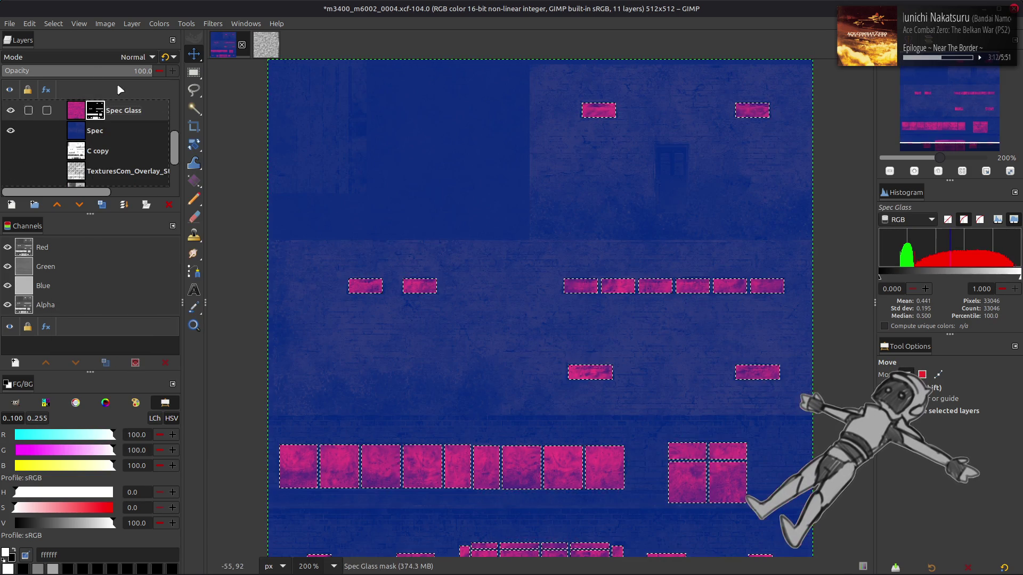
pyautogui.click(53, 24)
pyautogui.click(71, 54)
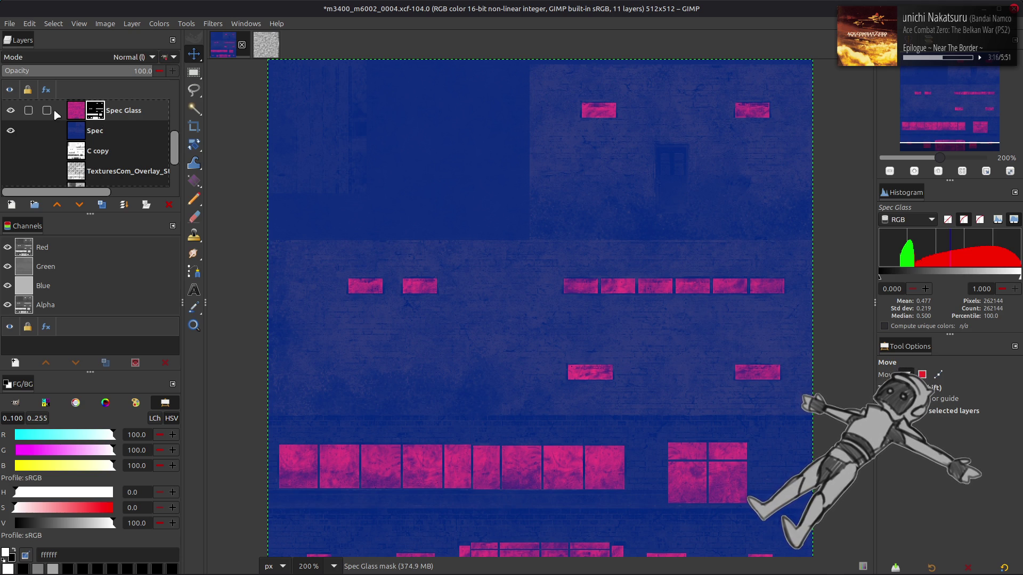
# - Hide the Spec layers to reveal the bricks and duplicate the Clean layer
pyautogui.click(11, 110)
pyautogui.scroll(-3, 74, 132)
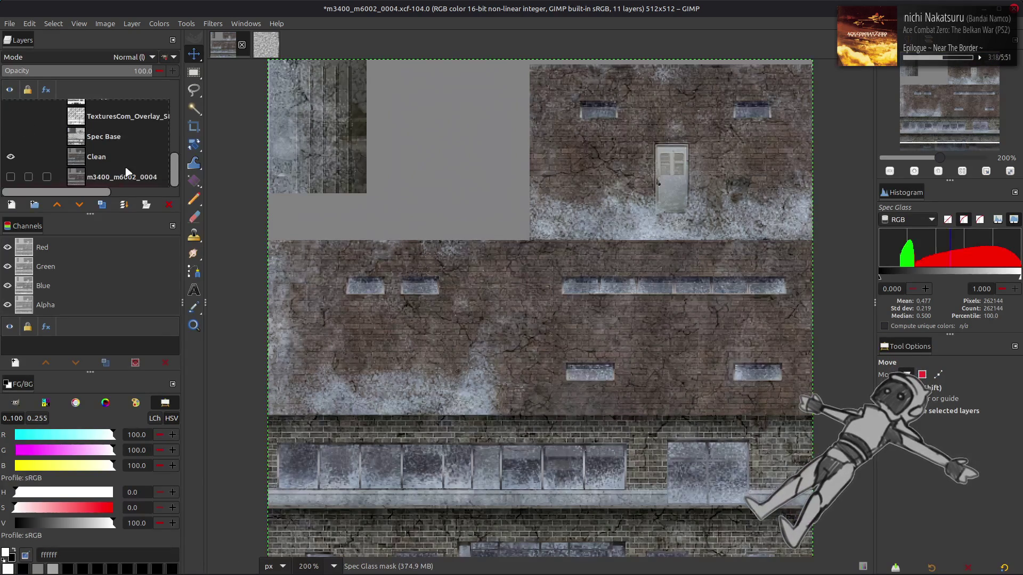
pyautogui.click(96, 157)
pyautogui.click(102, 205)
# - Move Clean copy just under Spec Glass and extract its Y'CbCr Y' luma component
pyautogui.moveTo(112, 159)
pyautogui.mouseDown()
pyautogui.moveTo(119, 128)
pyautogui.moveTo(100, 133)
pyautogui.mouseUp()
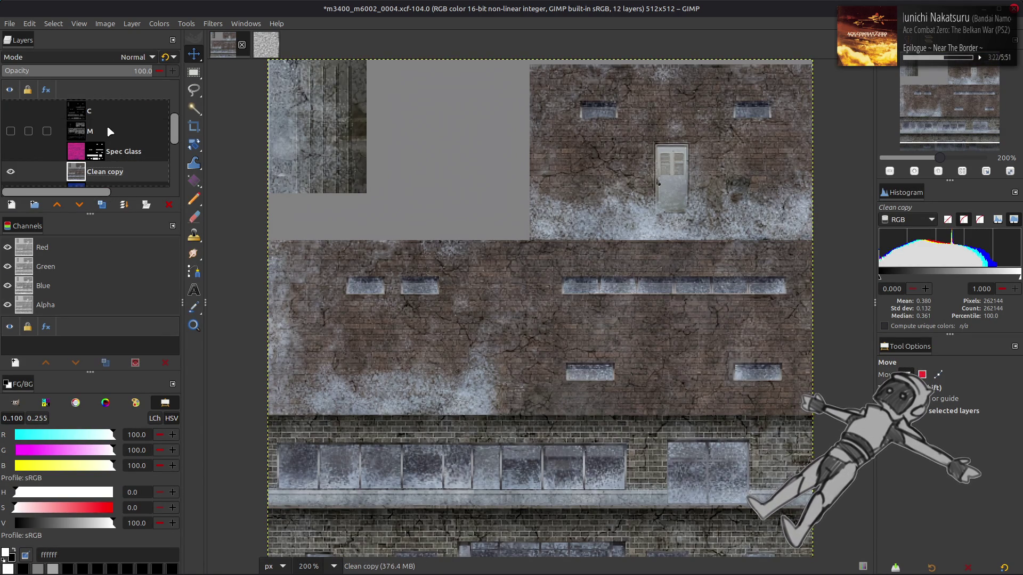
pyautogui.click(159, 24)
pyautogui.moveTo(235, 221)
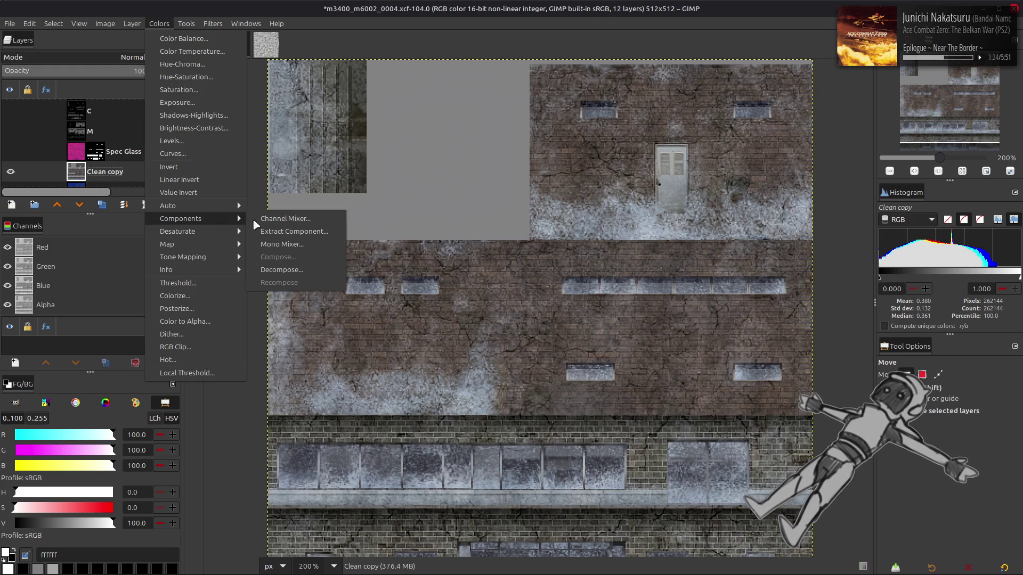
pyautogui.click(268, 232)
pyautogui.click(341, 330)
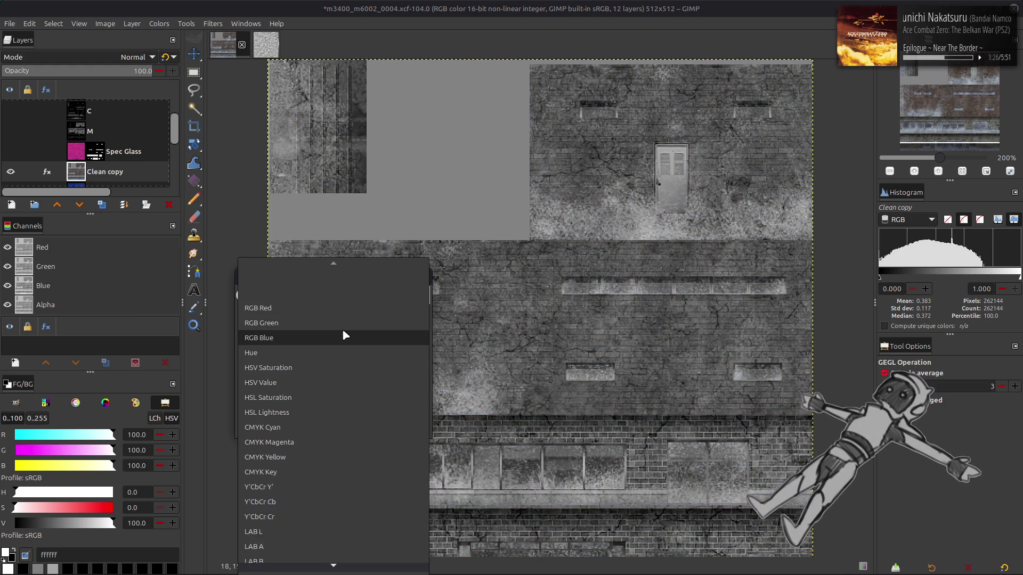
pyautogui.click(289, 526)
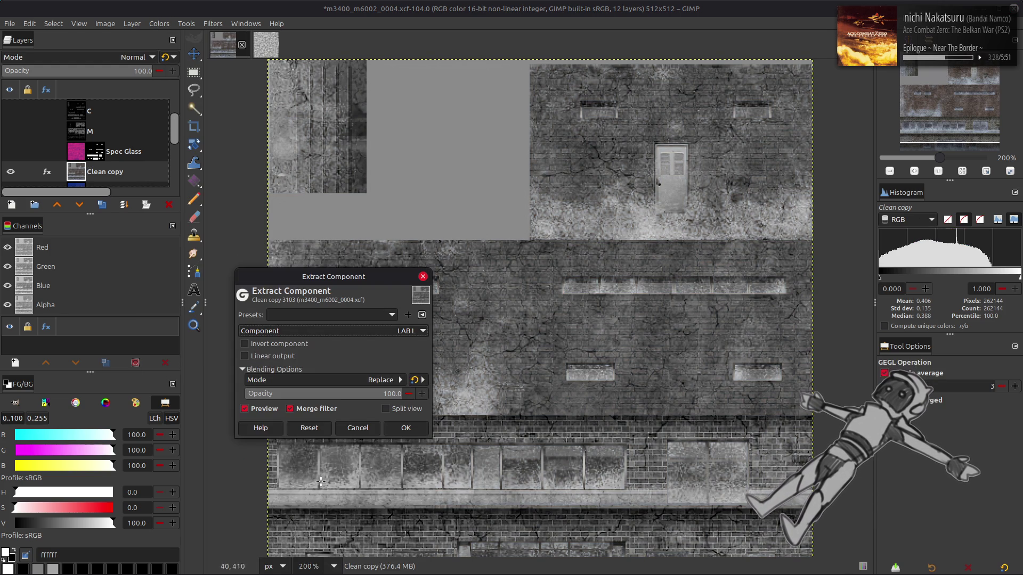
pyautogui.click(330, 327)
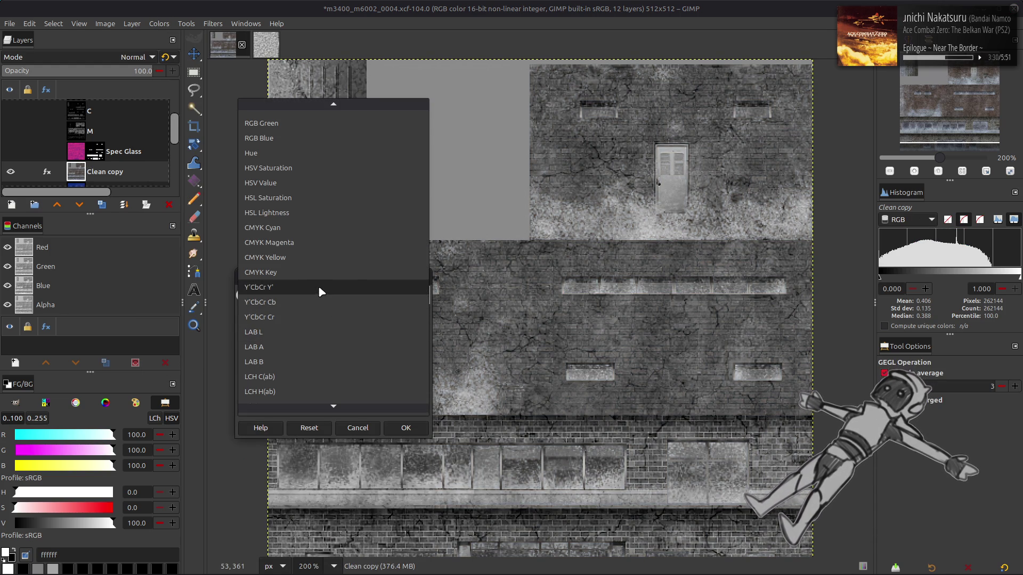
pyautogui.click(319, 290)
pyautogui.click(406, 428)
# - Duplicate layer C and make the new C copy #1 visible
pyautogui.press('m')
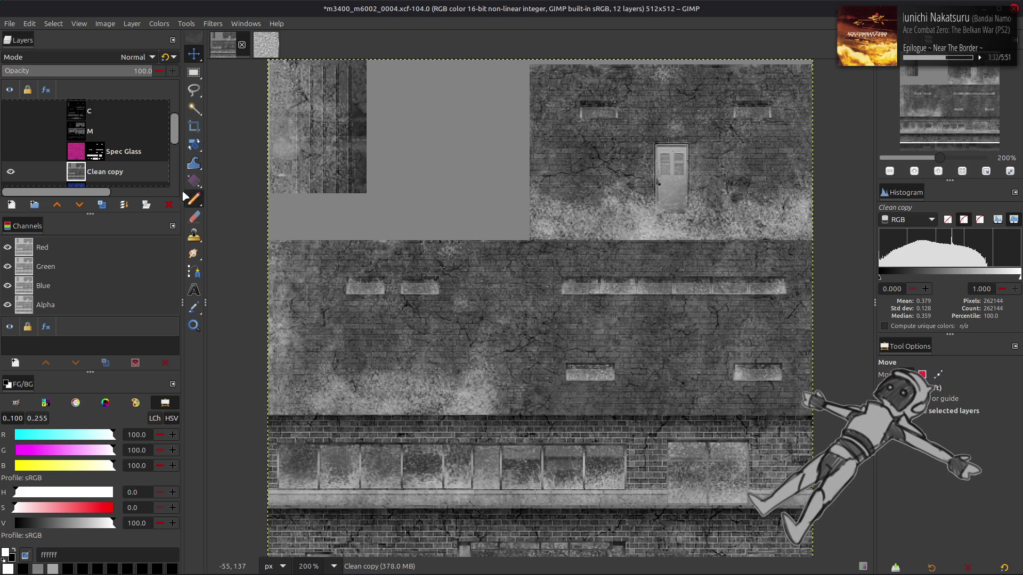
pyautogui.click(116, 108)
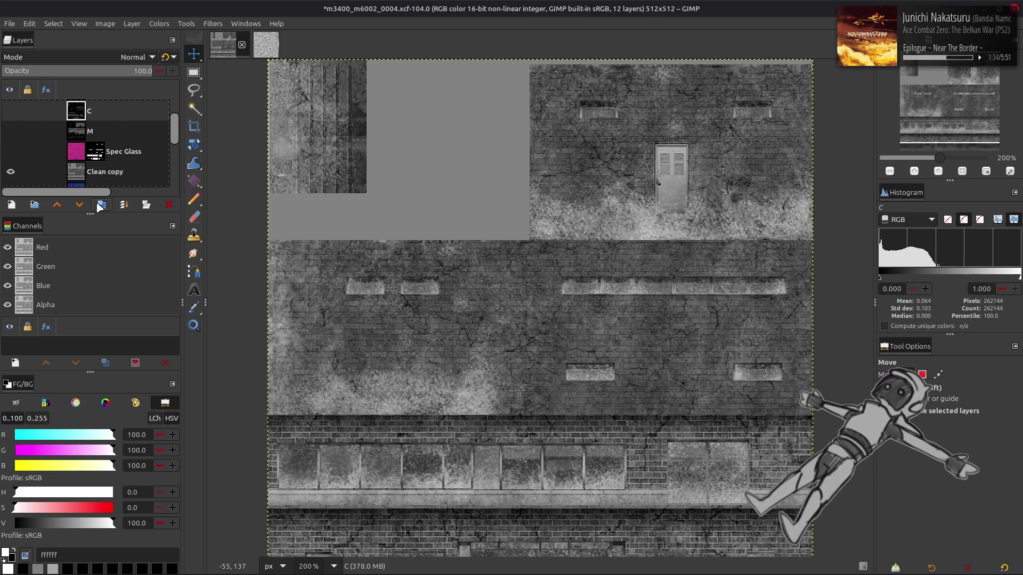
pyautogui.hotkey('shift', 'ctrl', 'd')
pyautogui.scroll(-1, 53, 140)
pyautogui.click(11, 155)
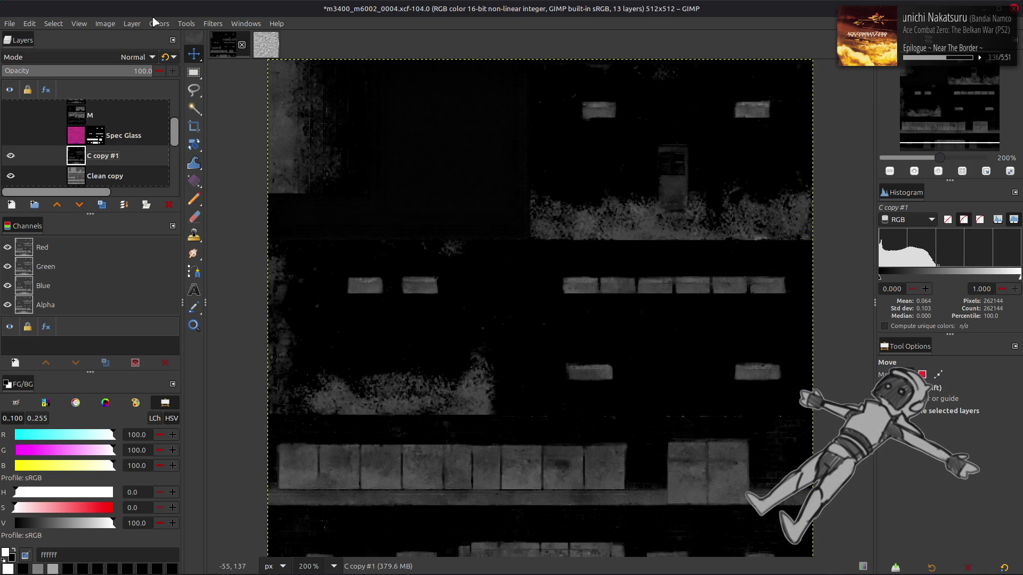
# - Apply Levels to C copy #1 with the input white point at 40
pyautogui.click(159, 23)
pyautogui.click(172, 141)
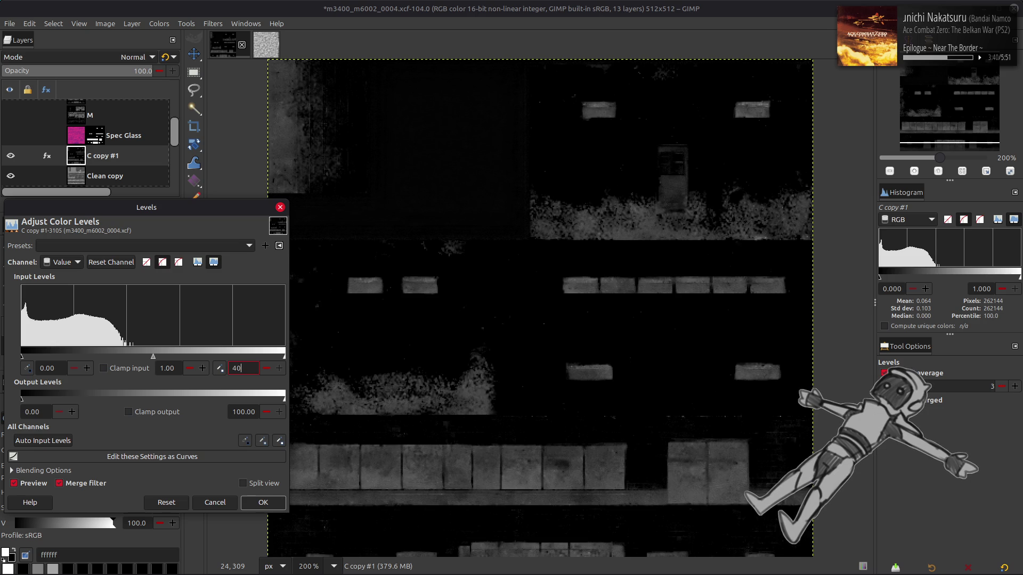
pyautogui.press('Return')
pyautogui.click(263, 506)
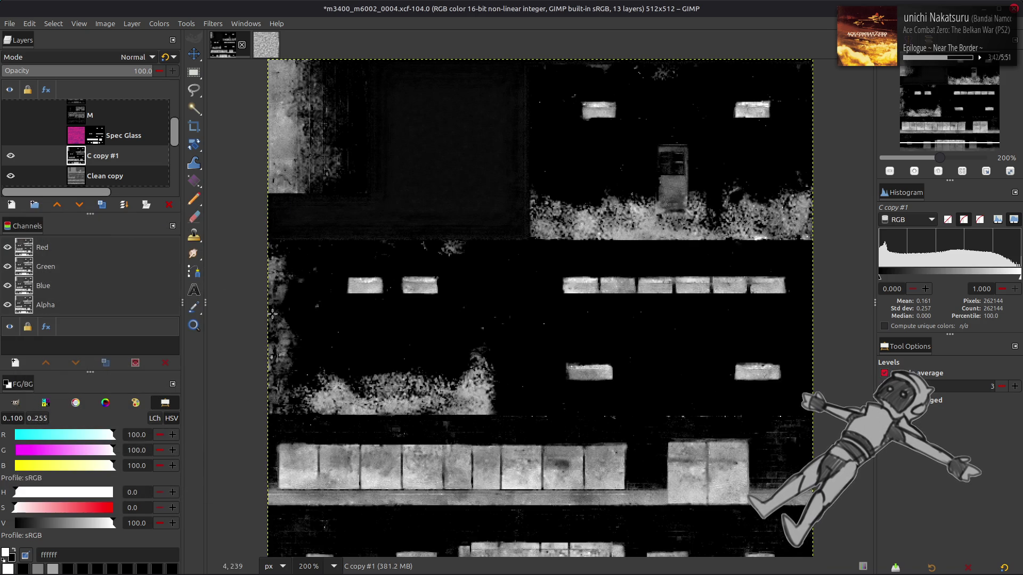
# - Try C copy #1 inverted in Multiply mode, compare with it hidden, then invert it back
pyautogui.click(151, 24)
pyautogui.click(181, 178)
pyautogui.click(136, 57)
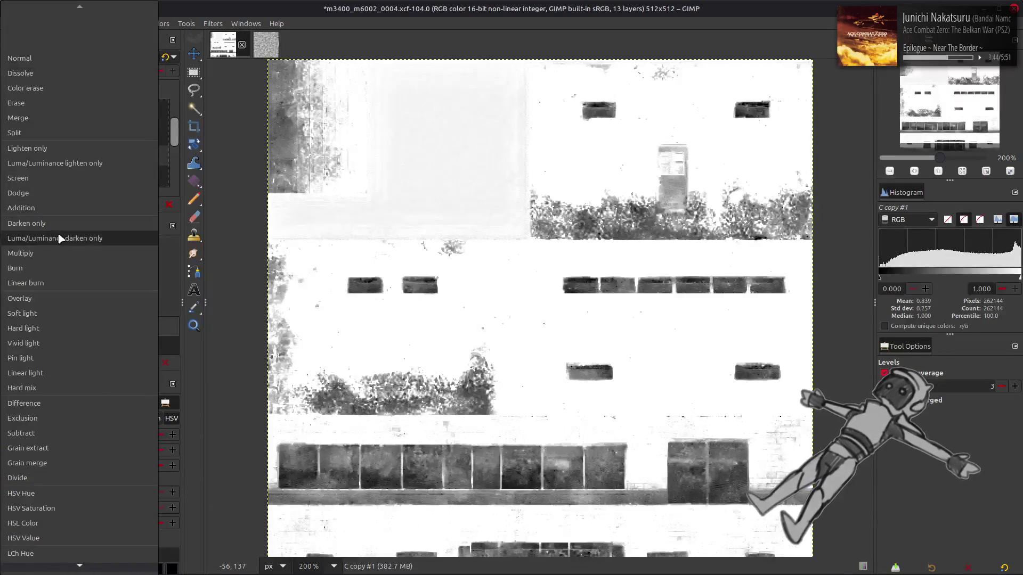
pyautogui.click(64, 253)
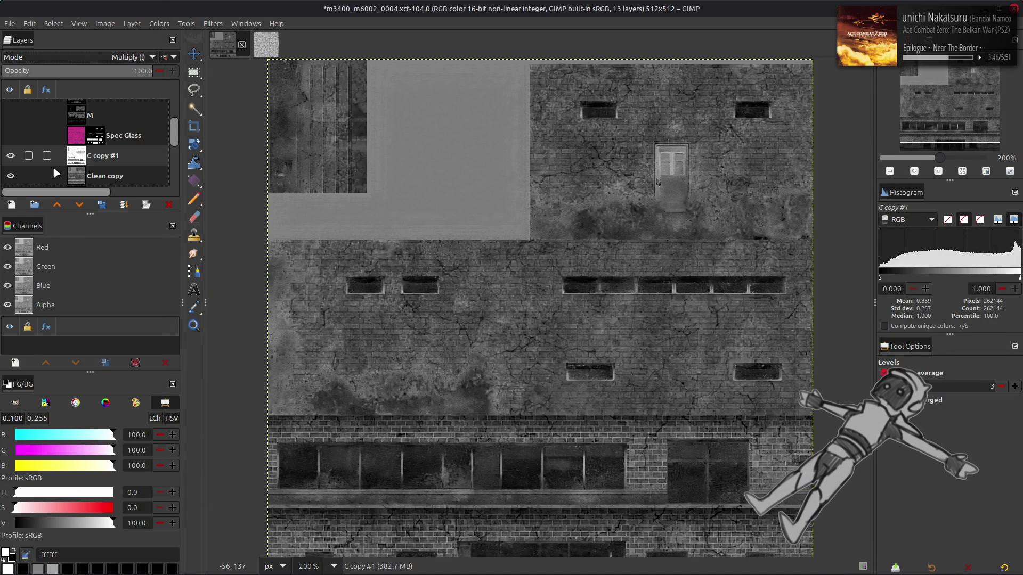
pyautogui.click(14, 157)
pyautogui.click(14, 157)
pyautogui.click(15, 157)
pyautogui.click(15, 157)
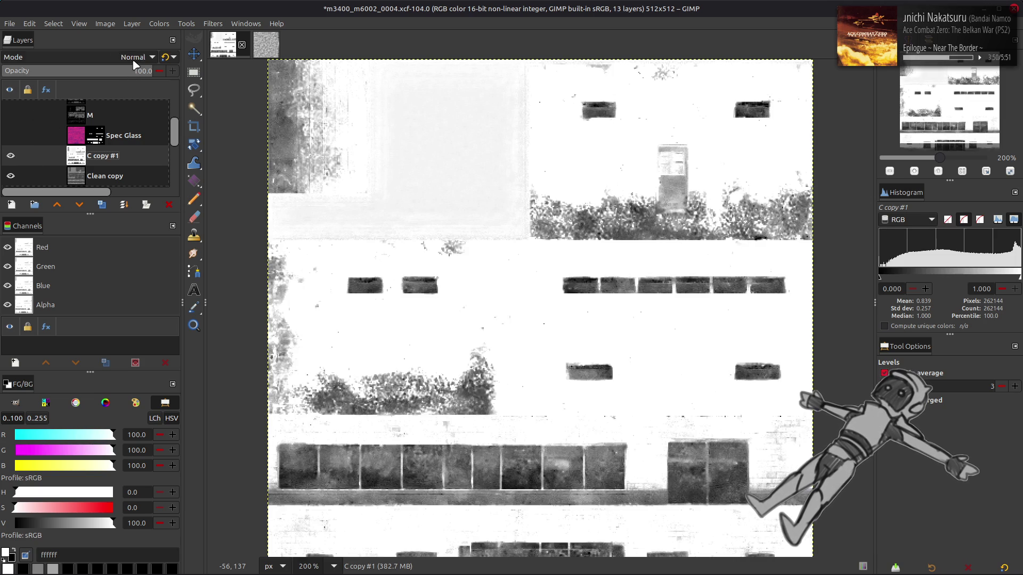
pyautogui.click(154, 25)
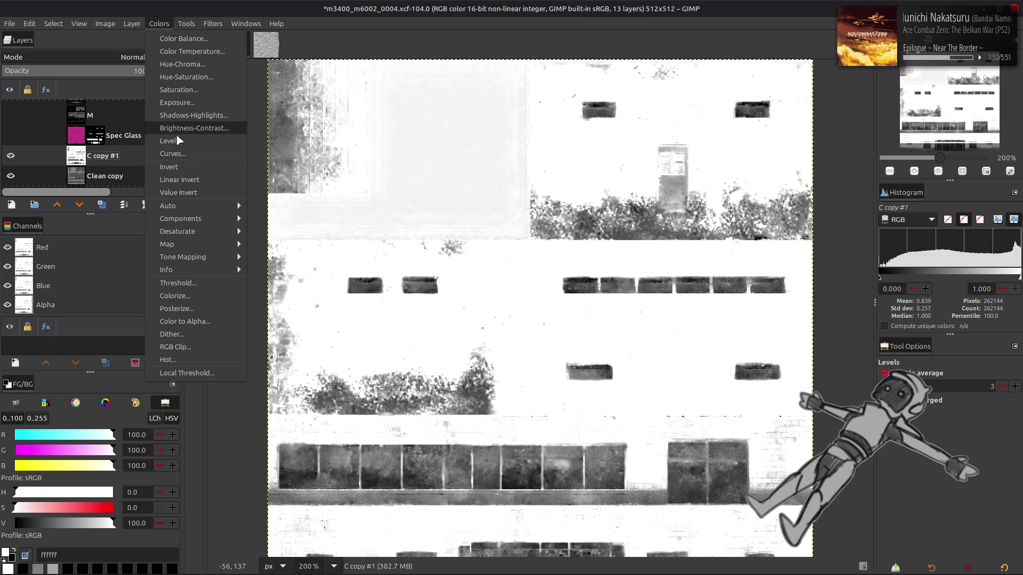
pyautogui.click(180, 174)
pyautogui.click(10, 156)
pyautogui.click(13, 158)
# - Blend C copy #1 in Subtract (legacy) mode, compare the result, and select Clean copy
pyautogui.click(135, 57)
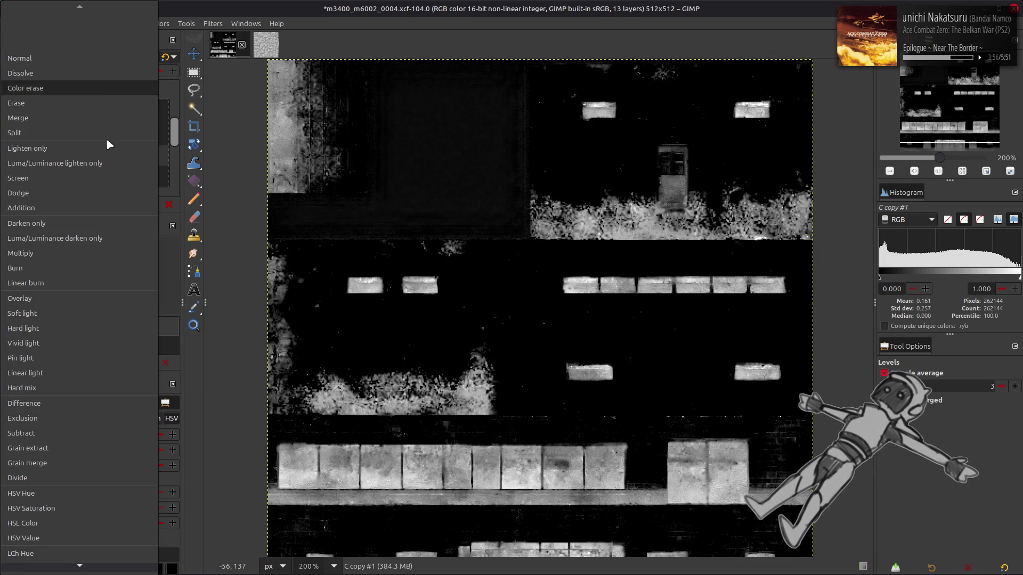
pyautogui.click(64, 433)
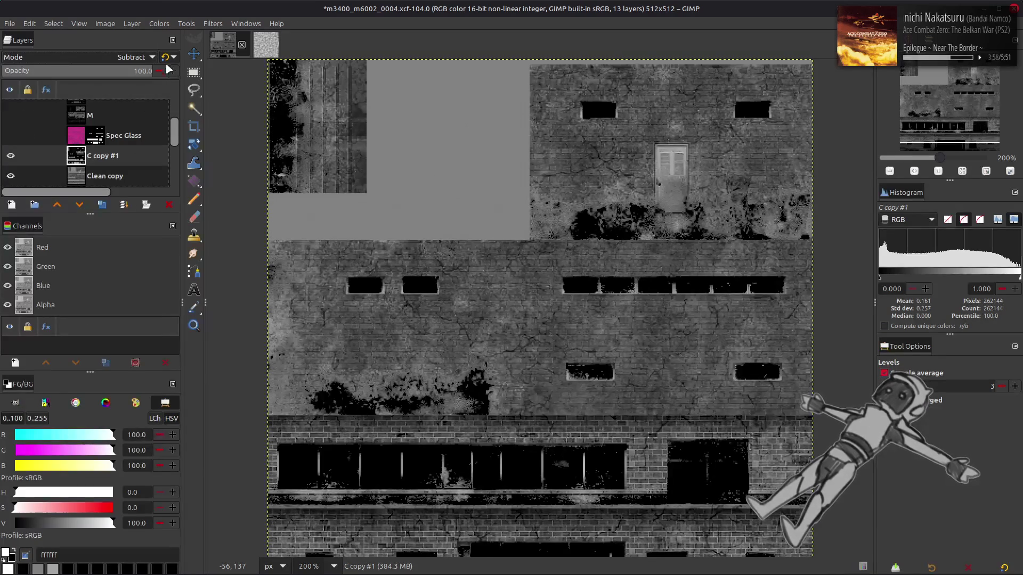
pyautogui.click(165, 59)
pyautogui.click(11, 156)
pyautogui.click(11, 156)
pyautogui.click(92, 177)
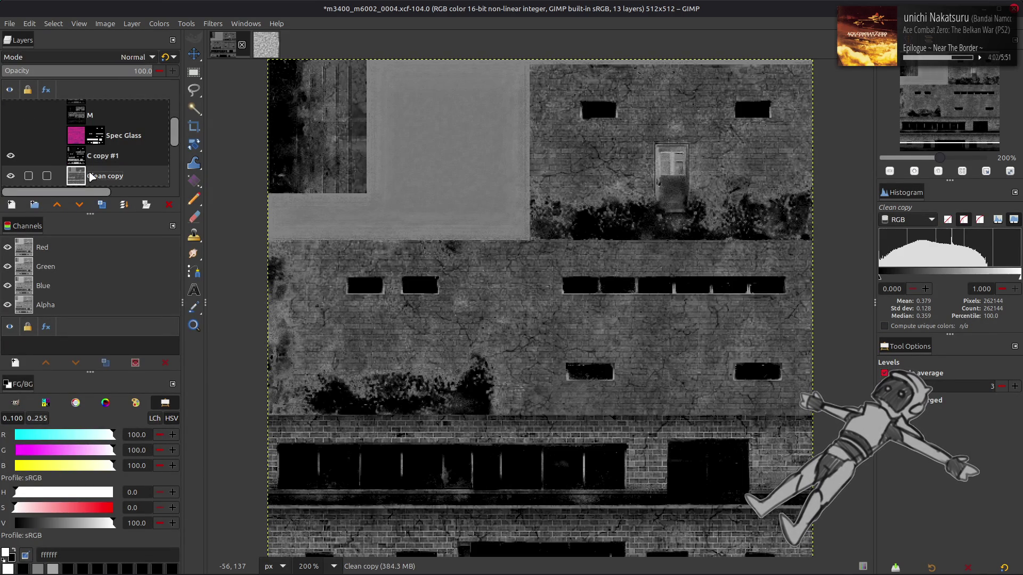
# - Apply Stretch Contrast to the Clean copy layer
pyautogui.click(159, 23)
pyautogui.moveTo(176, 205)
pyautogui.click(282, 232)
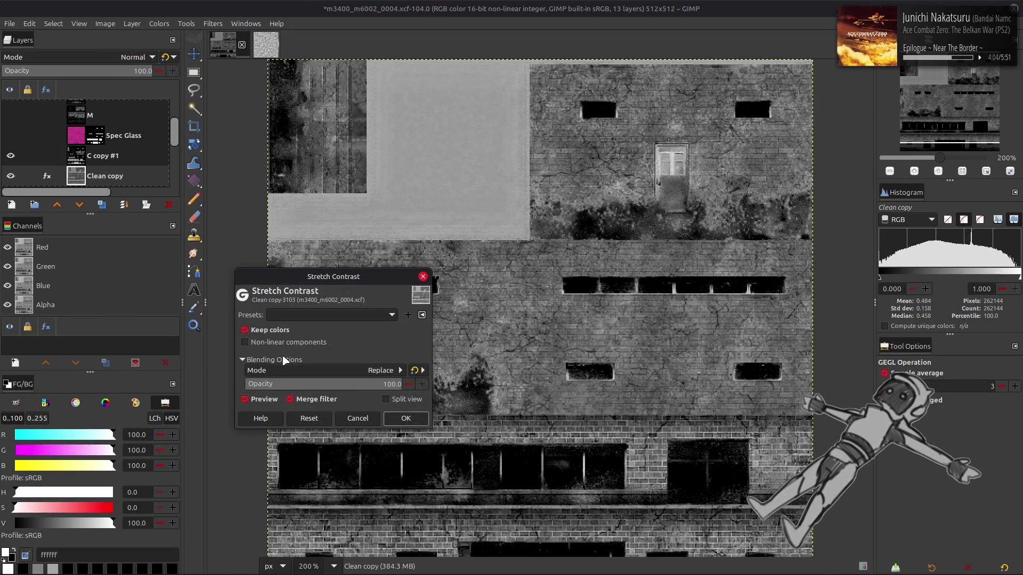
pyautogui.click(406, 418)
# - Switch C copy #1 to non-legacy Subtract, compare, then set its mode to Multiply
pyautogui.click(96, 155)
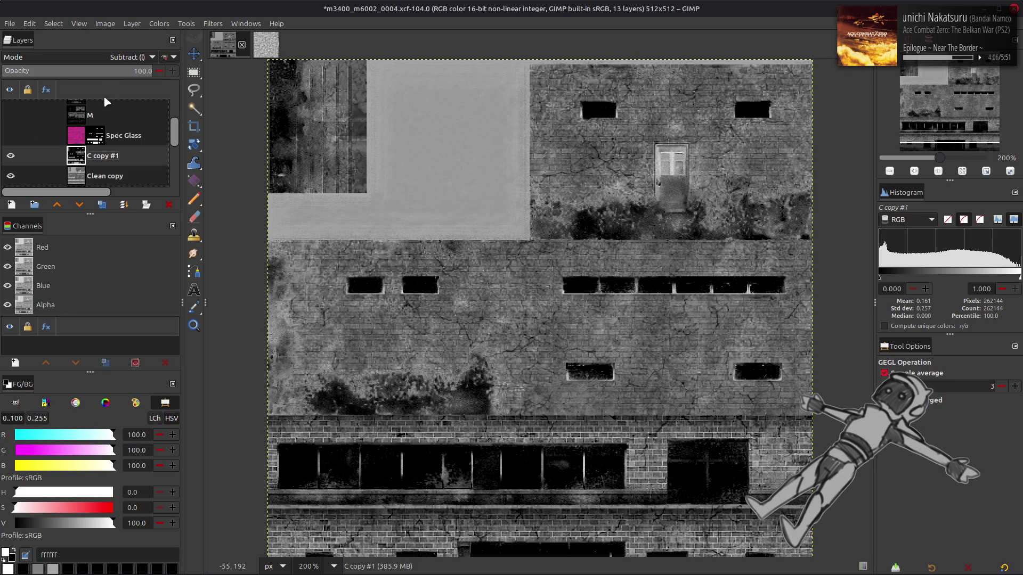
pyautogui.click(167, 57)
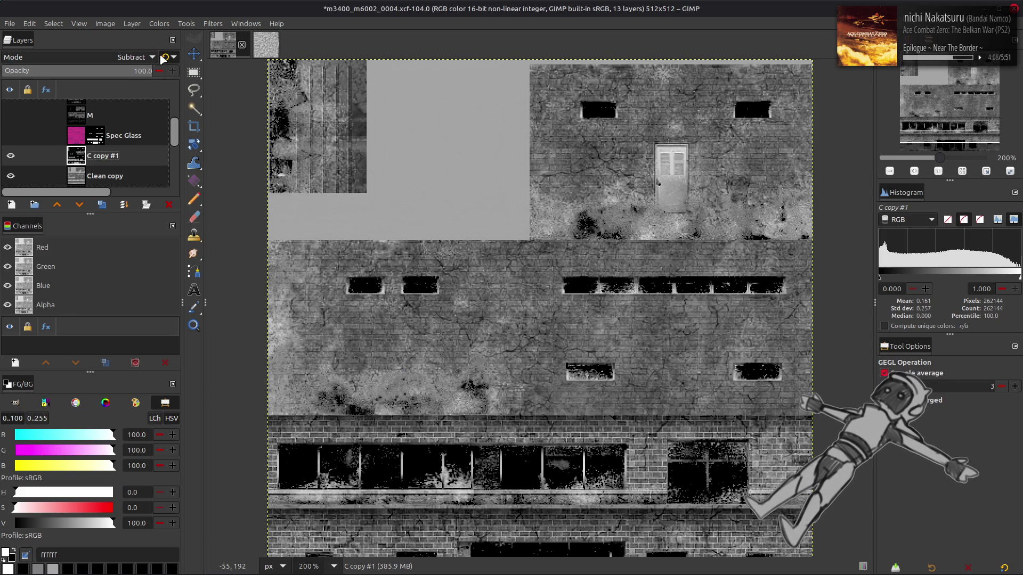
pyautogui.click(13, 155)
pyautogui.click(12, 155)
pyautogui.click(13, 155)
pyautogui.click(13, 156)
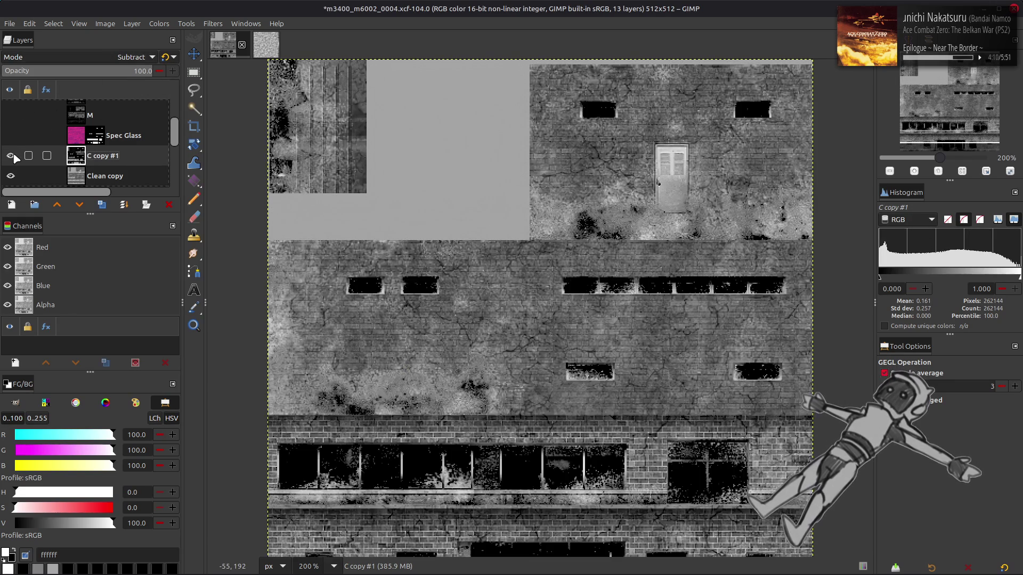
pyautogui.click(92, 61)
pyautogui.scroll(3, 91, 63)
pyautogui.scroll(5, 90, 62)
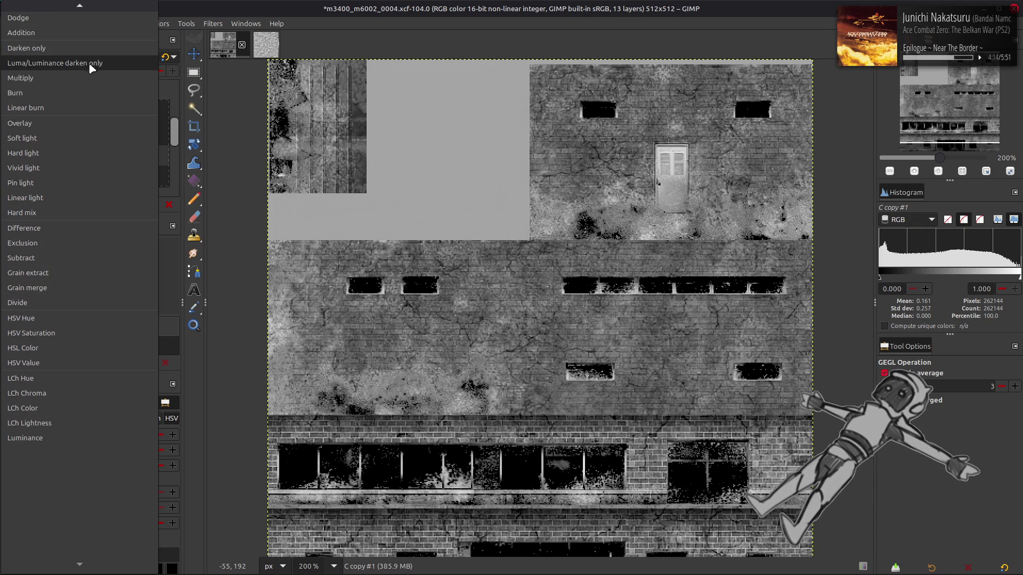
pyautogui.click(69, 73)
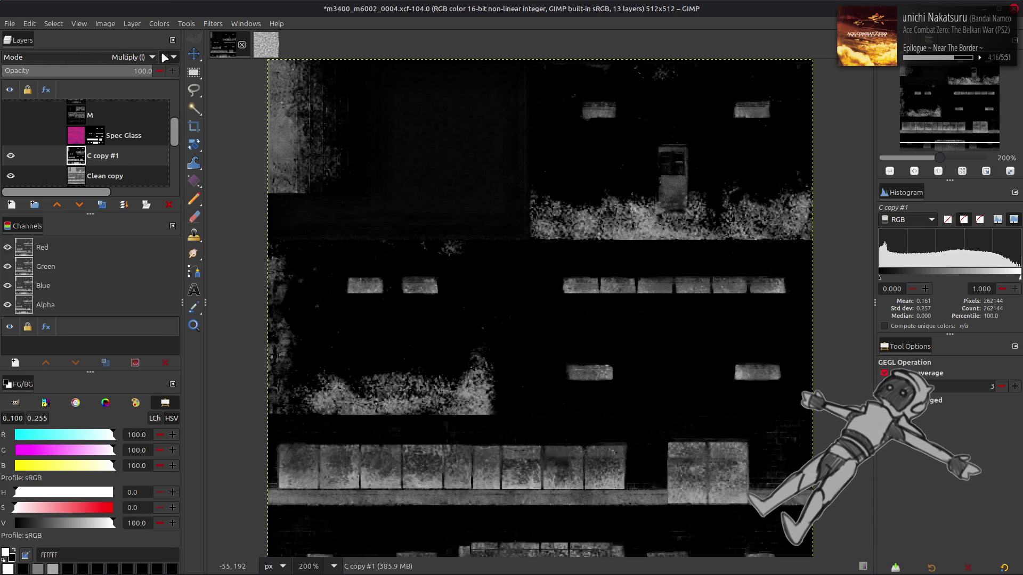
pyautogui.click(158, 23)
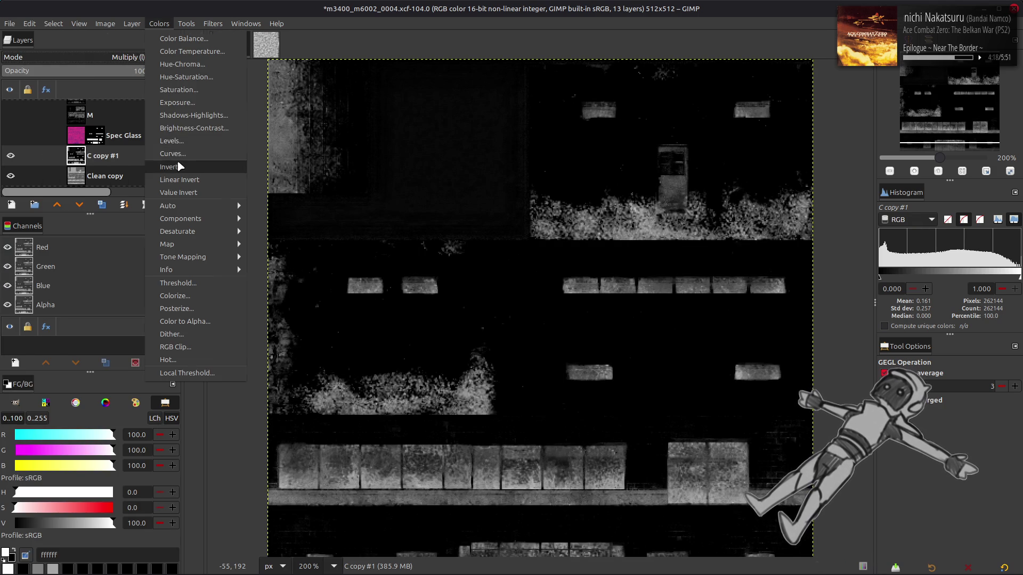
# - Invert C copy #1 and compare the composite with it hidden and shown
pyautogui.click(180, 167)
pyautogui.click(11, 156)
pyautogui.click(11, 156)
pyautogui.click(10, 156)
pyautogui.click(11, 156)
pyautogui.click(10, 156)
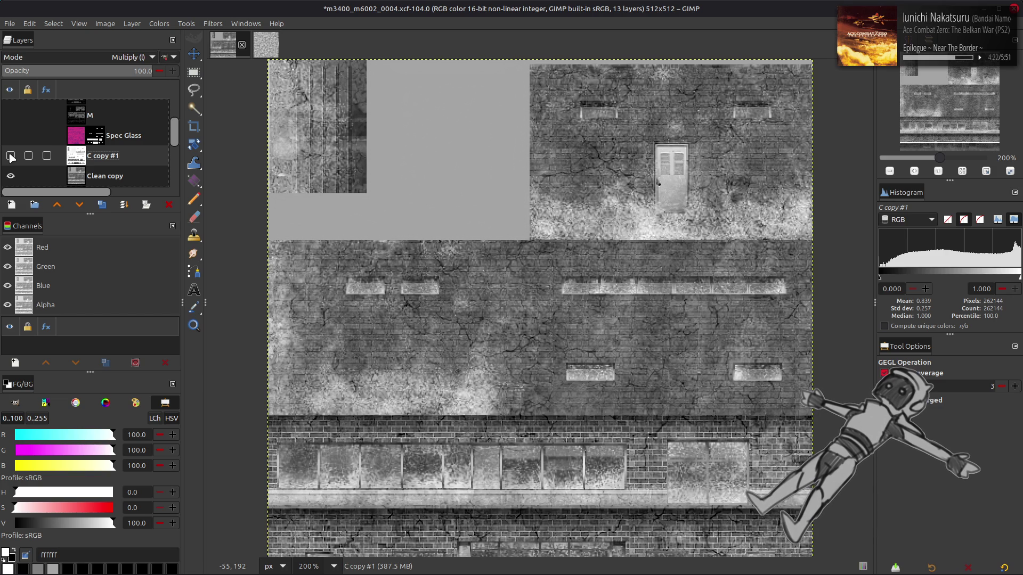
pyautogui.click(10, 156)
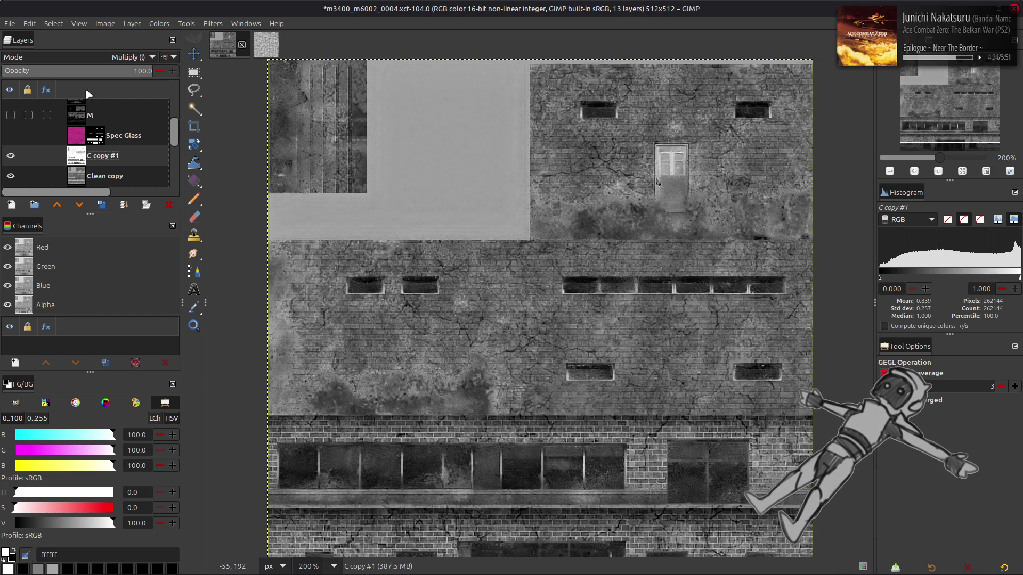
# - Test a Screen-mode duplicate of C copy #1, then delete C copy #2
pyautogui.scroll(3, 87, 57)
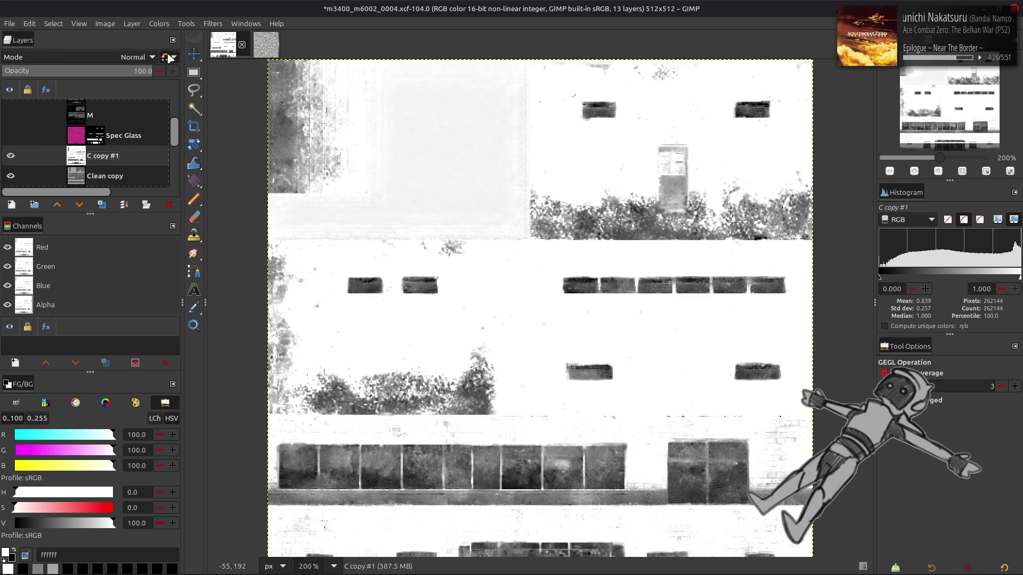
pyautogui.click(102, 204)
pyautogui.click(133, 57)
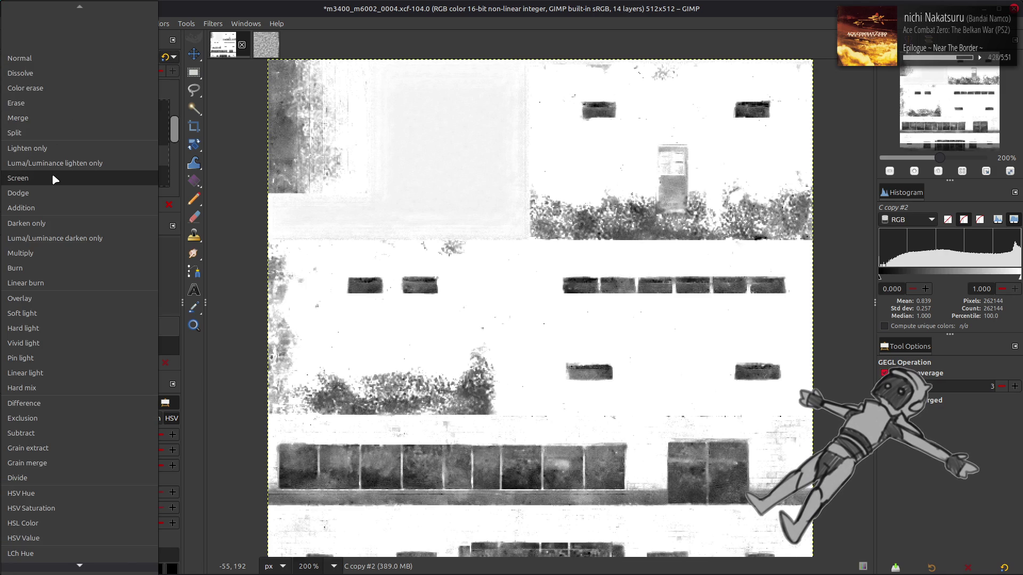
pyautogui.click(51, 179)
pyautogui.rightClick(84, 155)
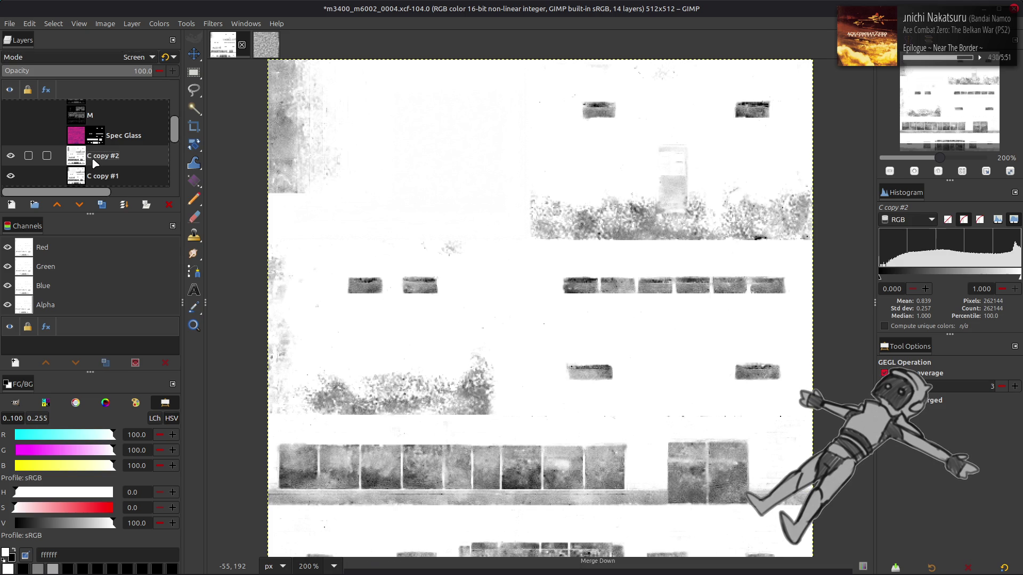
pyautogui.click(114, 291)
# - Try further Screen and Multiply duplicates of C copy #1, undoing each one
pyautogui.click(102, 205)
pyautogui.click(133, 57)
pyautogui.click(76, 168)
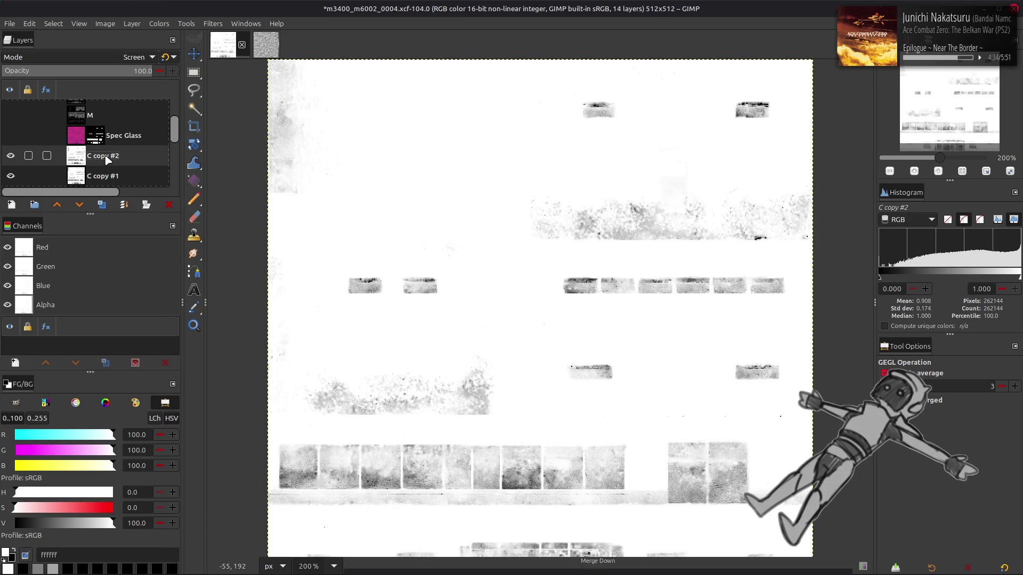
pyautogui.hotkey('ctrl', 'z')
pyautogui.hotkey('ctrl', 'z')
pyautogui.click(104, 208)
pyautogui.click(133, 57)
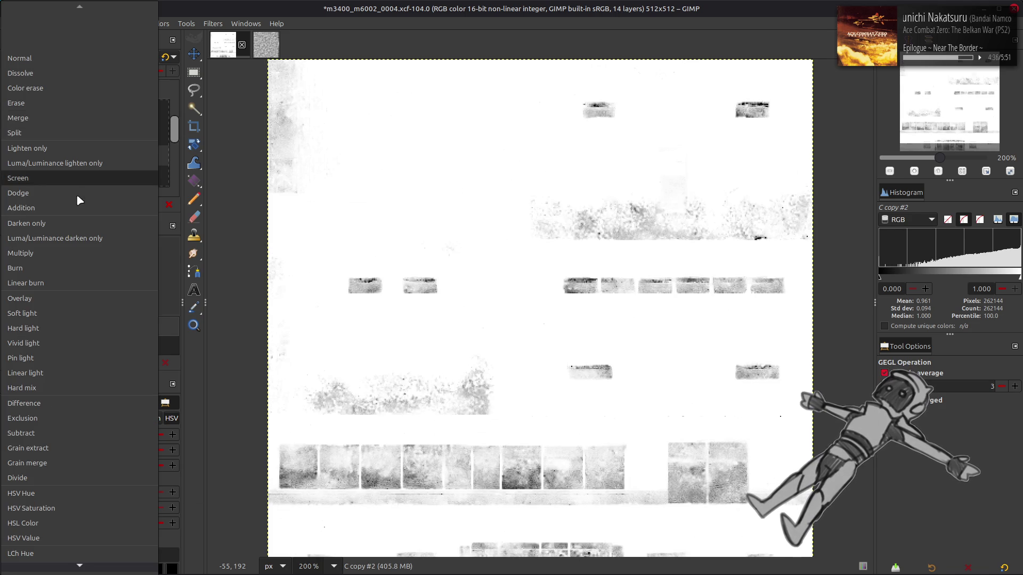
pyautogui.click(65, 253)
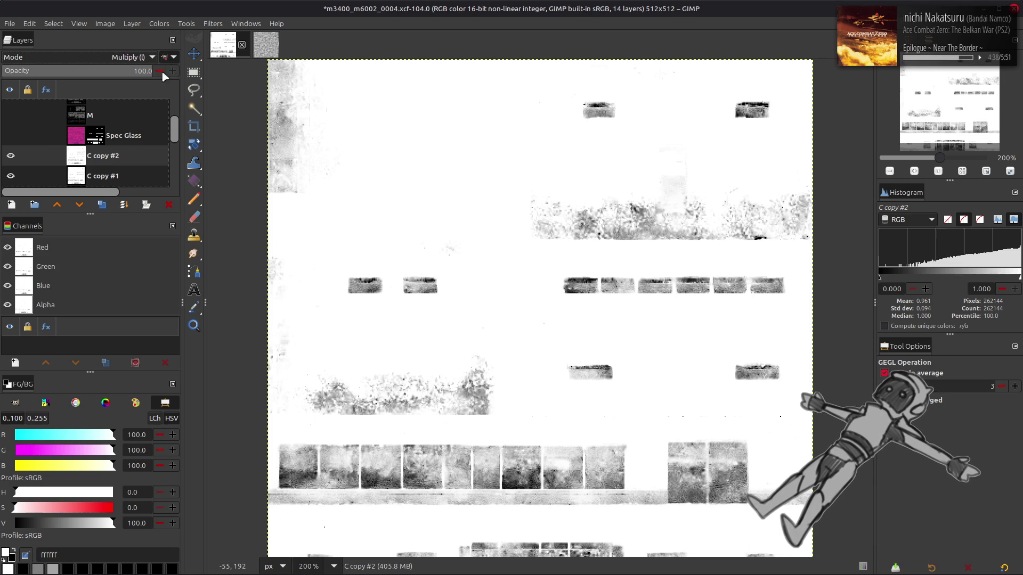
pyautogui.hotkey('ctrl', 'z')
pyautogui.hotkey('ctrl', 'z')
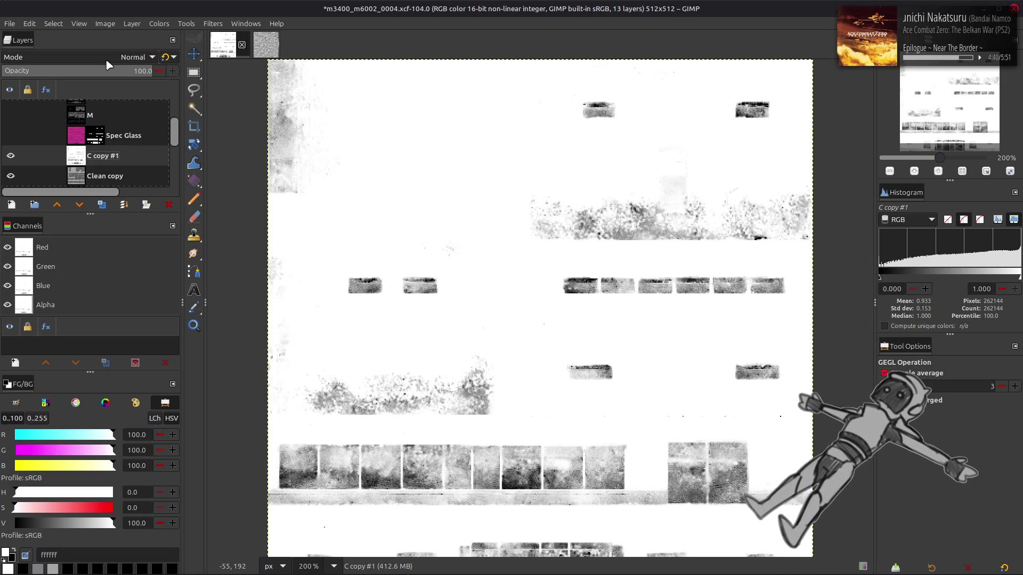
# - Set C copy #1 back to Multiply, test stacking extra Multiply copies, then undo them
pyautogui.click(105, 58)
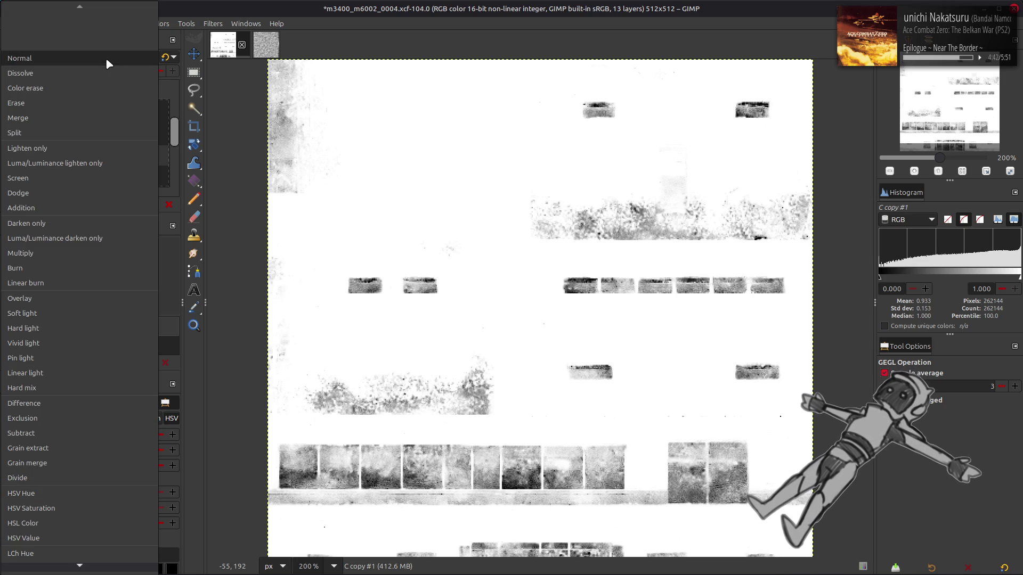
pyautogui.click(66, 251)
pyautogui.scroll(-2, 98, 57)
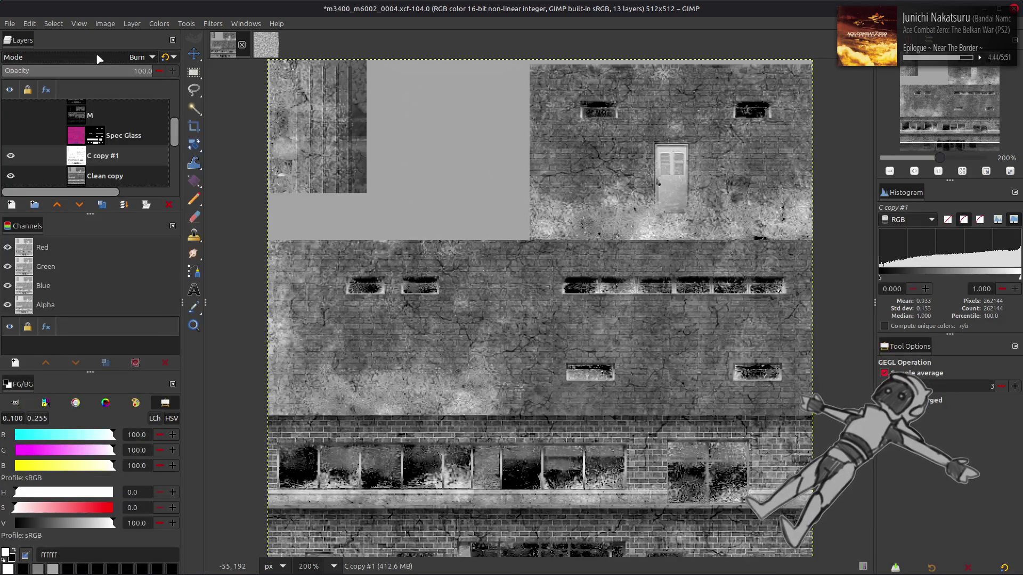
pyautogui.scroll(1, 99, 58)
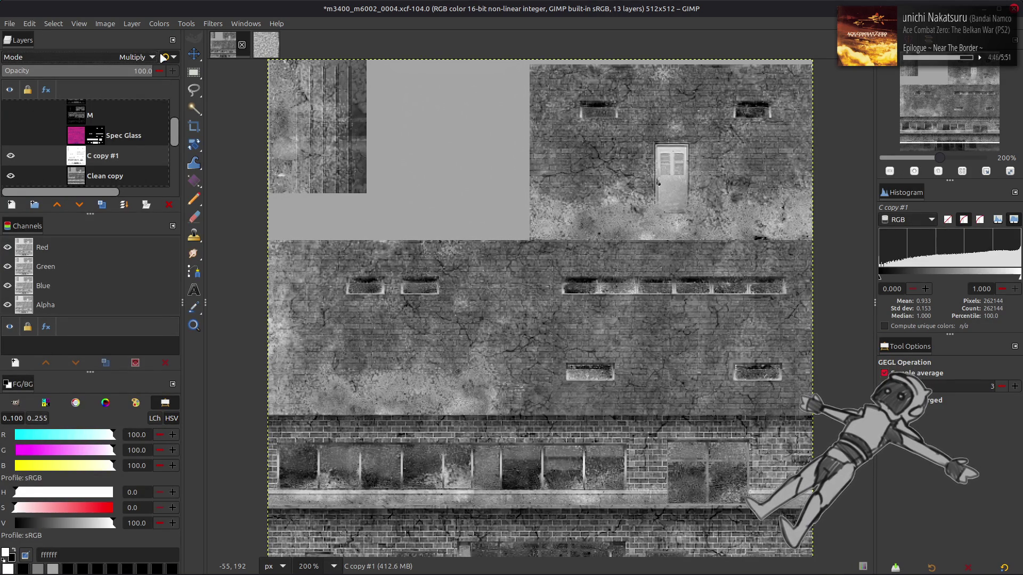
pyautogui.click(103, 205)
pyautogui.click(103, 204)
pyautogui.click(103, 204)
pyautogui.click(103, 209)
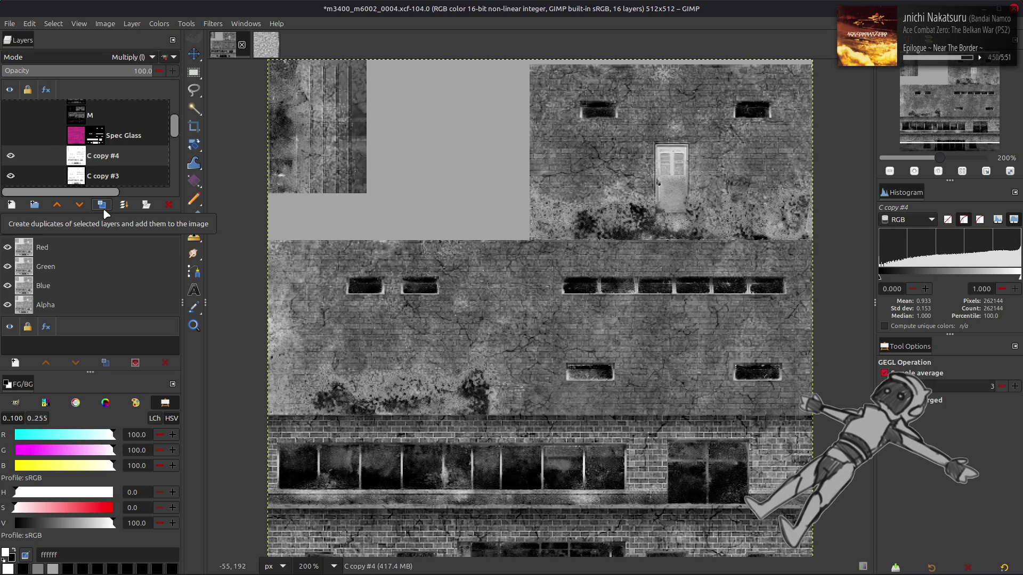
pyautogui.hotkey('ctrl', 'z')
pyautogui.hotkey('ctrl', 'z')
pyautogui.hotkey('ctrl', 'z')
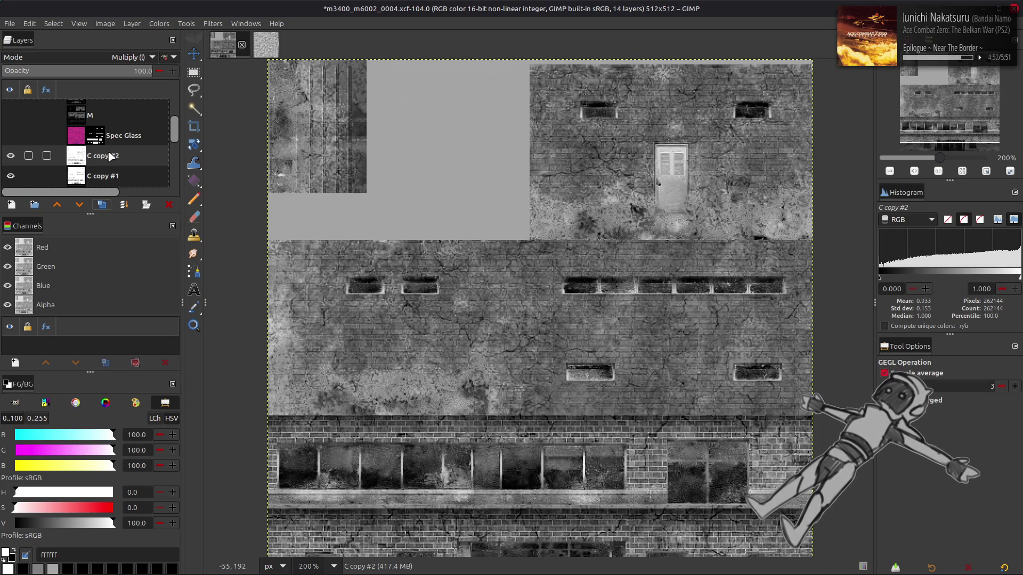
# - Merge the remaining C copy layer down into Clean copy
pyautogui.click(108, 143)
pyautogui.hotkey('ctrl', 'z')
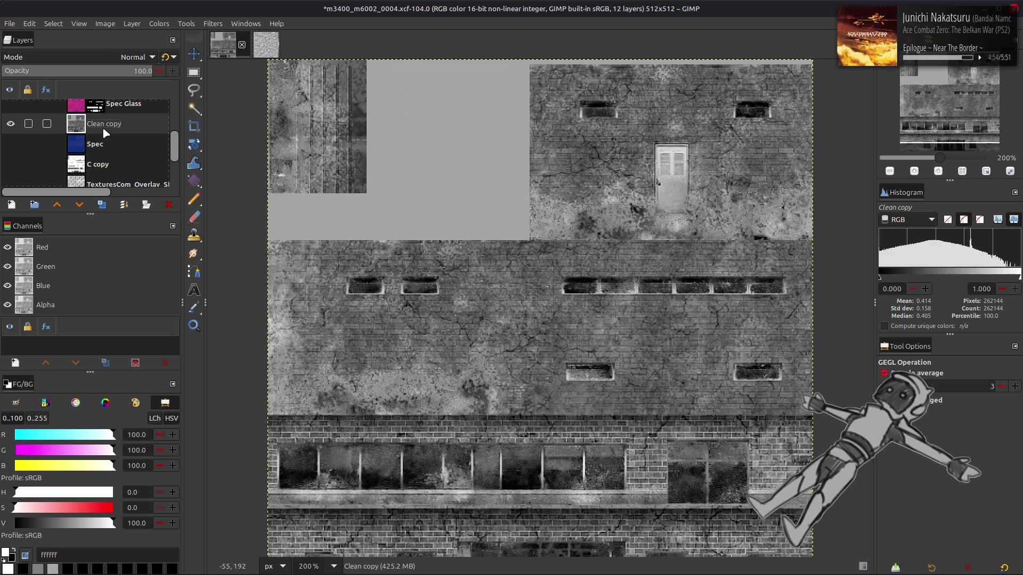
pyautogui.click(160, 23)
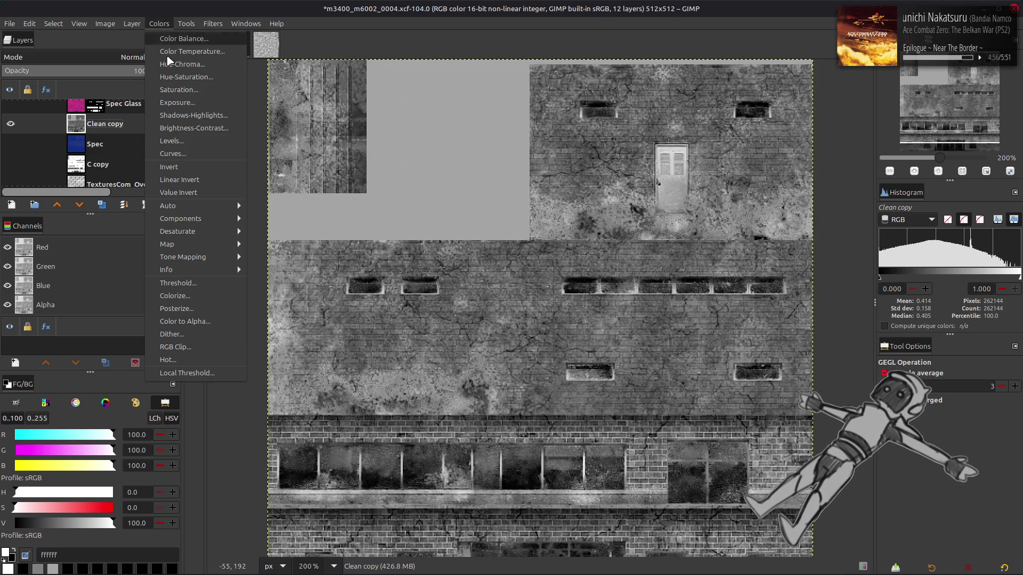
# - Apply the most recent saved Curves preset to Clean copy, comparing the preview
pyautogui.click(179, 152)
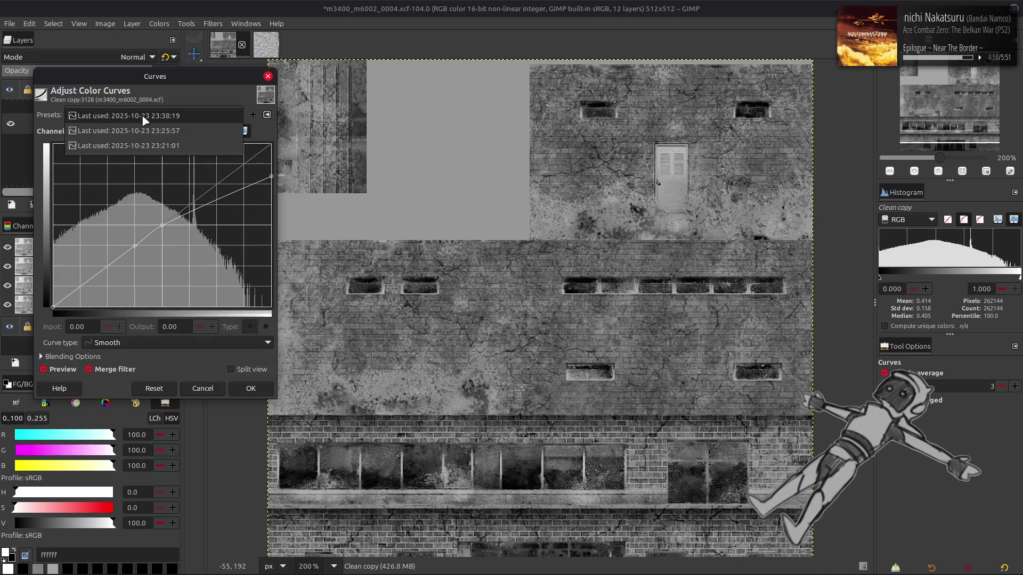
pyautogui.click(143, 114)
pyautogui.click(145, 121)
pyautogui.scroll(-1, 144, 115)
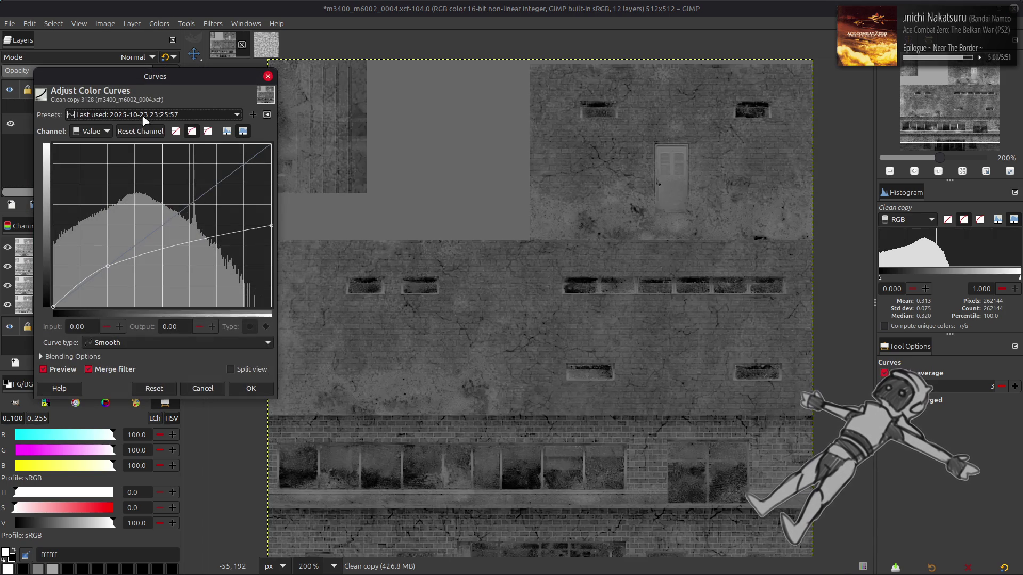
pyautogui.scroll(-3, 145, 114)
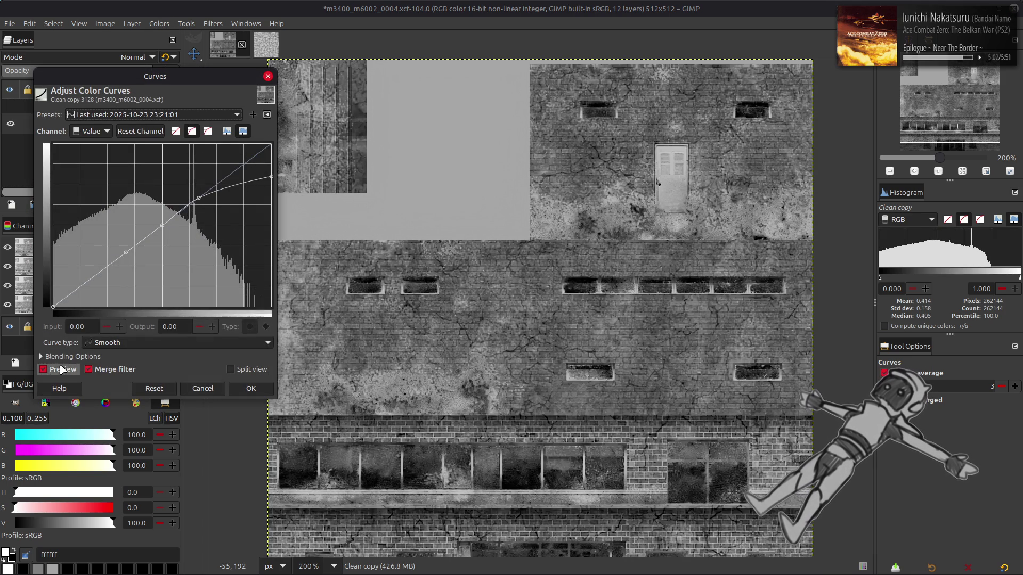
pyautogui.scroll(2, 172, 114)
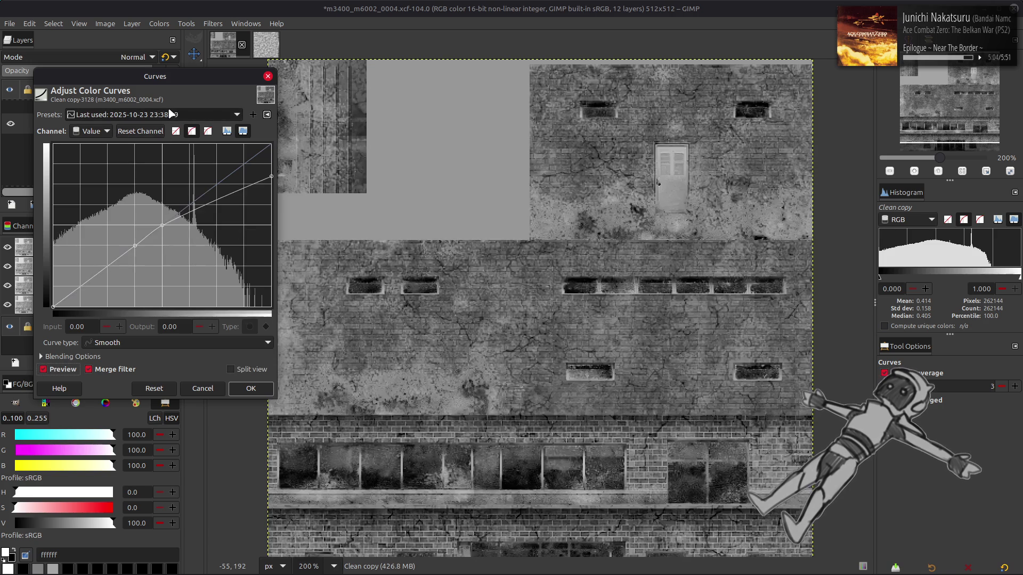
pyautogui.click(45, 369)
pyautogui.click(46, 369)
pyautogui.click(46, 370)
pyautogui.click(45, 369)
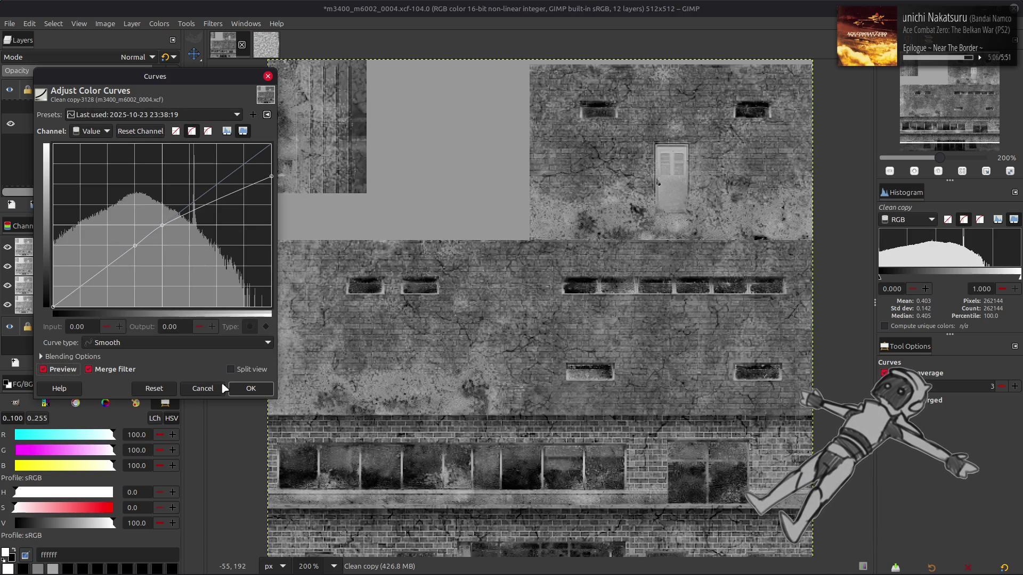
pyautogui.scroll(-2, 165, 117)
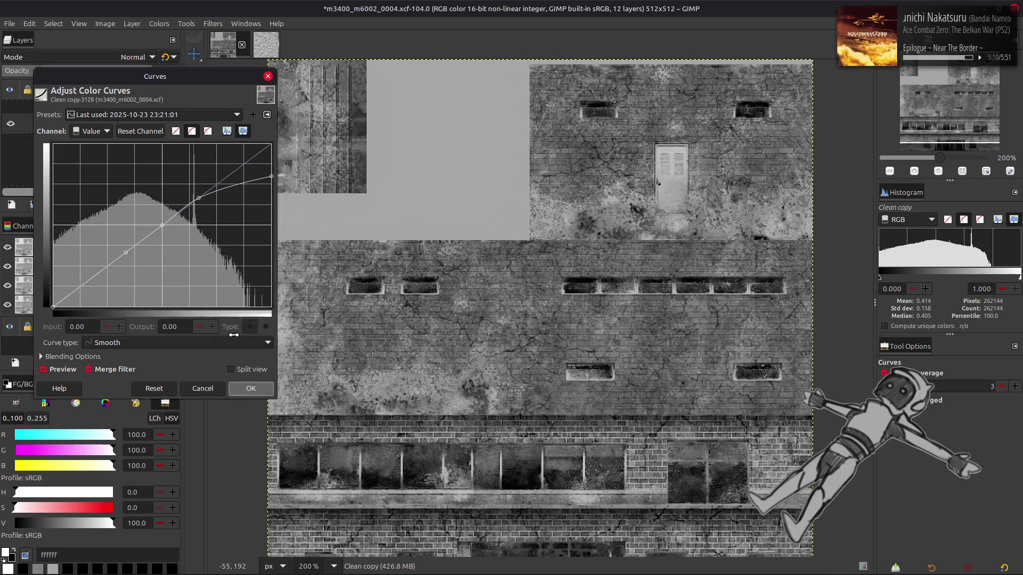
pyautogui.click(250, 388)
# - Run Colors > Auto > Stretch Contrast on Clean copy
pyautogui.click(165, 22)
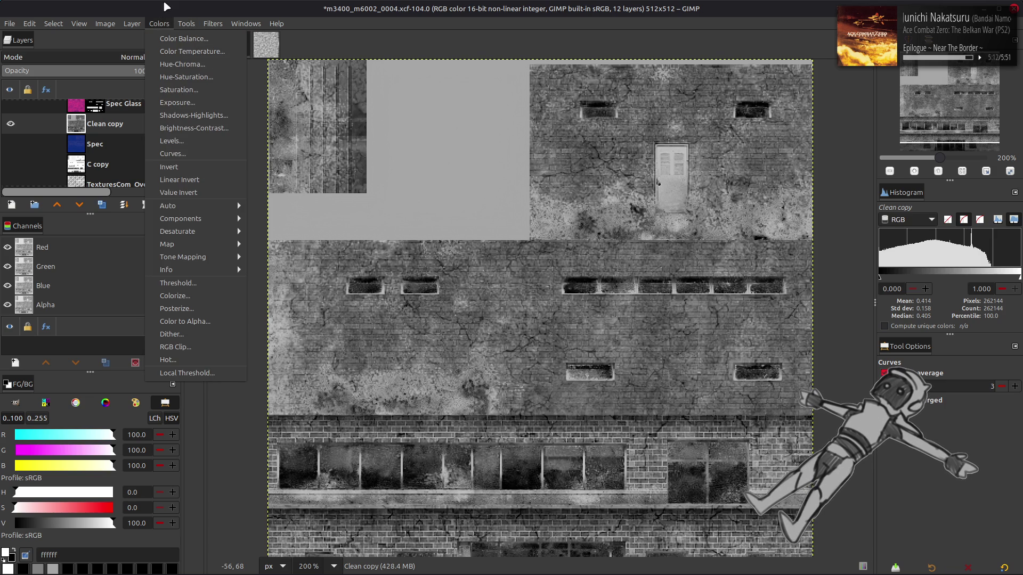
pyautogui.moveTo(229, 205)
pyautogui.click(277, 231)
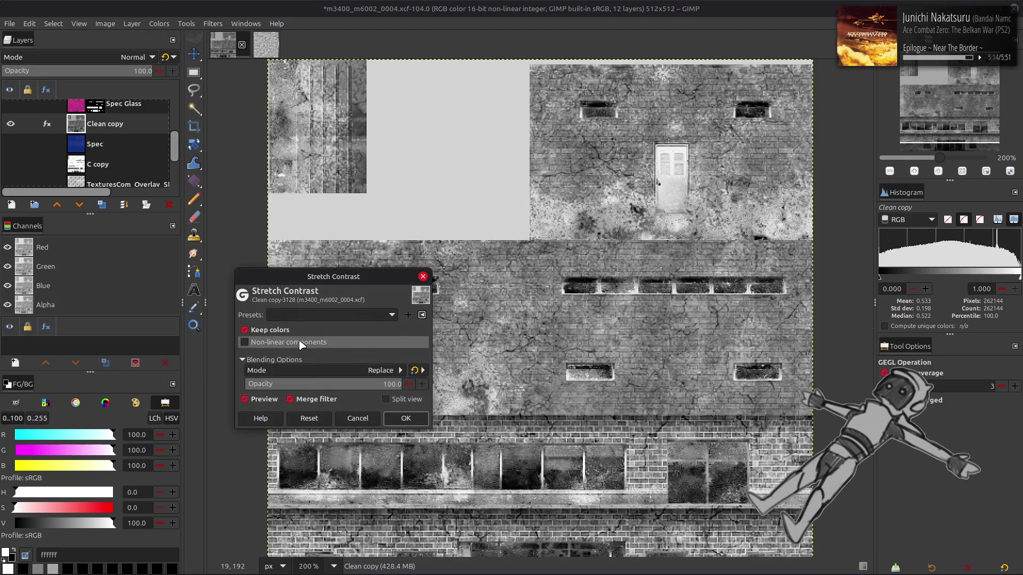
pyautogui.click(405, 417)
# - Apply another Curves adjustment to Clean copy after comparing the preview
pyautogui.click(159, 23)
pyautogui.click(171, 153)
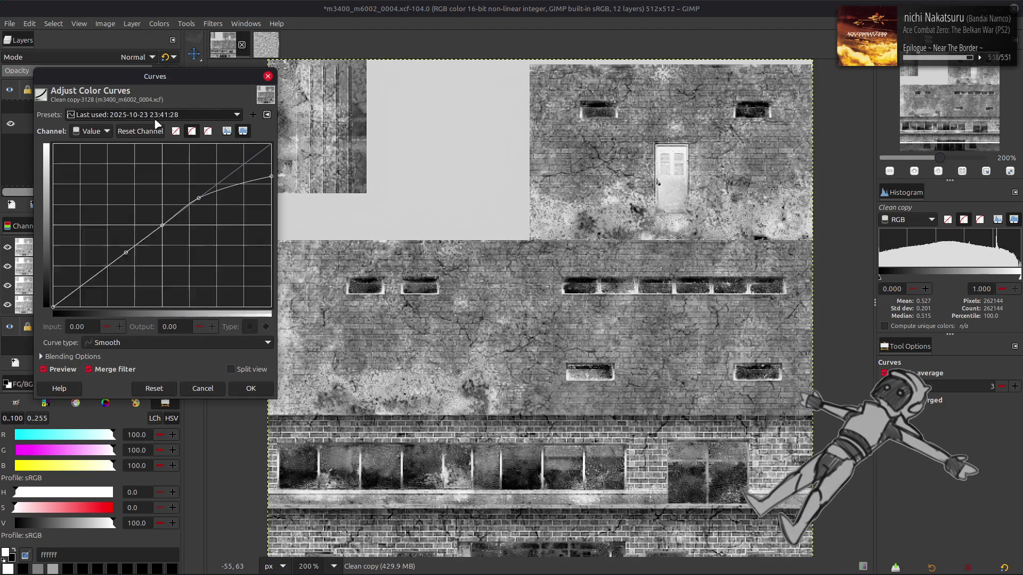
pyautogui.scroll(-4, 157, 116)
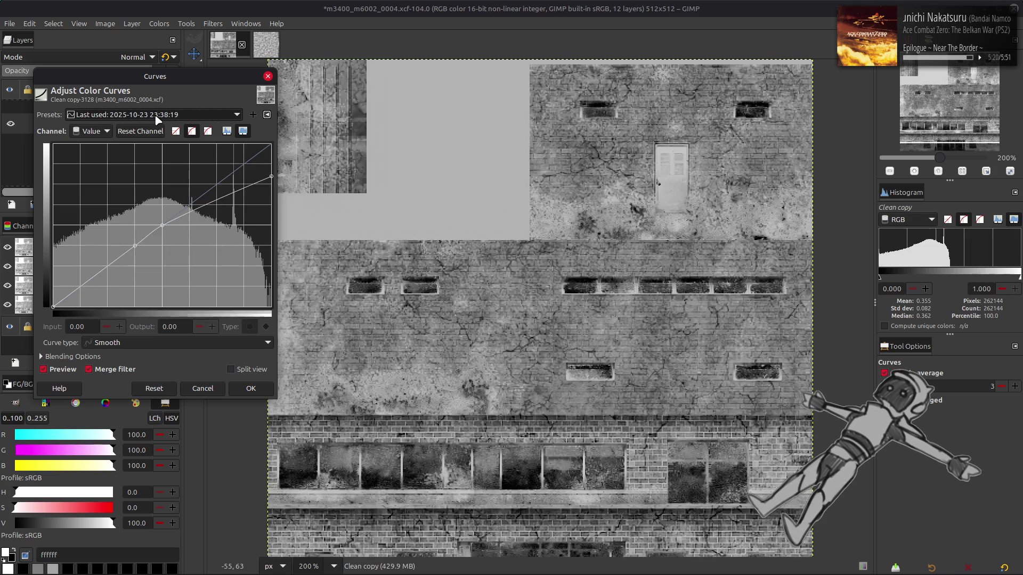
pyautogui.scroll(-1, 156, 116)
pyautogui.scroll(1, 157, 116)
pyautogui.click(59, 369)
pyautogui.click(58, 369)
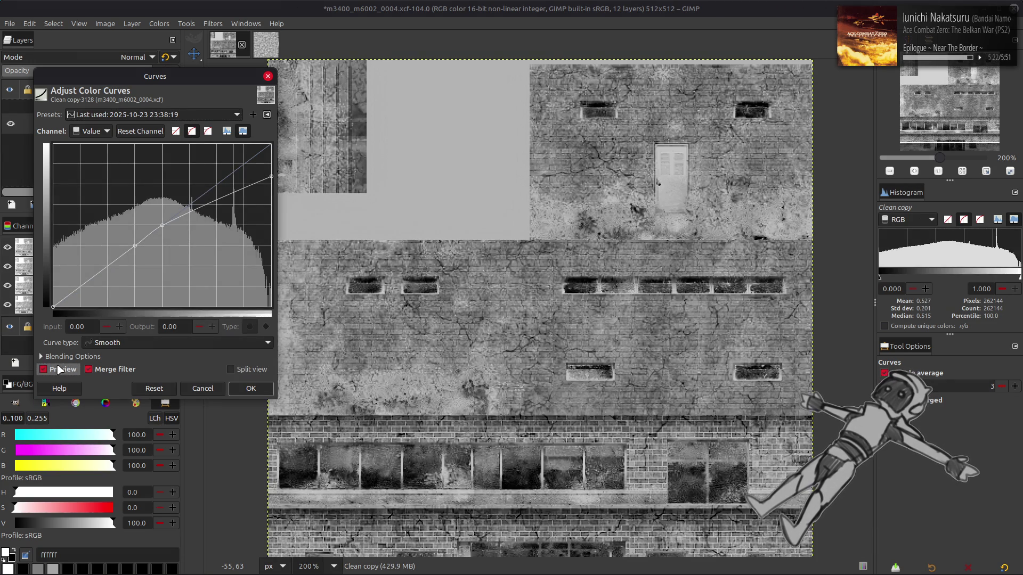
pyautogui.click(264, 389)
# - Stretch the layer's contrast automatically a second time
pyautogui.click(159, 23)
pyautogui.moveTo(229, 205)
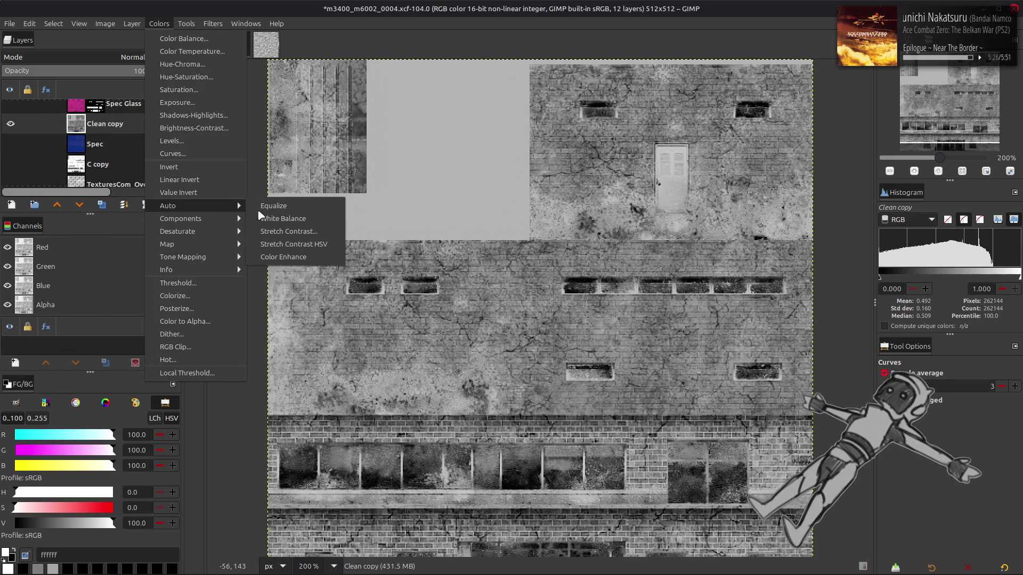
pyautogui.click(282, 233)
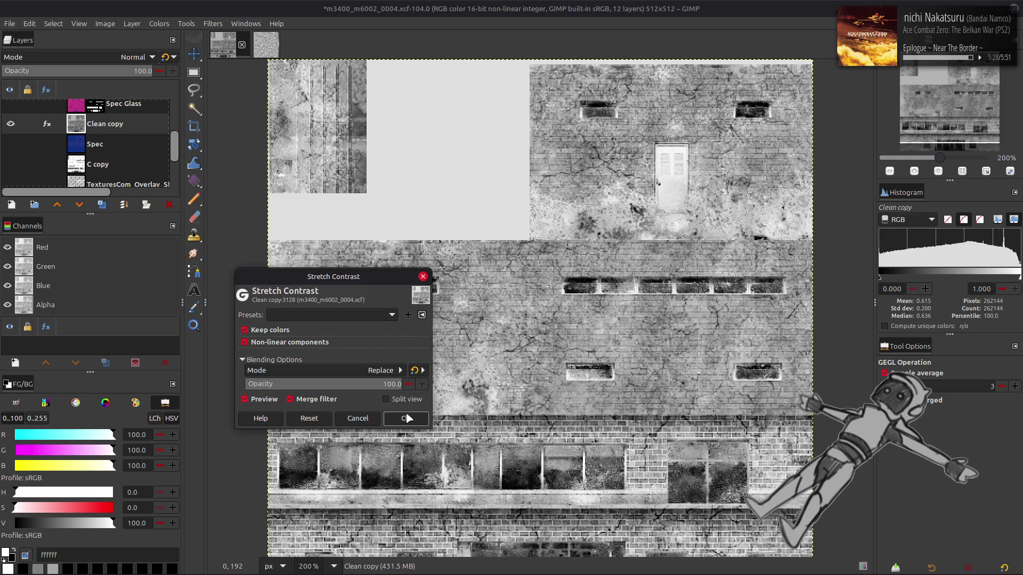
pyautogui.click(405, 418)
# - Darken the midtones with Levels gamma 0.50, then compare Clean copy's visibility
pyautogui.click(159, 23)
pyautogui.click(181, 156)
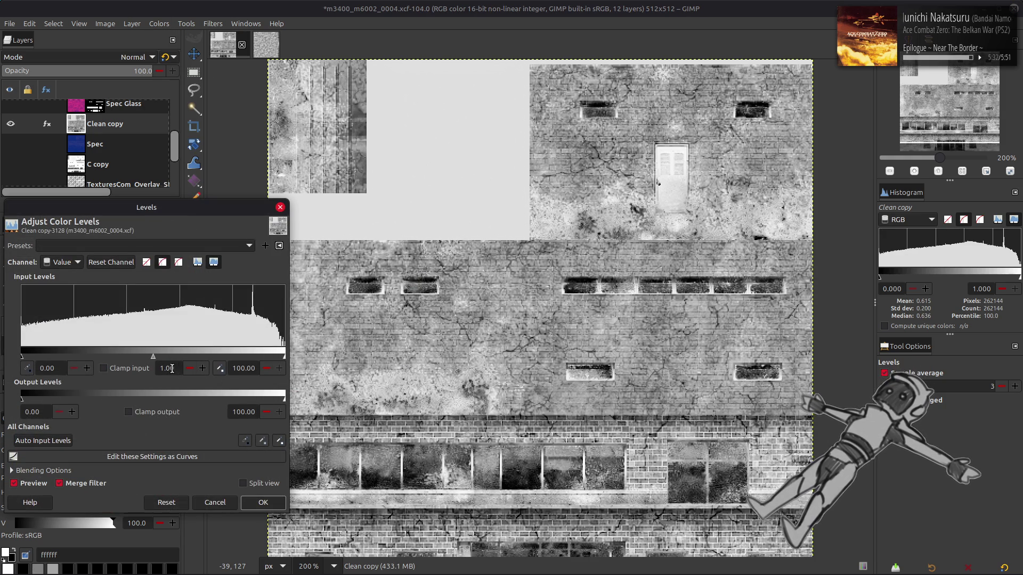
pyautogui.write('0.5')
pyautogui.press('Return')
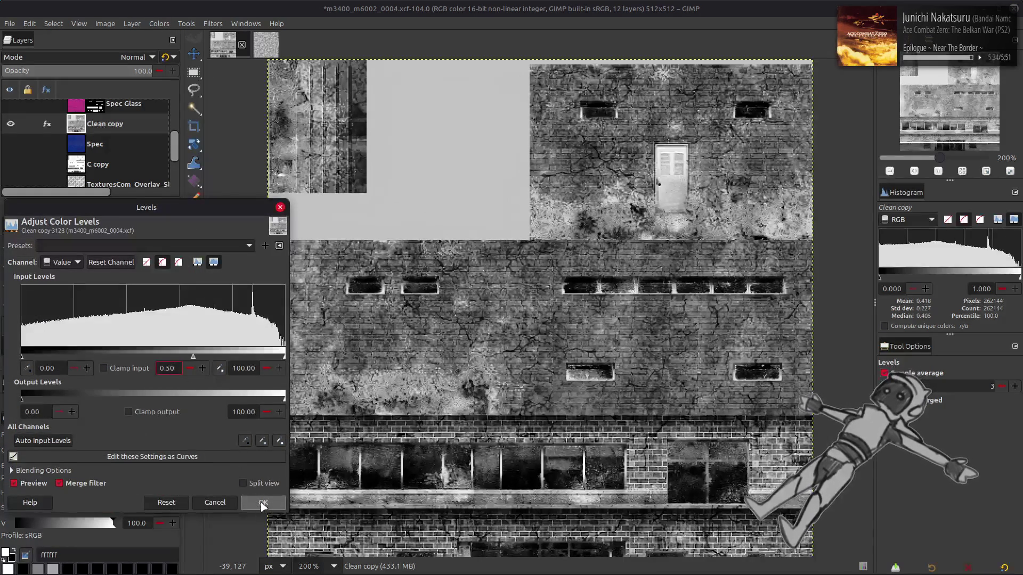
pyautogui.click(263, 503)
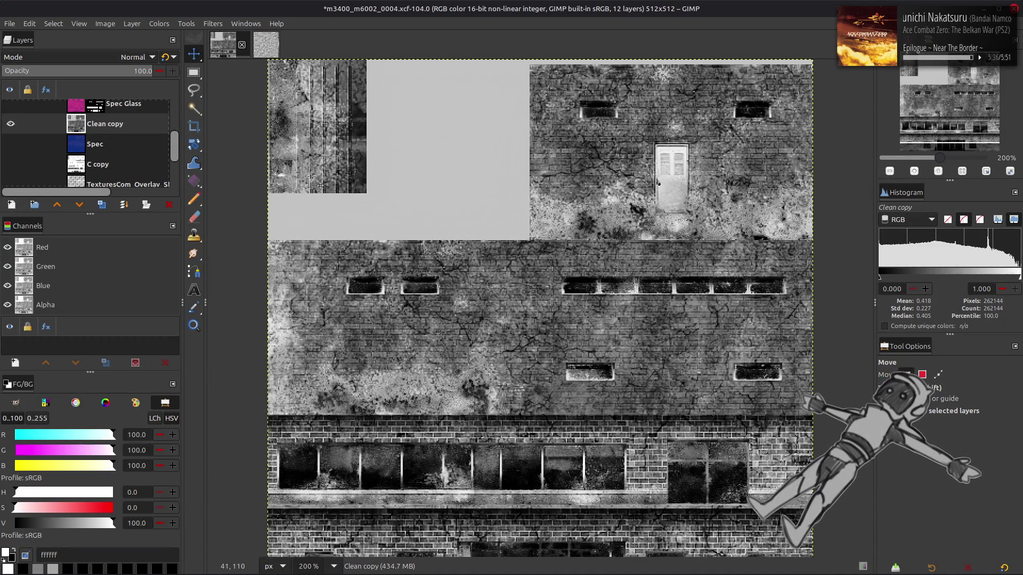
pyautogui.click(10, 127)
pyautogui.click(11, 126)
pyautogui.click(11, 126)
pyautogui.click(11, 127)
pyautogui.click(10, 127)
pyautogui.click(10, 127)
# - Reapply the last-used Curves preset to Clean copy
pyautogui.click(159, 24)
pyautogui.click(181, 158)
pyautogui.click(137, 117)
pyautogui.click(137, 117)
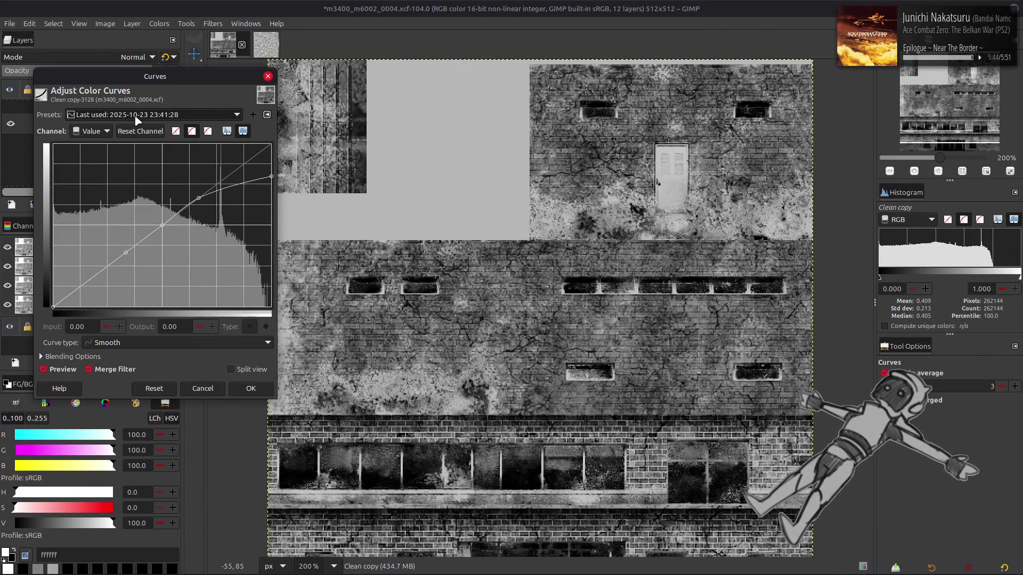
pyautogui.click(251, 388)
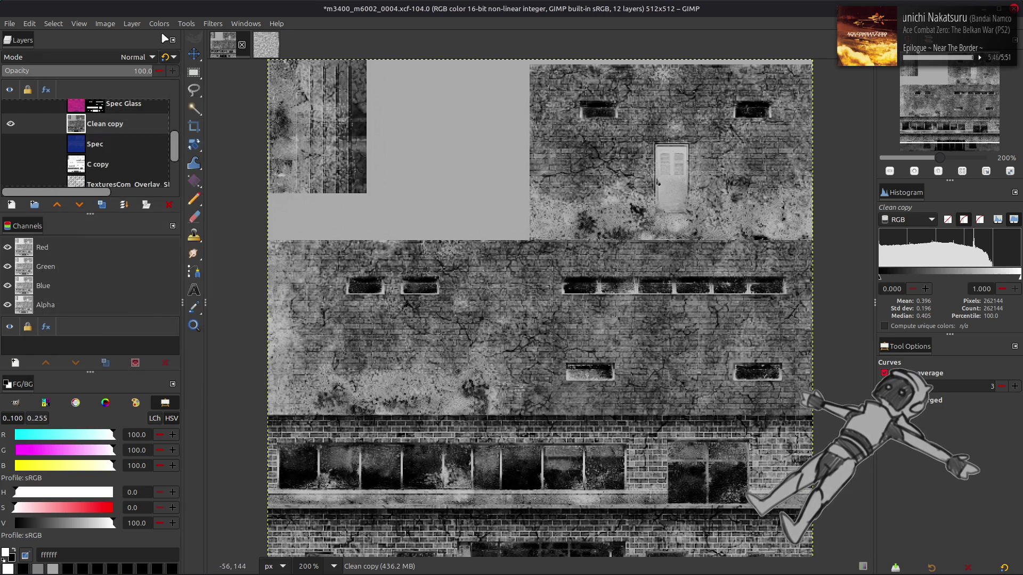
# - Stretch contrast once more and make the Metal Mask layer visible
pyautogui.click(159, 24)
pyautogui.moveTo(234, 205)
pyautogui.click(257, 230)
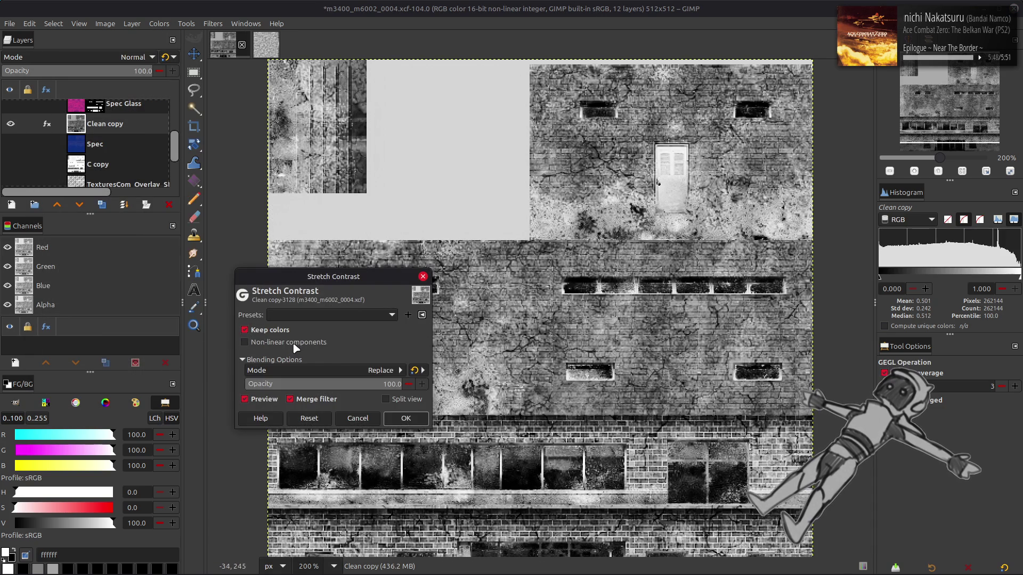
pyautogui.click(406, 419)
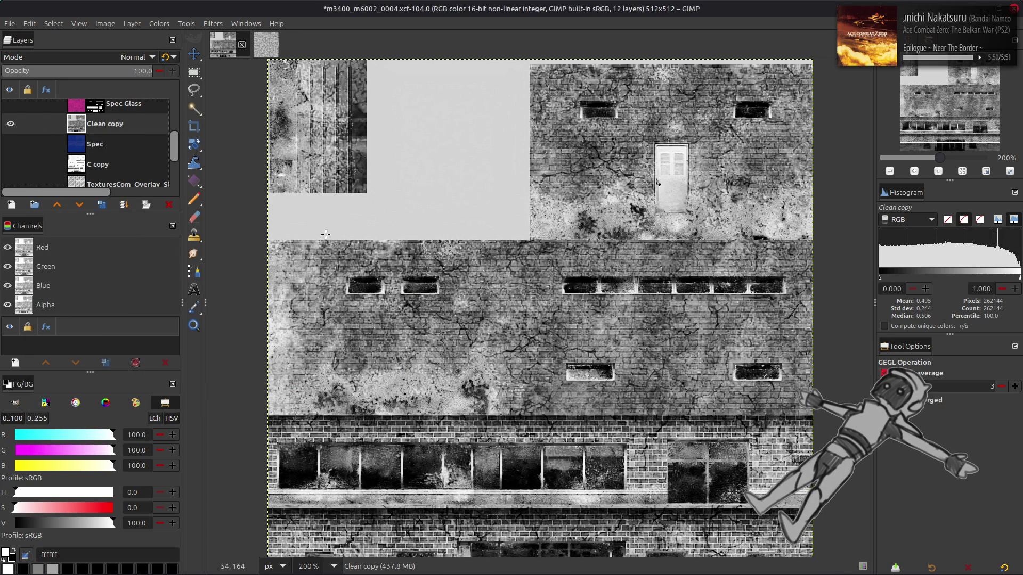
pyautogui.scroll(5, 119, 131)
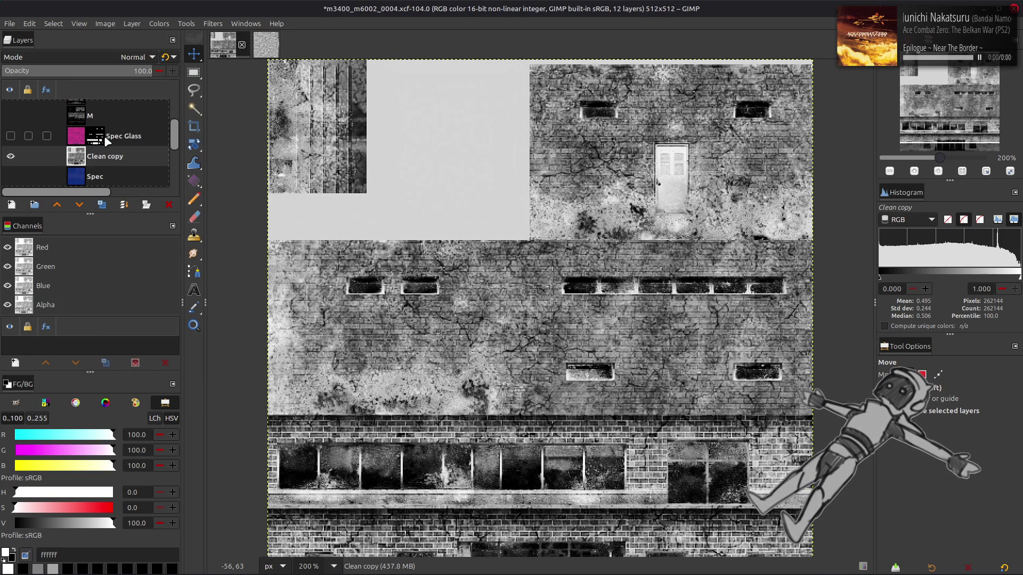
pyautogui.click(11, 129)
# - Turn Metal Mask into a selection, hide it, and add a selection-based mask to Clean copy
pyautogui.click(48, 129)
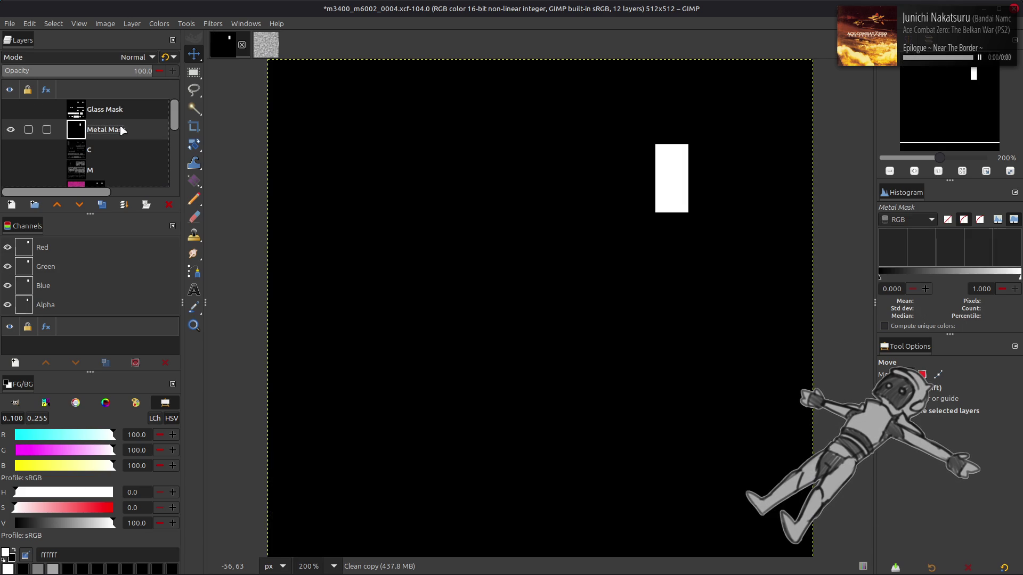
pyautogui.rightClick(72, 270)
pyautogui.click(112, 376)
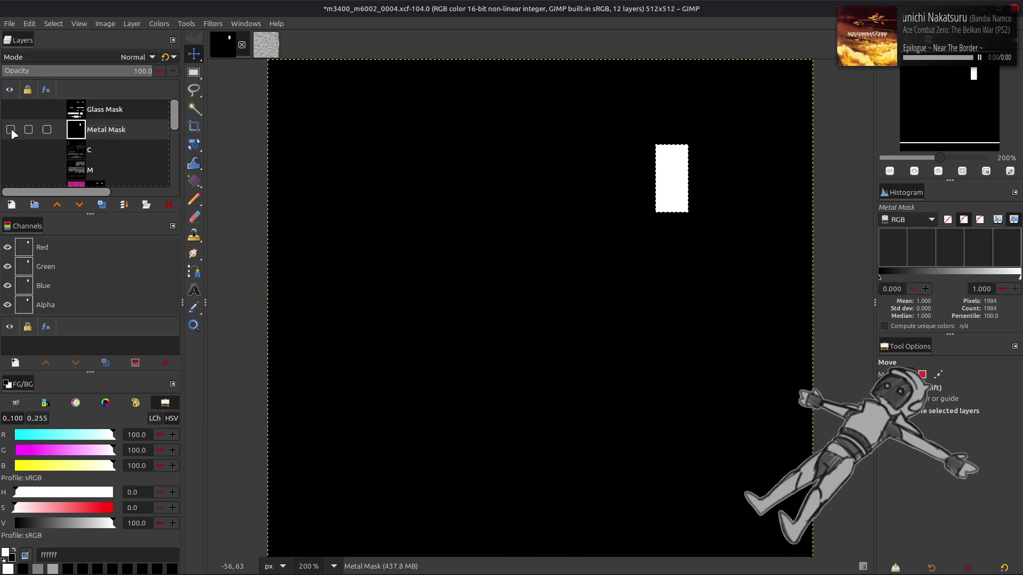
pyautogui.click(11, 129)
pyautogui.scroll(-5, 80, 139)
pyautogui.click(102, 138)
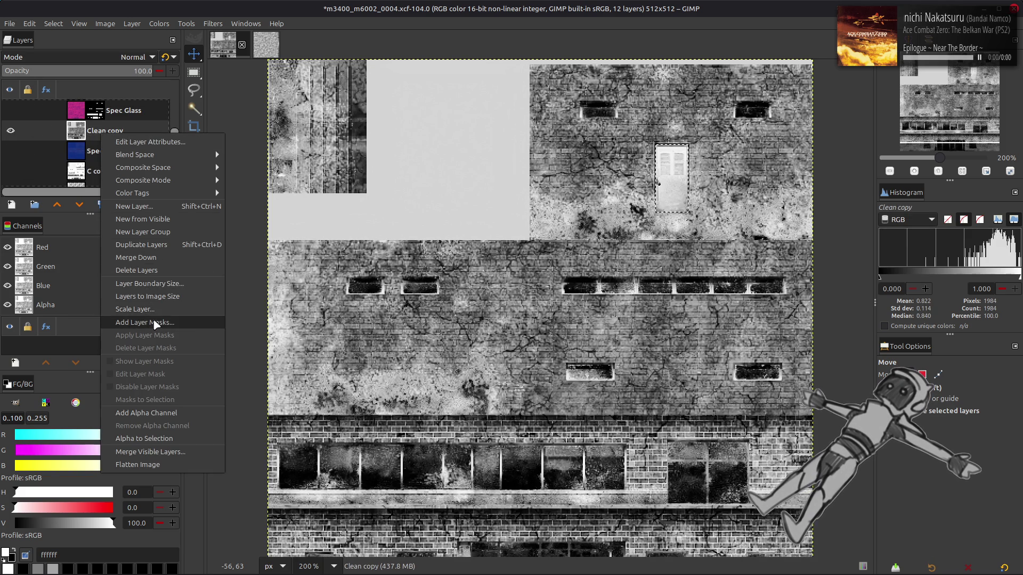
pyautogui.click(155, 322)
pyautogui.click(556, 397)
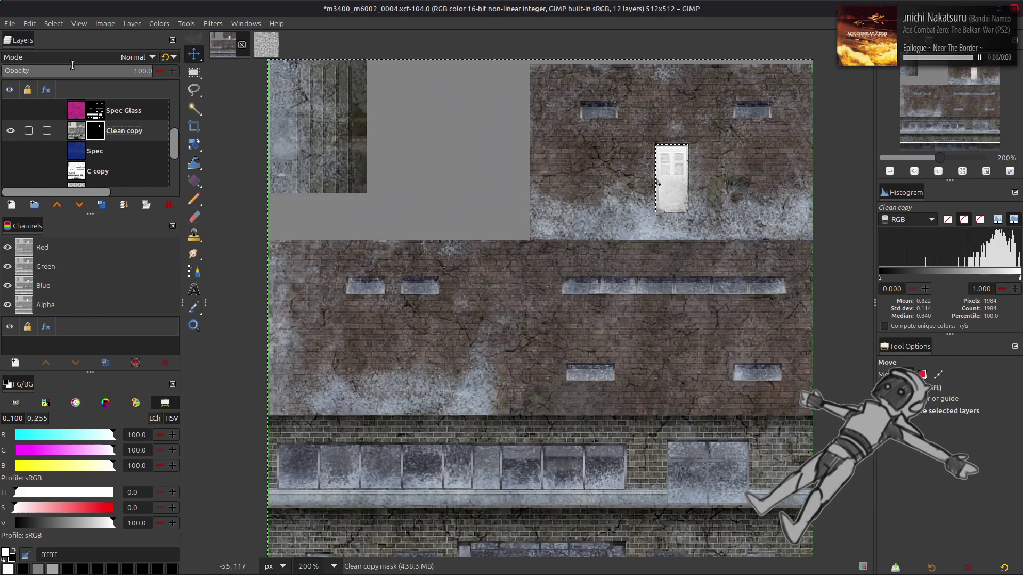
# - Show the blue Spec and pink Spec Glass layers, then target Clean copy's image, not its mask
pyautogui.click(10, 150)
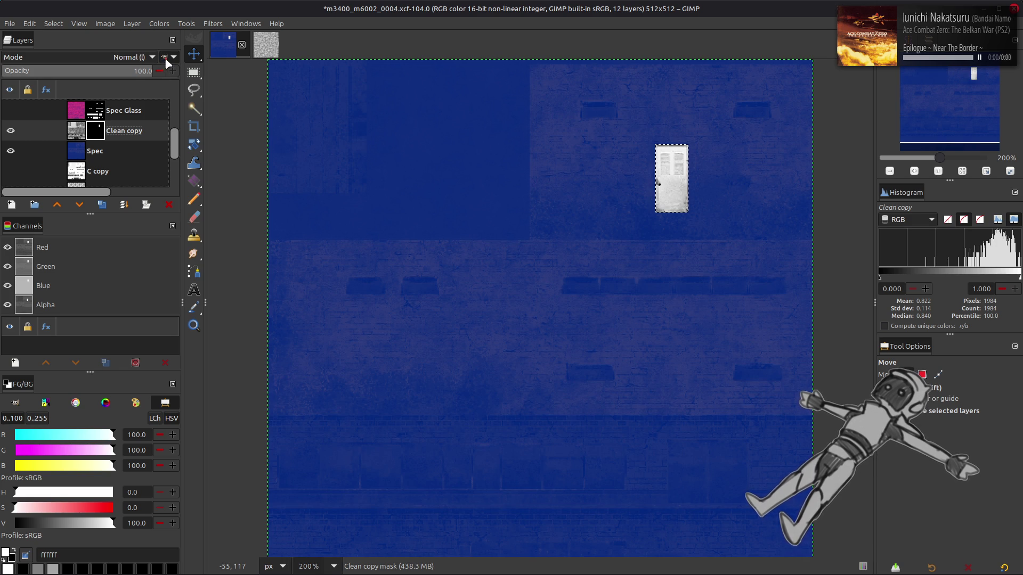
pyautogui.click(11, 110)
pyautogui.click(83, 26)
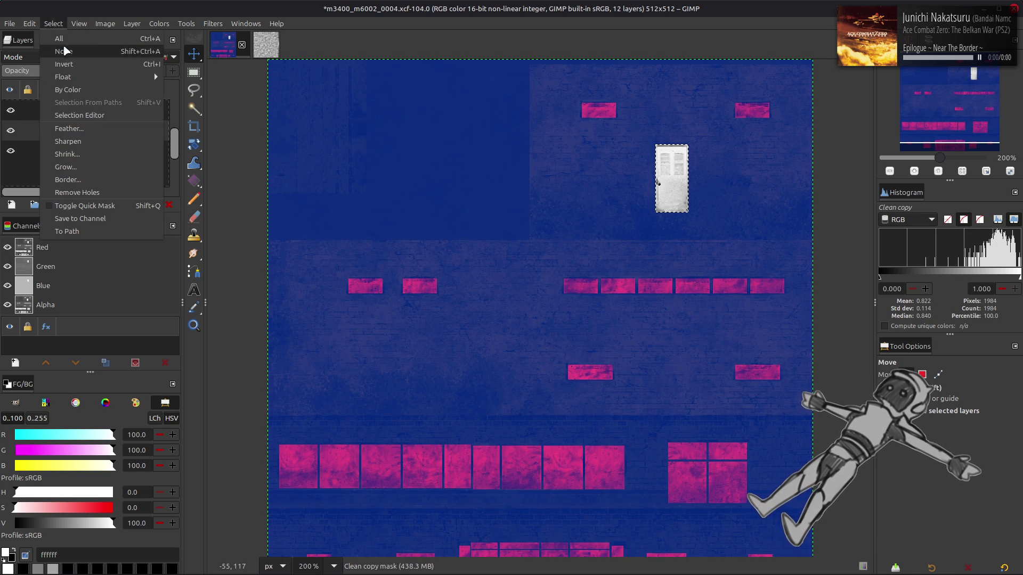
pyautogui.click(77, 133)
pyautogui.click(165, 24)
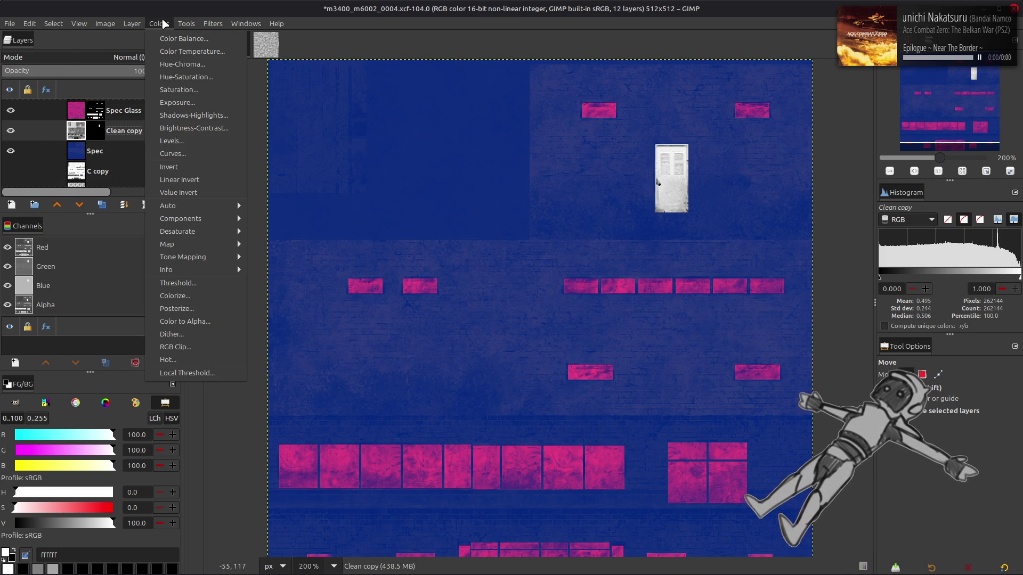
# - In Levels, set the Green and Blue output high values to 50
pyautogui.click(171, 141)
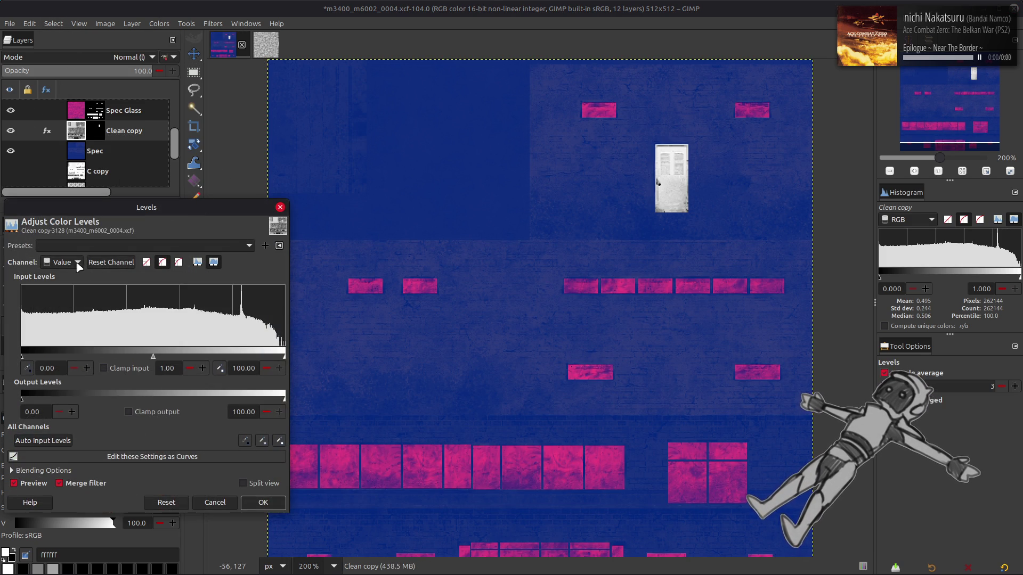
pyautogui.scroll(-1, 76, 270)
pyautogui.scroll(-1, 77, 269)
pyautogui.tripleClick(243, 411)
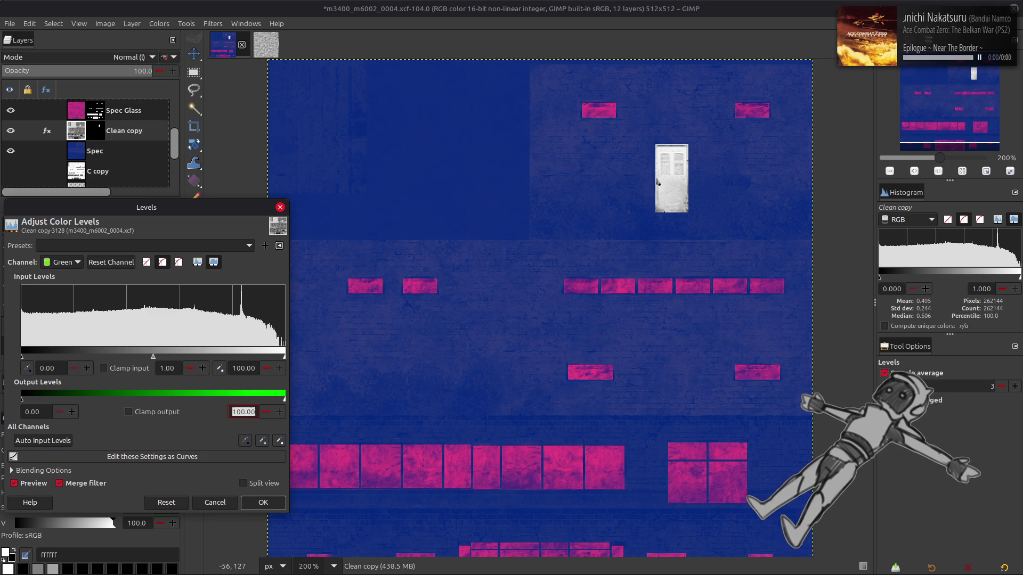
pyautogui.write('50')
pyautogui.press('Return')
pyautogui.scroll(-1, 62, 262)
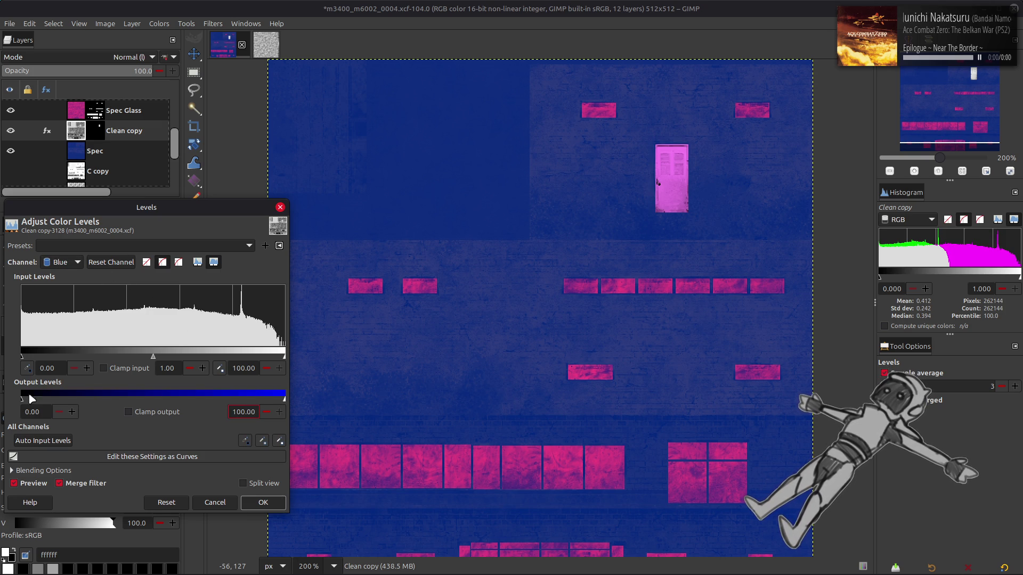
pyautogui.tripleClick(32, 411)
pyautogui.write('50')
pyautogui.press('Return')
pyautogui.tripleClick(244, 411)
pyautogui.write('50')
pyautogui.press('Return')
# - Cap Red output high at 20, apply the levels change, and save the file
pyautogui.scroll(2, 62, 262)
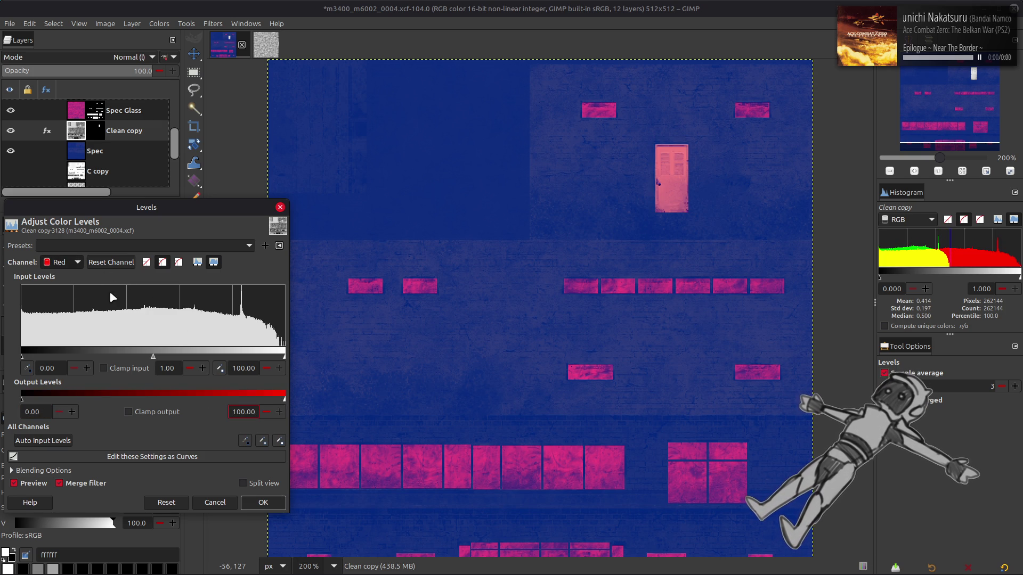
pyautogui.tripleClick(251, 412)
pyautogui.write('20')
pyautogui.press('Return')
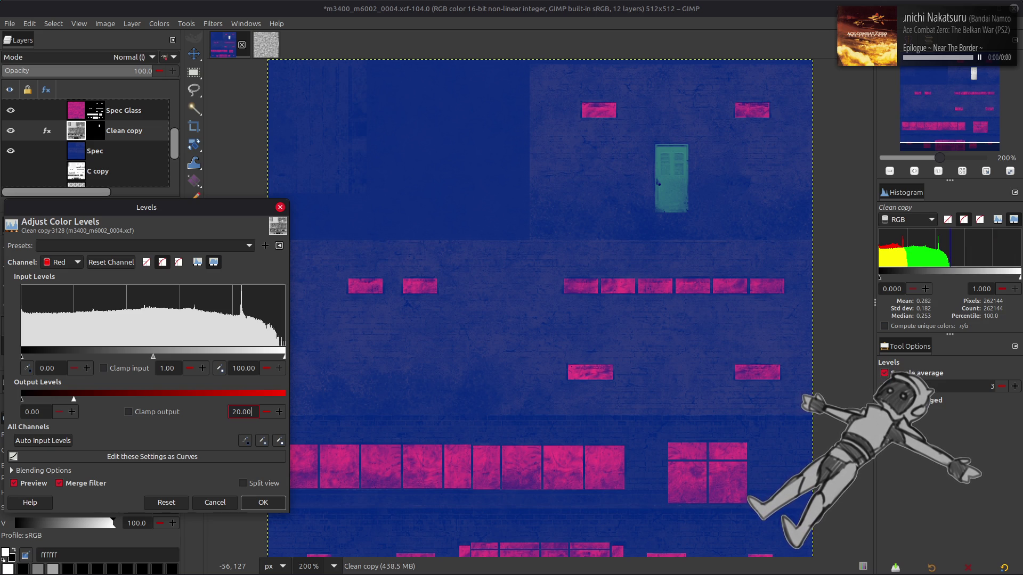
pyautogui.click(275, 503)
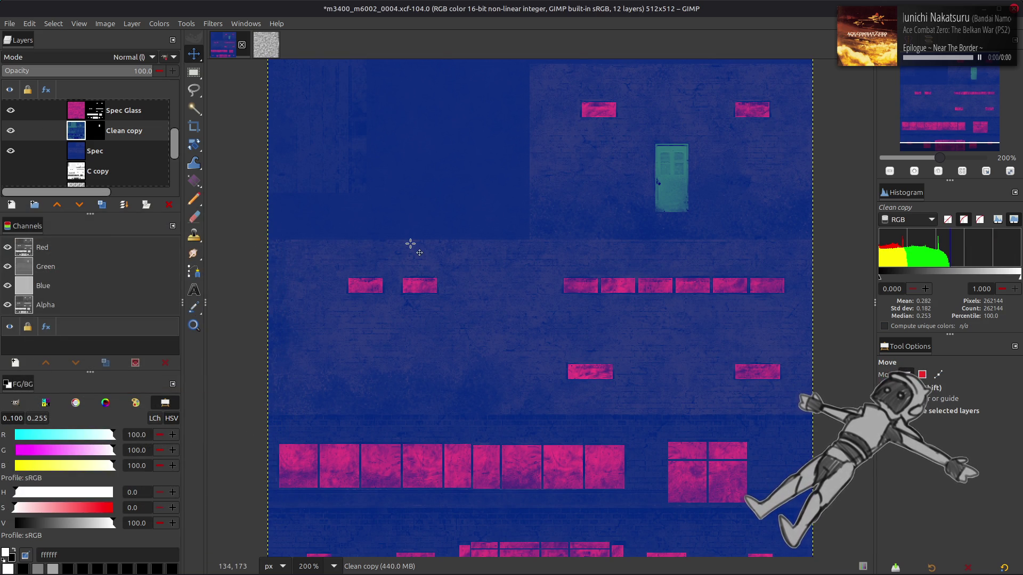
pyautogui.hotkey('ctrl', 's')
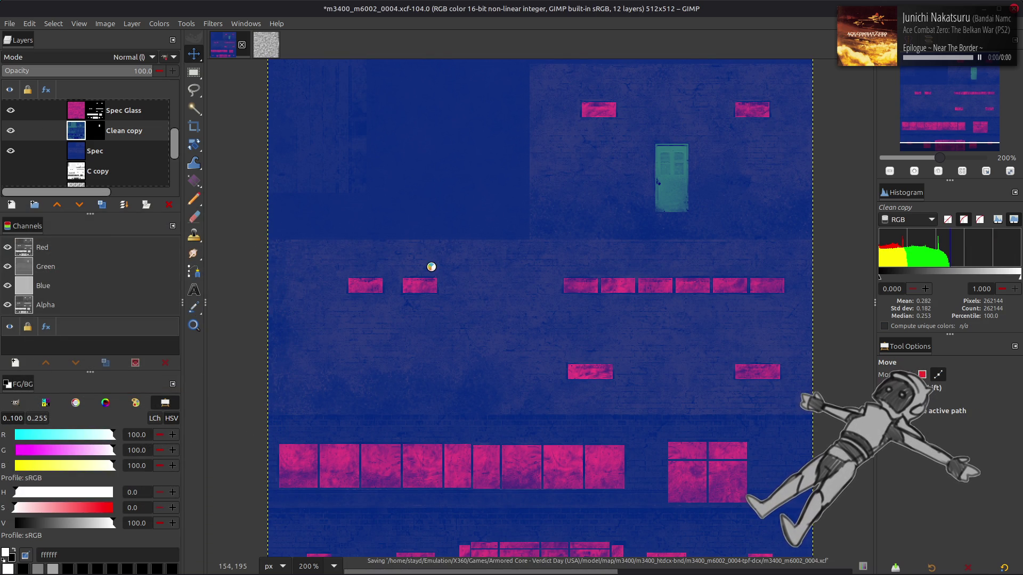
pyautogui.click(905, 375)
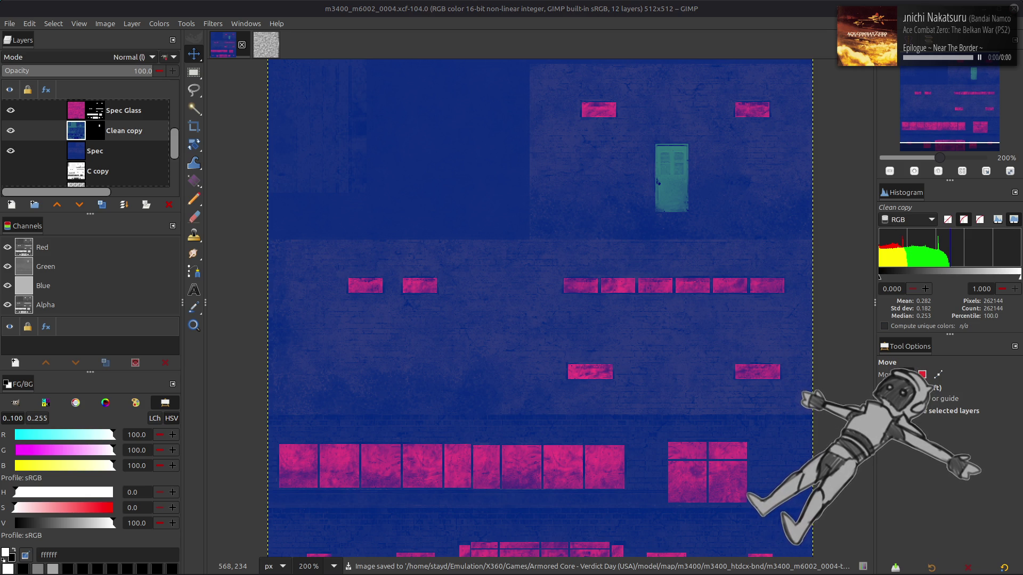